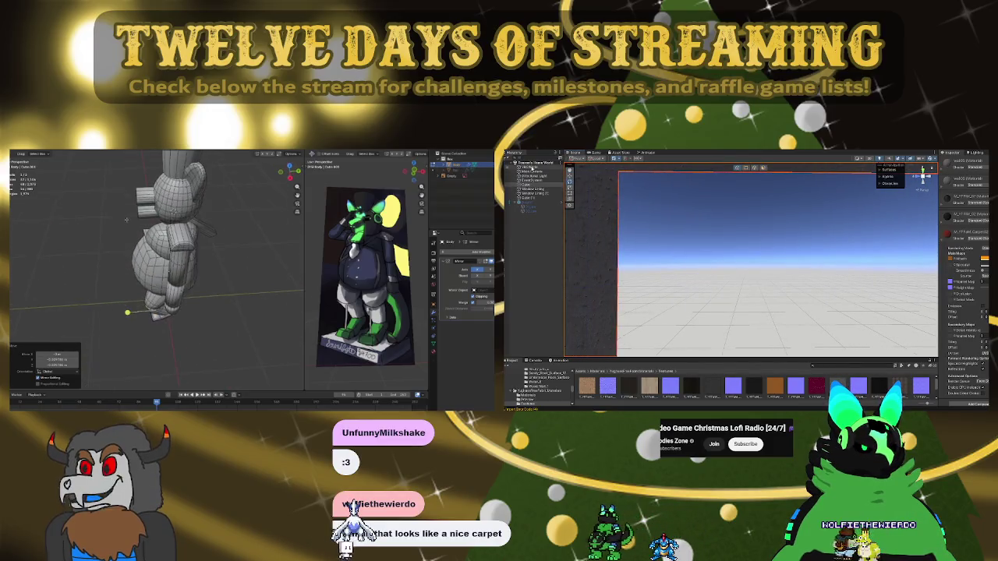
# Show the top-level project folders and orbit around the mascot in Blender
pyautogui.click(517, 375)
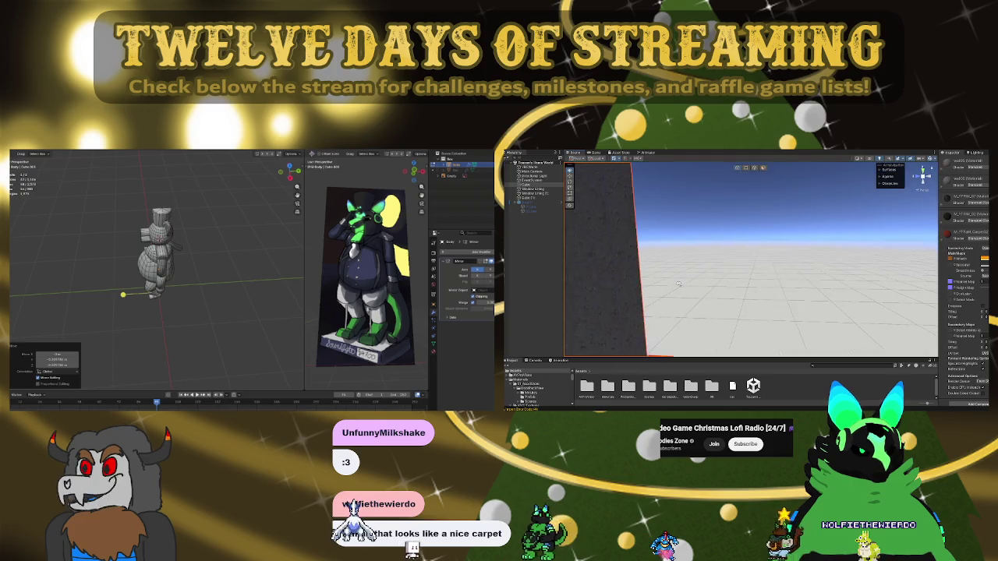
pyautogui.scroll(4, 164, 270)
pyautogui.scroll(6, 164, 270)
pyautogui.scroll(-5, 164, 271)
pyautogui.moveTo(164, 271)
pyautogui.mouseDown(button='middle')
pyautogui.moveTo(195, 266)
pyautogui.moveTo(160, 327)
pyautogui.moveTo(194, 252)
pyautogui.mouseUp(button='middle')
pyautogui.scroll(-5, 162, 329)
pyautogui.scroll(4, 195, 253)
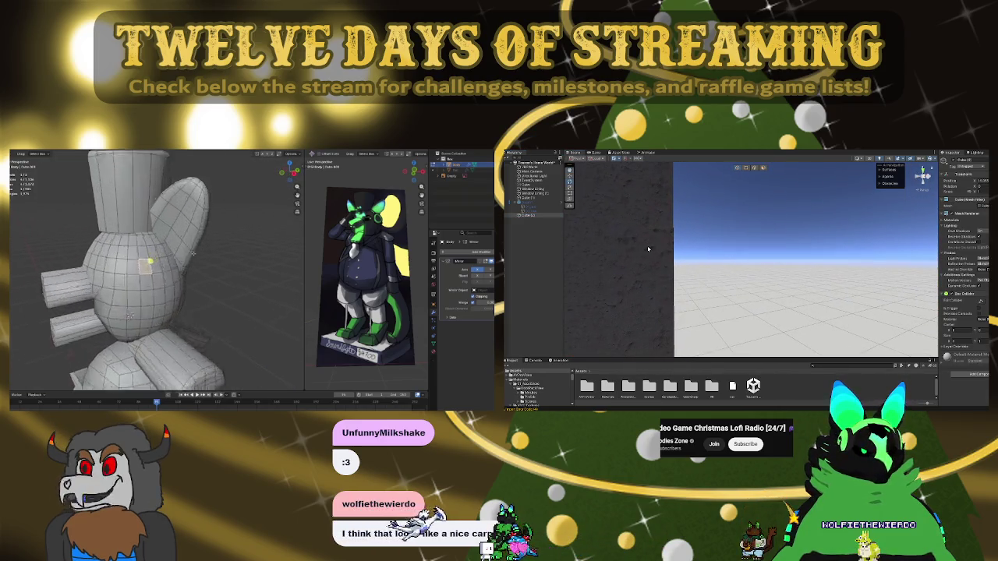
pyautogui.scroll(3, 130, 315)
pyautogui.scroll(-3, 140, 328)
pyautogui.scroll(4, 148, 335)
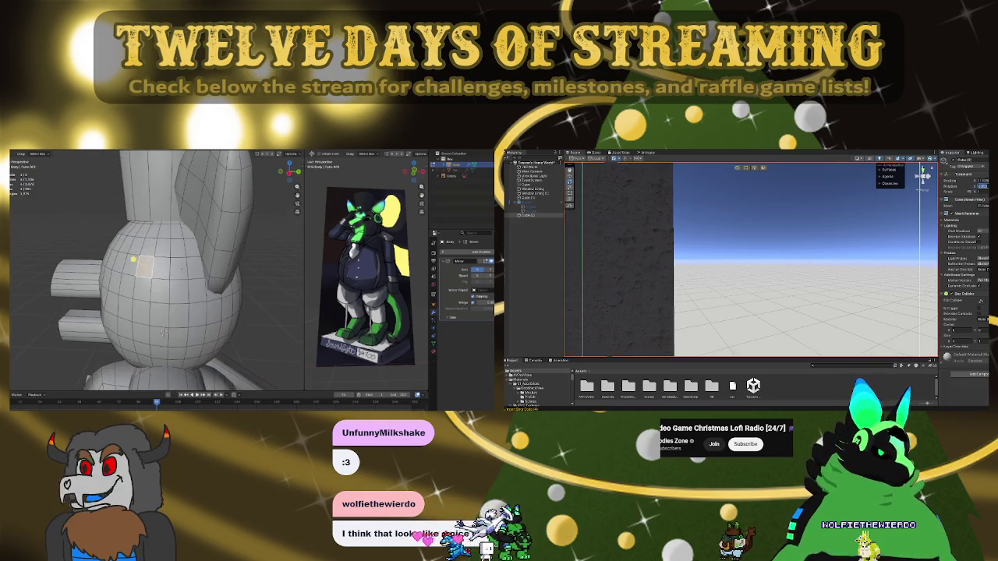
pyautogui.moveTo(148, 335); pyautogui.dragTo(167, 350, button='middle')
pyautogui.scroll(4, 167, 349)
pyautogui.scroll(-4, 167, 349)
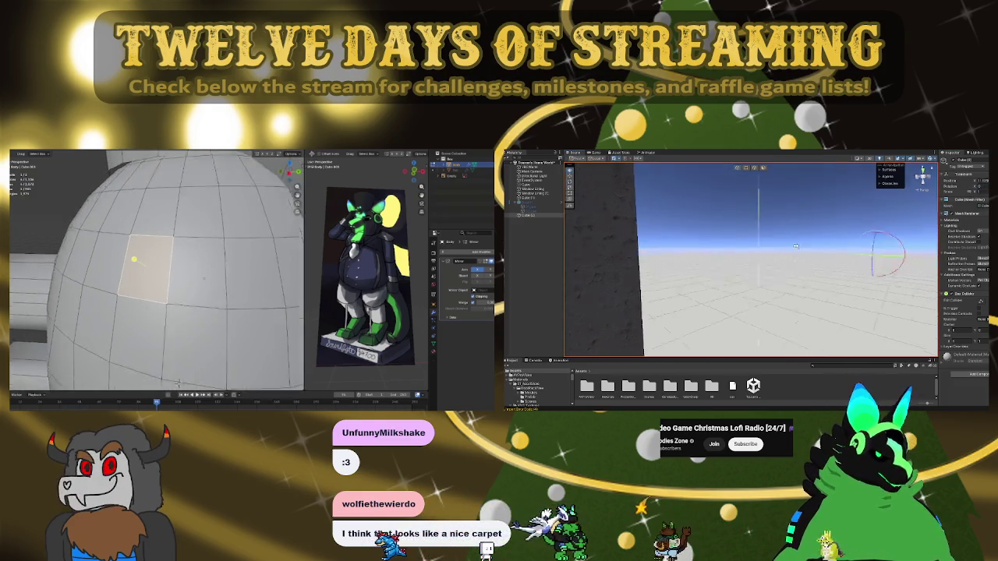
pyautogui.scroll(5, 856, 253)
pyautogui.scroll(-4, 168, 350)
pyautogui.scroll(-5, 855, 253)
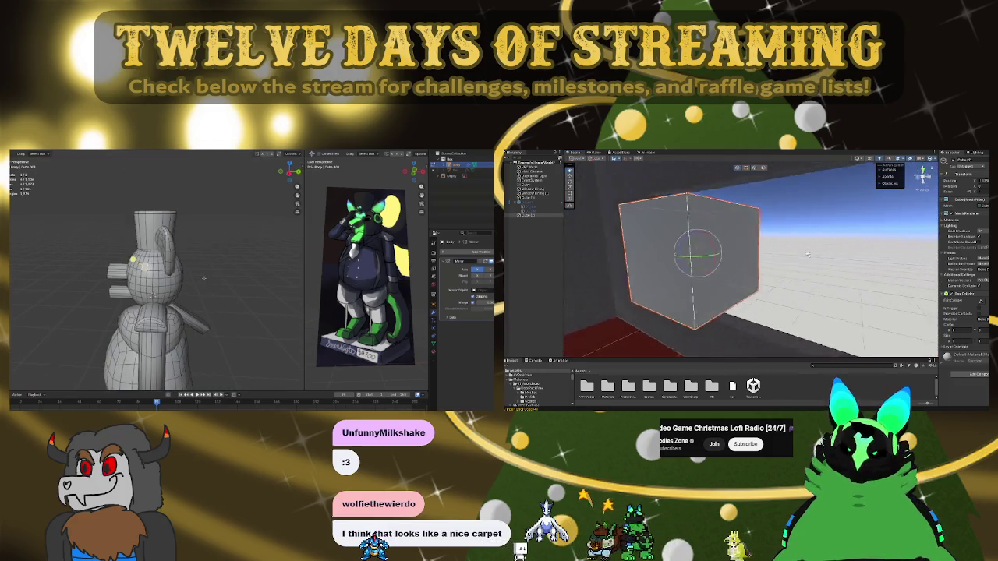
pyautogui.moveTo(168, 349); pyautogui.dragTo(184, 278, button='middle')
# Open Assets > Materials and drag the glass material onto the cube
pyautogui.keyDown('alt'); pyautogui.moveTo(739, 252); pyautogui.dragTo(601, 228); pyautogui.keyUp('alt')
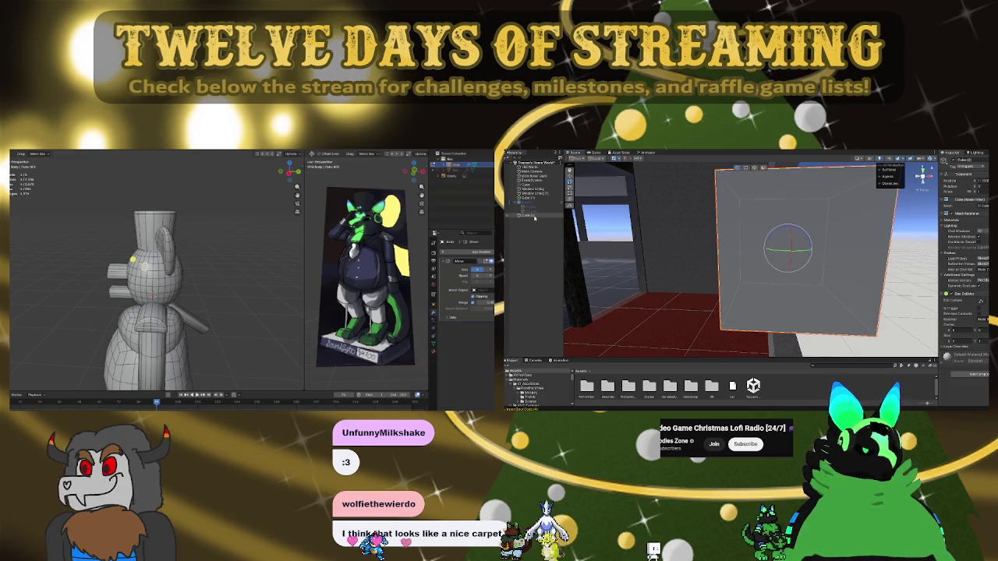
pyautogui.moveTo(148, 250); pyautogui.dragTo(199, 249, button='middle')
pyautogui.scroll(3, 103, 299)
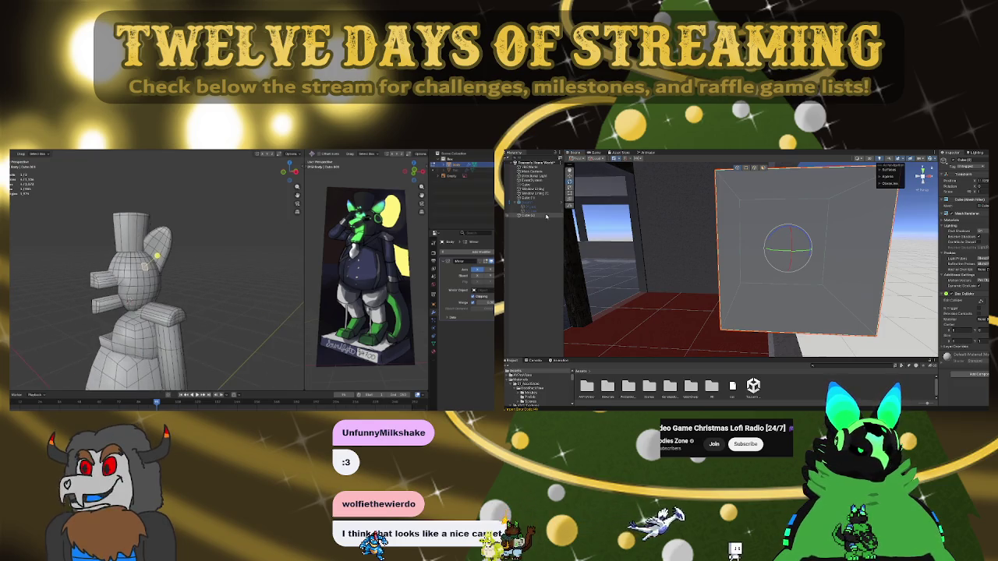
pyautogui.doubleClick(607, 385)
pyautogui.moveTo(649, 385); pyautogui.dragTo(803, 257)
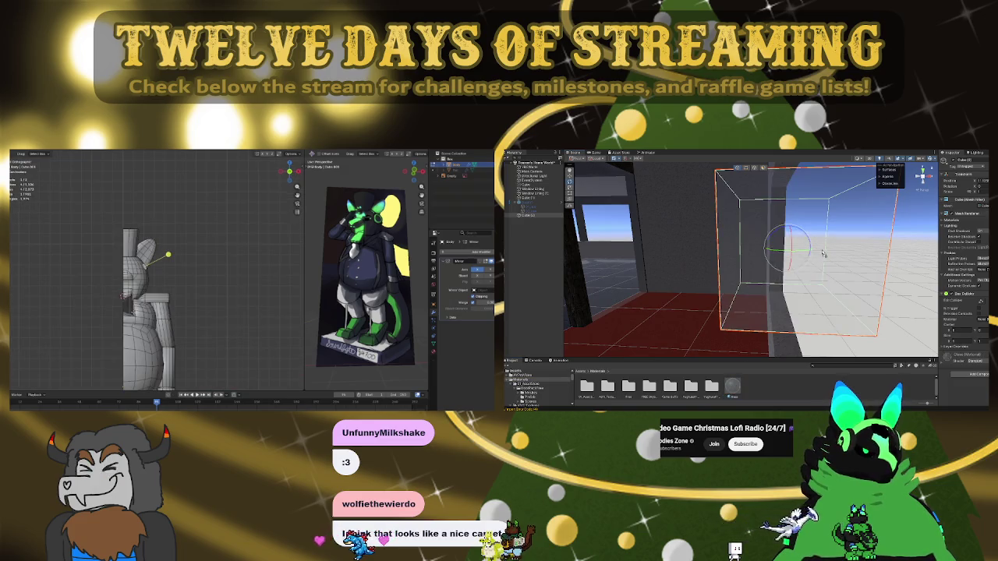
# Scale the cube into a thin, wide pane against the wall beside the red floor
pyautogui.moveTo(780, 258); pyautogui.dragTo(837, 277, button='right')
pyautogui.press('f')
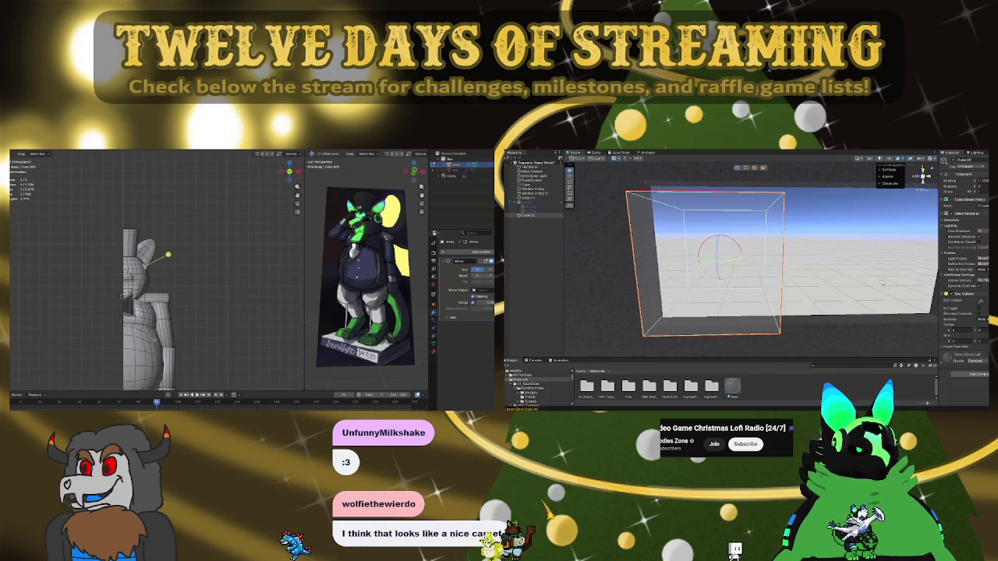
pyautogui.moveTo(726, 262); pyautogui.dragTo(657, 265)
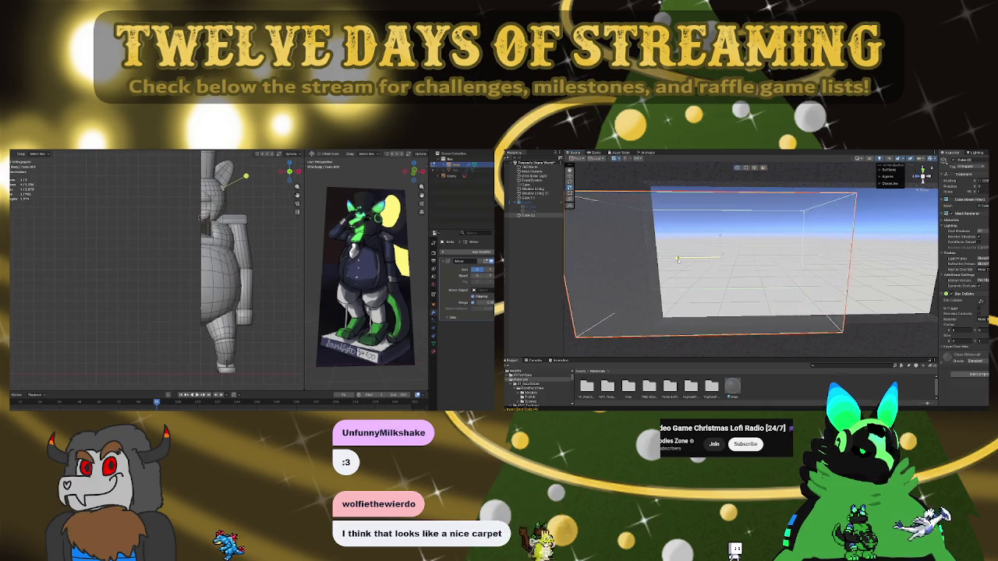
pyautogui.moveTo(657, 265); pyautogui.dragTo(723, 287, button='right')
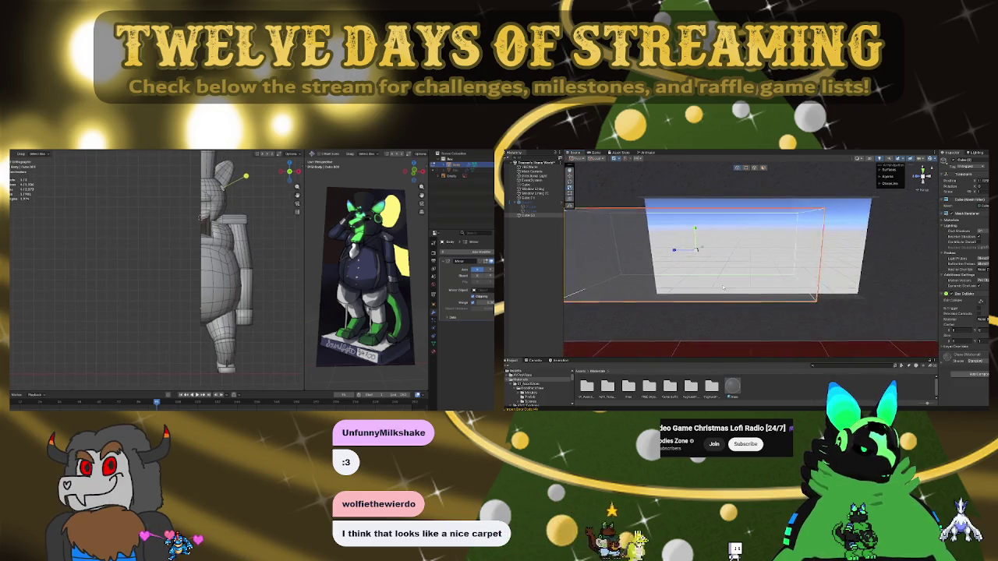
pyautogui.scroll(-3, 238, 236)
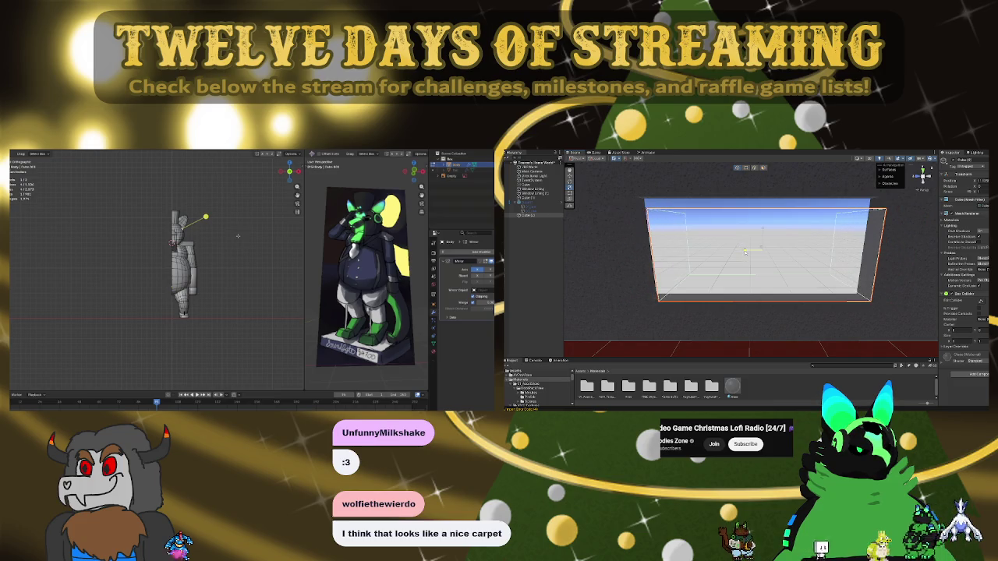
pyautogui.moveTo(745, 251)
pyautogui.mouseDown(button='right')
pyautogui.moveTo(746, 267)
pyautogui.moveTo(761, 246)
pyautogui.moveTo(727, 257)
pyautogui.mouseUp(button='right')
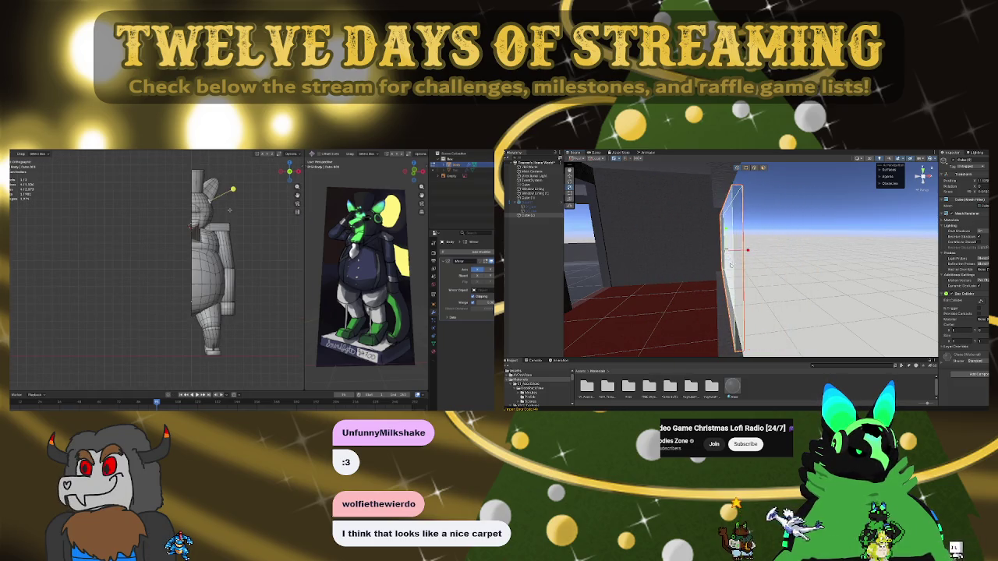
pyautogui.moveTo(230, 209); pyautogui.dragTo(211, 220, button='middle')
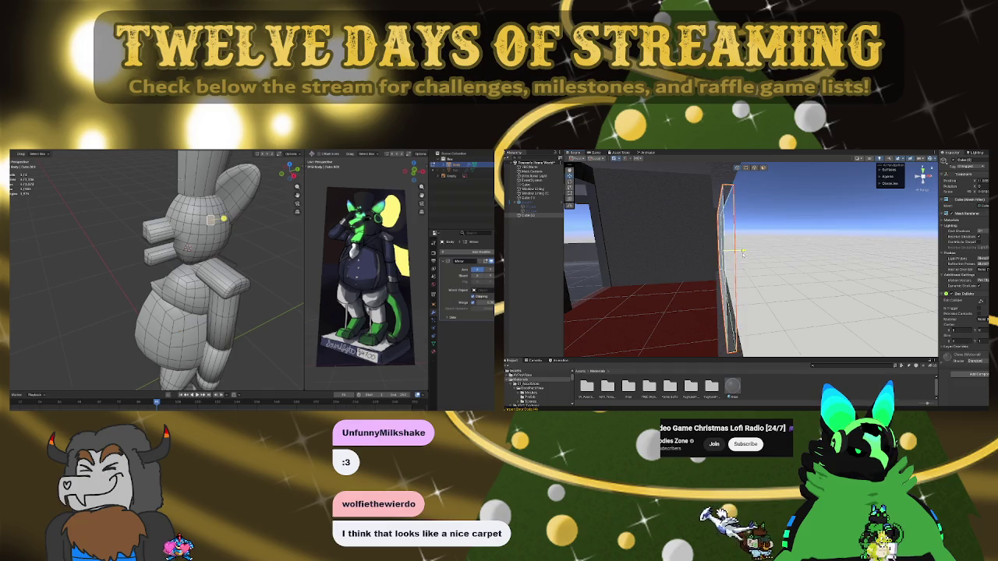
pyautogui.moveTo(744, 252)
pyautogui.mouseDown(button='right')
pyautogui.moveTo(857, 269)
pyautogui.moveTo(764, 250)
pyautogui.mouseUp(button='right')
pyautogui.moveTo(210, 220); pyautogui.dragTo(213, 240, button='middle')
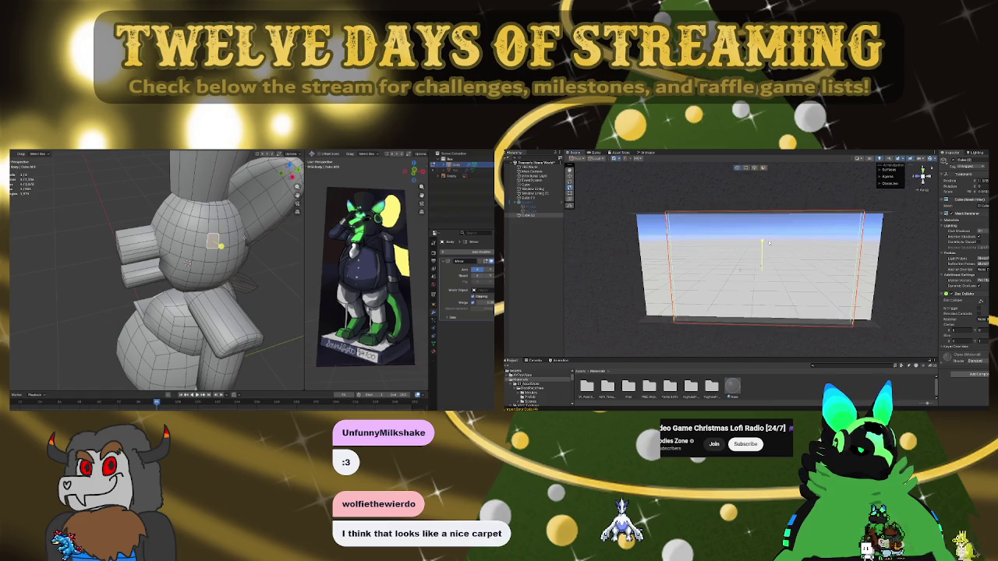
pyautogui.moveTo(756, 255); pyautogui.dragTo(761, 251, button='right')
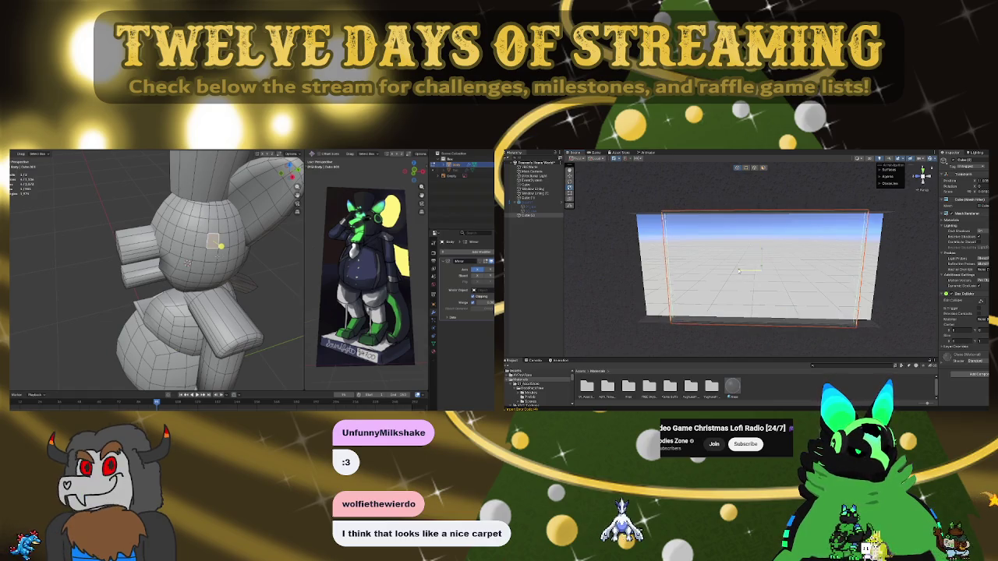
pyautogui.moveTo(801, 289)
pyautogui.mouseDown(button='right')
pyautogui.moveTo(670, 290)
pyautogui.moveTo(700, 296)
pyautogui.mouseUp(button='right')
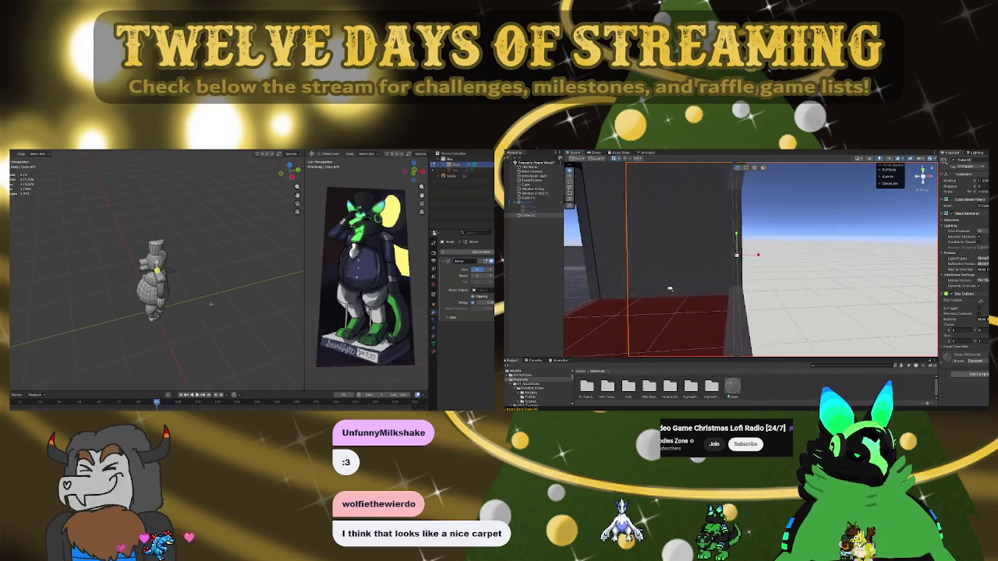
# Move the glass pane into the left window opening
pyautogui.moveTo(220, 247); pyautogui.dragTo(220, 236, button='middle')
pyautogui.moveTo(700, 295); pyautogui.dragTo(653, 288, button='right')
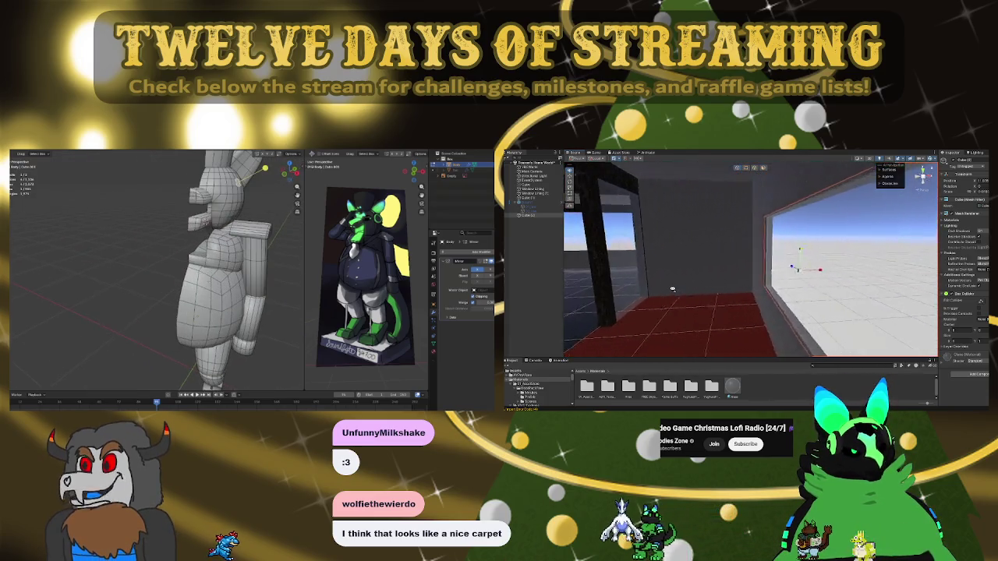
pyautogui.scroll(-5, 258, 272)
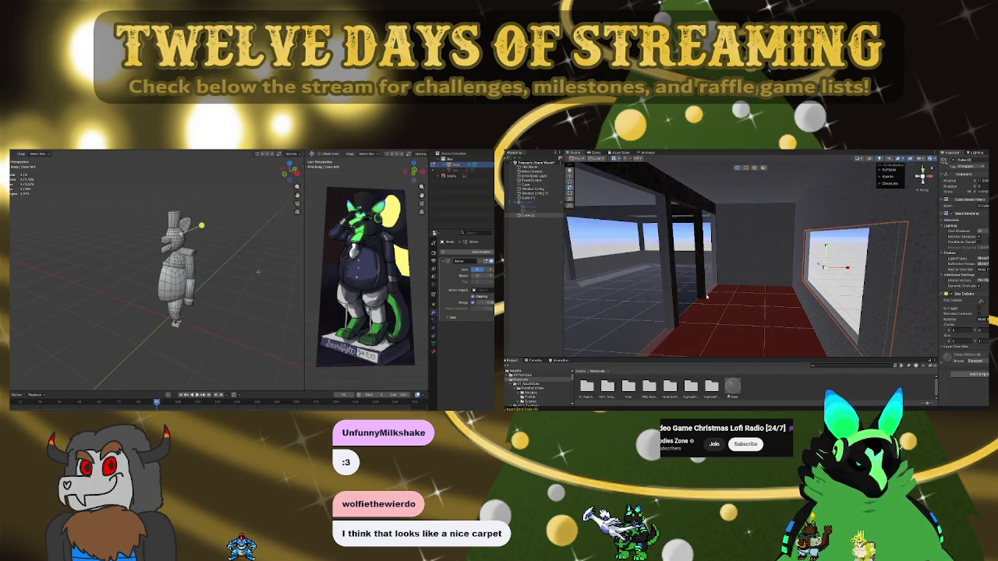
pyautogui.scroll(3, 259, 272)
pyautogui.scroll(3, 258, 273)
pyautogui.scroll(-2, 258, 272)
pyautogui.moveTo(791, 267); pyautogui.dragTo(589, 263)
# Orbit around to check the fitted pane, ending facing the room interior
pyautogui.moveTo(734, 293); pyautogui.dragTo(722, 290, button='right')
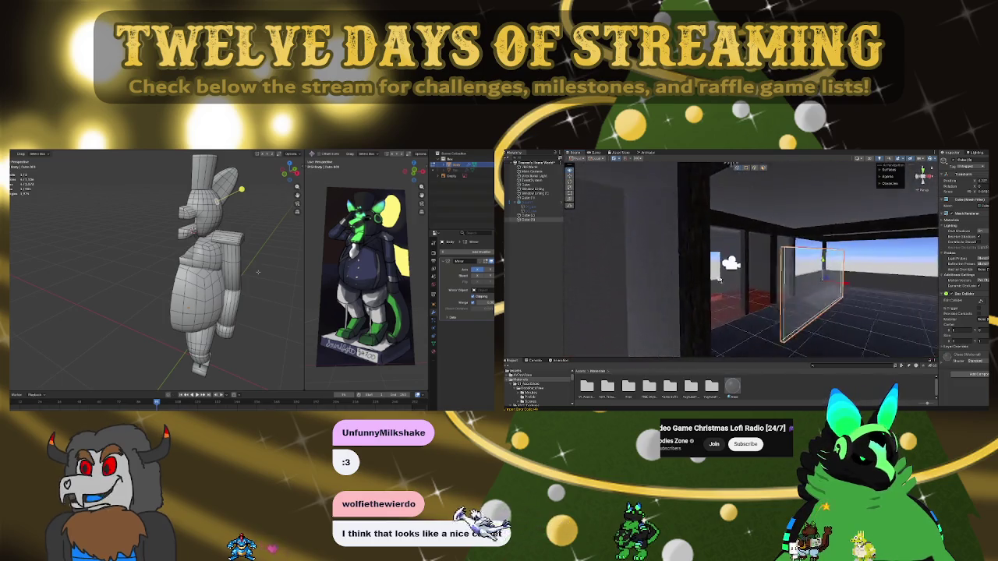
pyautogui.scroll(2, 258, 272)
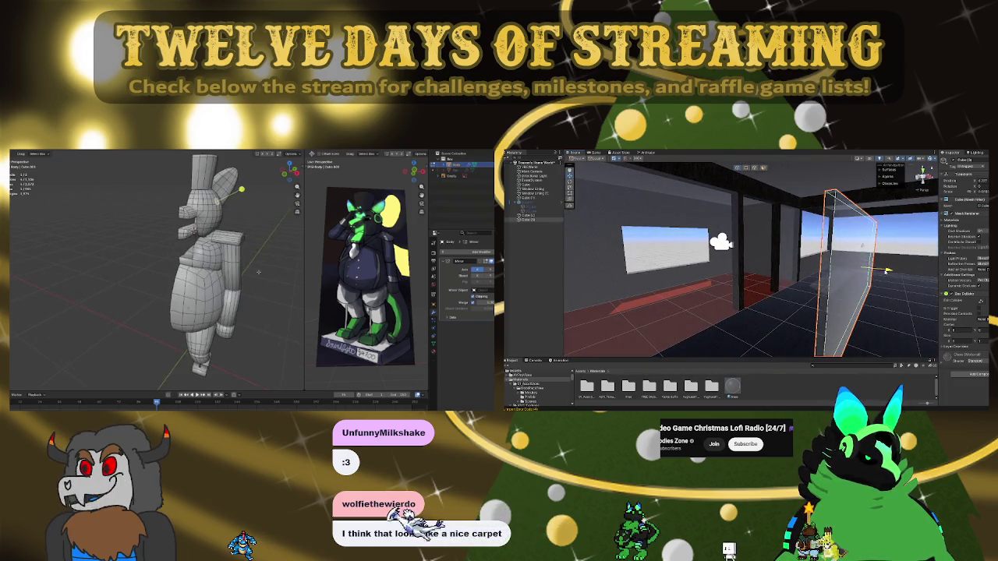
pyautogui.scroll(2, 258, 272)
pyautogui.scroll(-6, 258, 272)
pyautogui.moveTo(682, 259)
pyautogui.mouseDown(button='right')
pyautogui.moveTo(758, 274)
pyautogui.moveTo(755, 290)
pyautogui.mouseUp(button='right')
pyautogui.scroll(4, 258, 266)
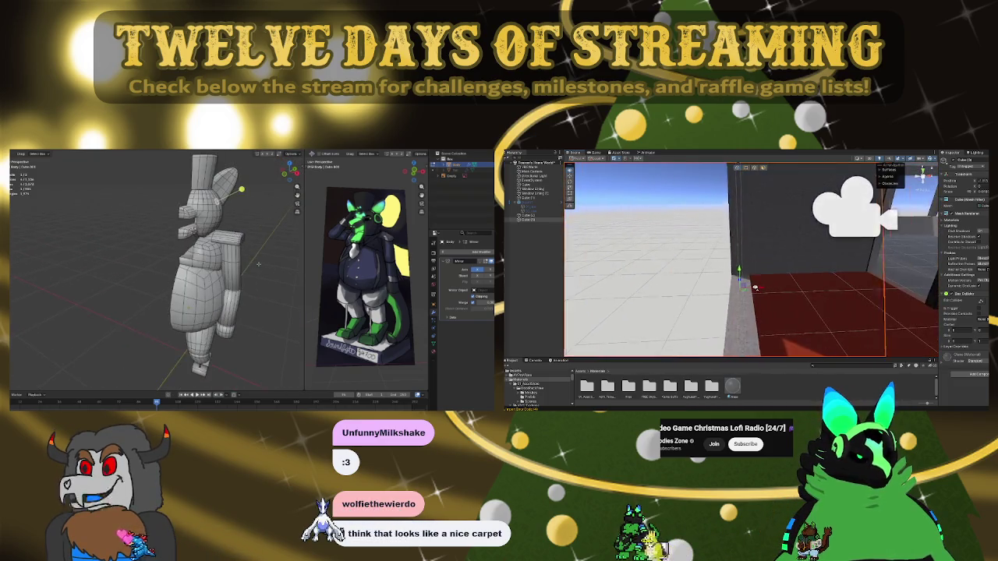
pyautogui.scroll(-5, 258, 266)
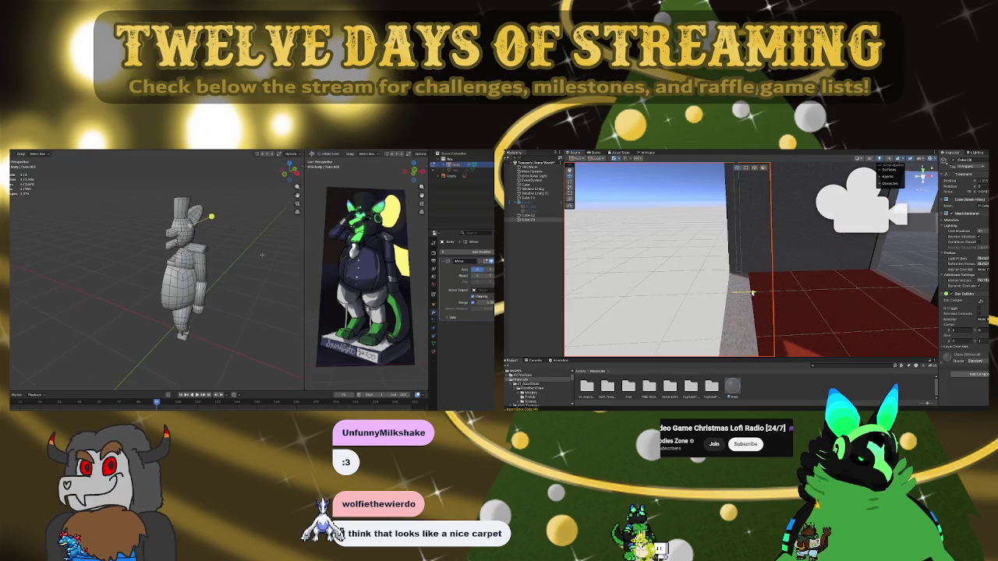
pyautogui.moveTo(751, 293); pyautogui.dragTo(514, 258, button='right')
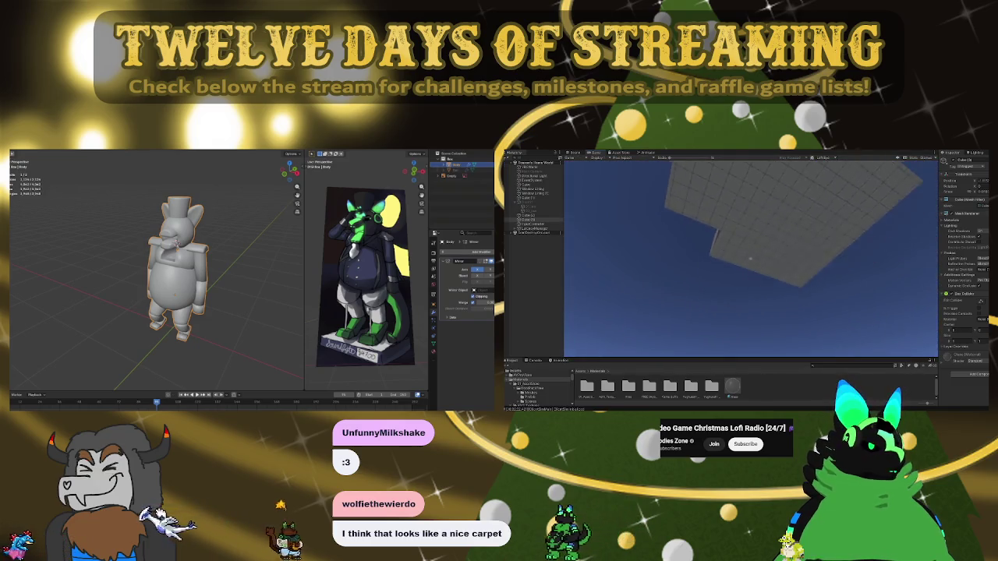
# Respawn the player from the VRChat simulator menu, then exit Play mode
pyautogui.press('Escape')
pyautogui.click(747, 242)
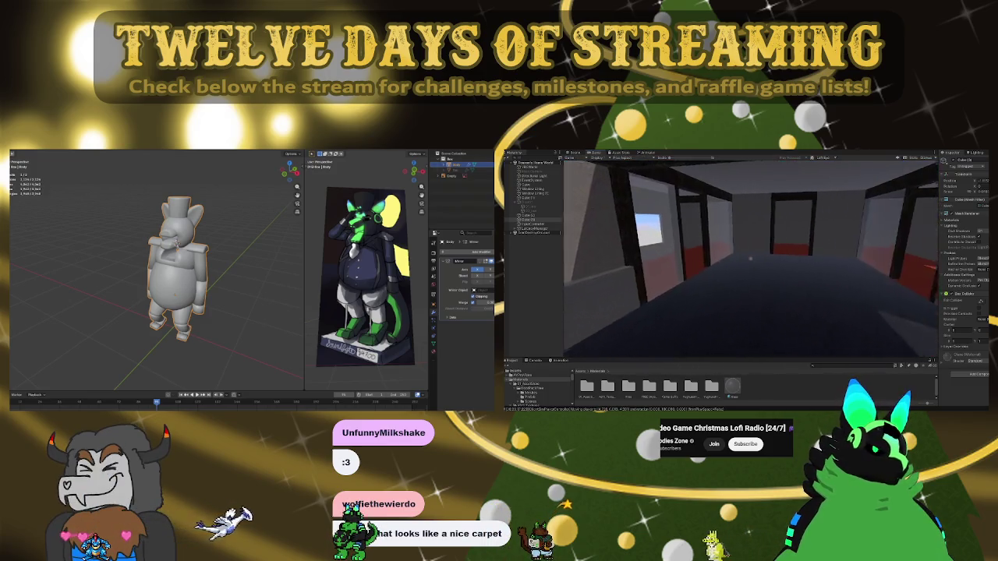
pyautogui.press('Escape')
pyautogui.click(756, 152)
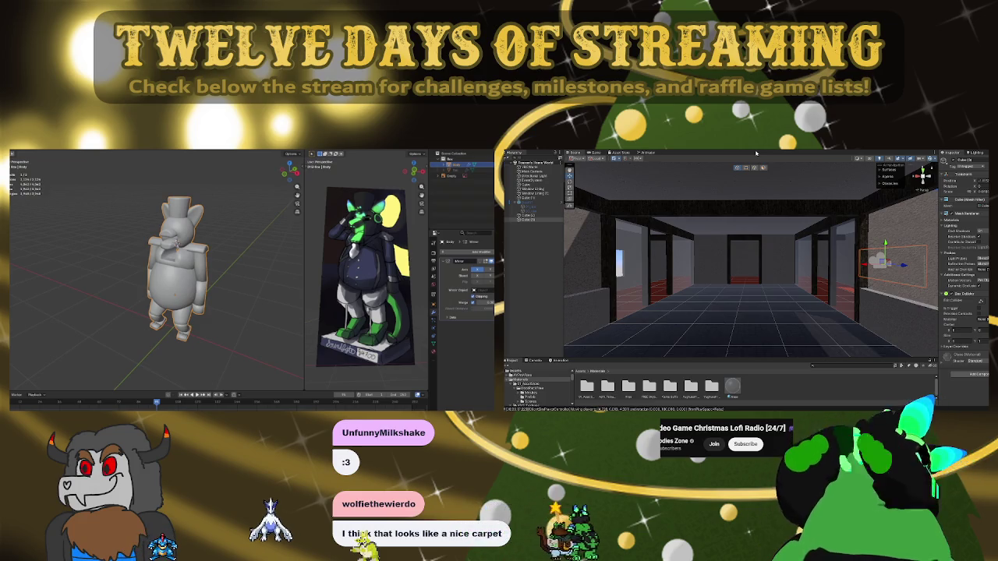
# Fly toward the back doorway and bring the mascot and reference image into view
pyautogui.moveTo(763, 247); pyautogui.dragTo(763, 246, button='right')
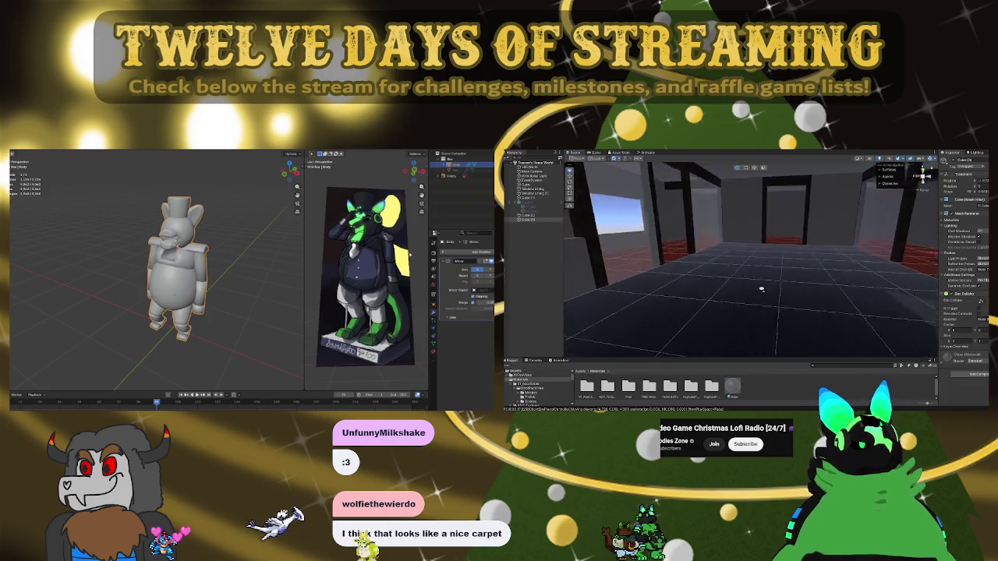
pyautogui.moveTo(125, 270); pyautogui.dragTo(211, 230, button='middle')
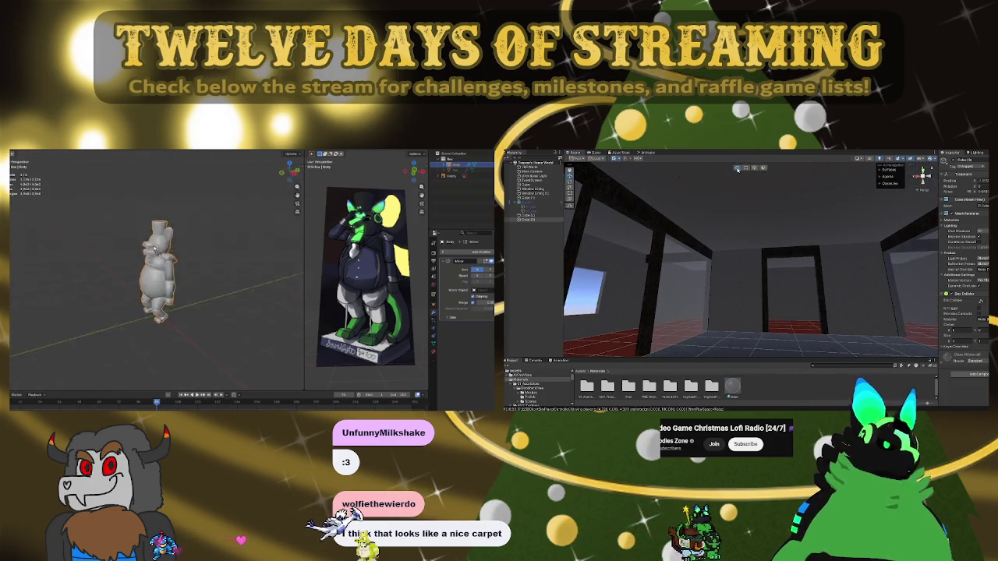
pyautogui.moveTo(798, 250)
pyautogui.mouseDown(button='right')
pyautogui.moveTo(731, 285)
pyautogui.moveTo(811, 274)
pyautogui.mouseUp(button='right')
# Frame the mascot in front view, select the body model and enter Edit Mode
pyautogui.press('KP_1')
pyautogui.press('KP_Decimal')
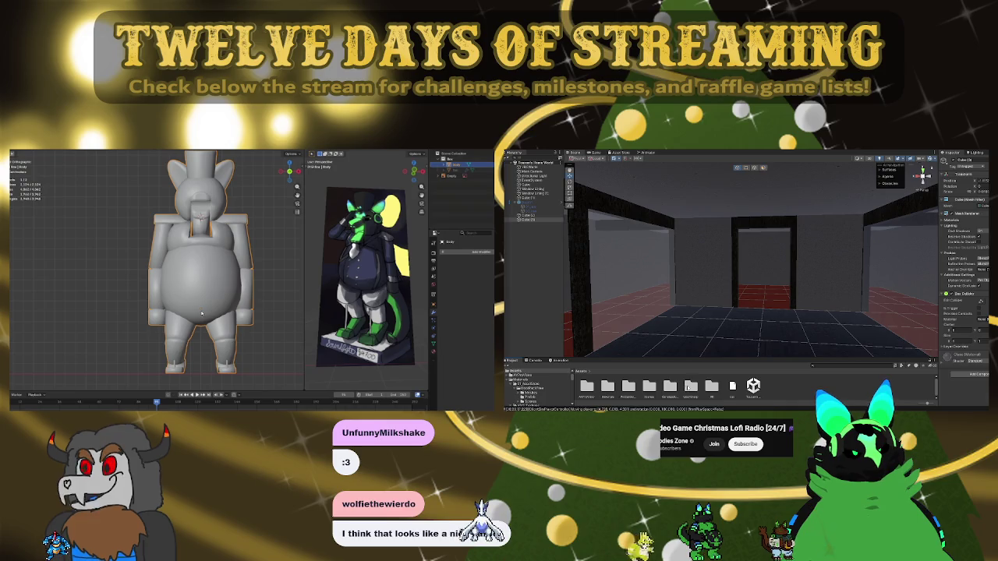
pyautogui.moveTo(198, 264); pyautogui.dragTo(123, 264, button='middle')
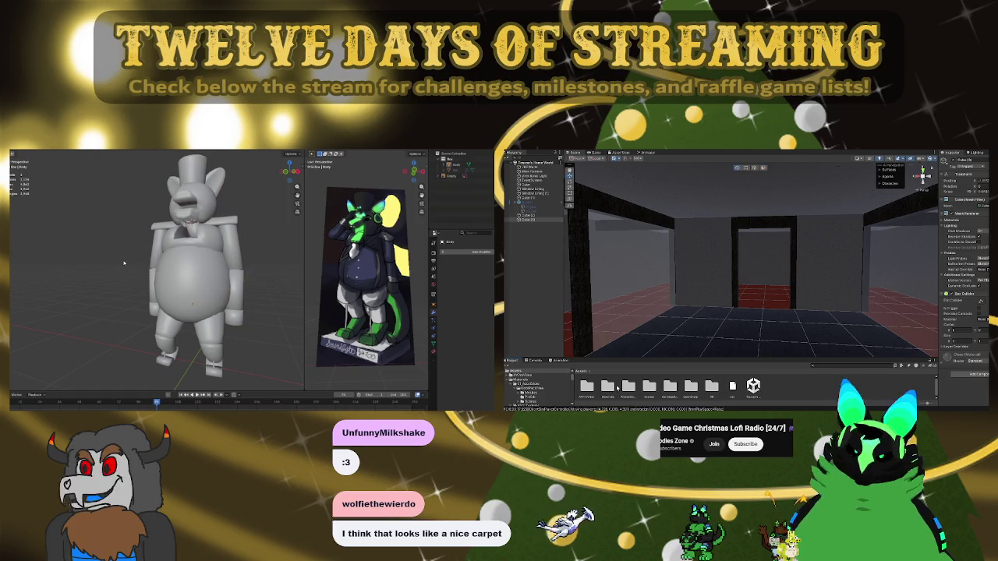
pyautogui.moveTo(123, 264)
pyautogui.mouseDown(button='middle')
pyautogui.moveTo(255, 282)
pyautogui.moveTo(132, 254)
pyautogui.mouseUp(button='middle')
pyautogui.scroll(3, 132, 253)
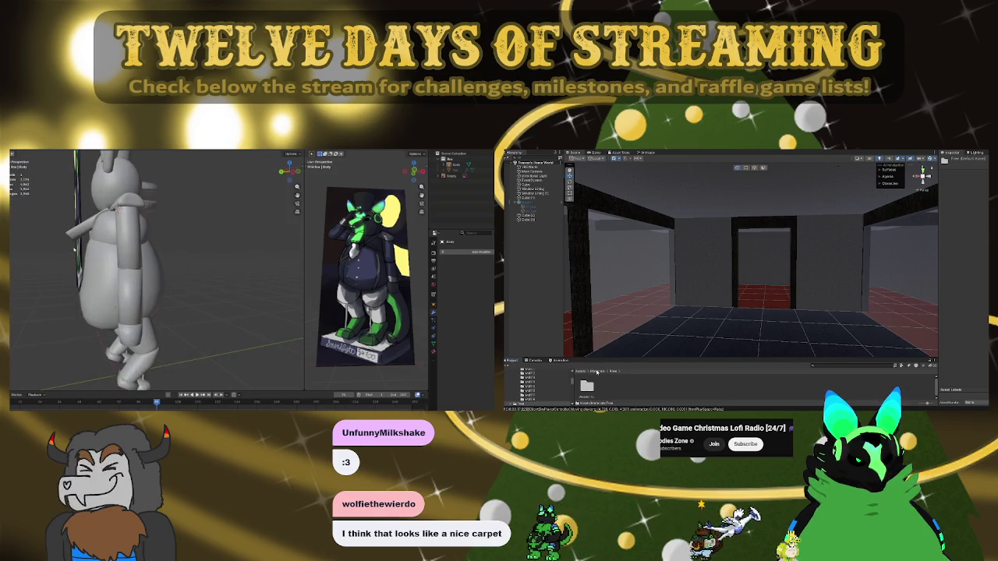
pyautogui.click(134, 272)
pyautogui.scroll(-4, 136, 277)
pyautogui.press('Tab')
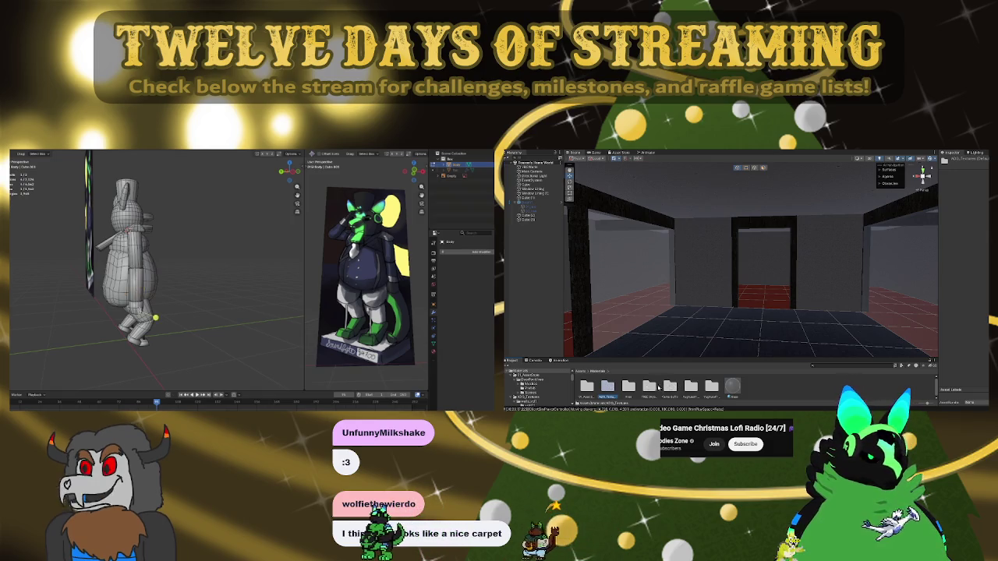
# Select the linked arm geometry, then apply a cloudy night skybox from FREE Skyboxes
pyautogui.press('l')
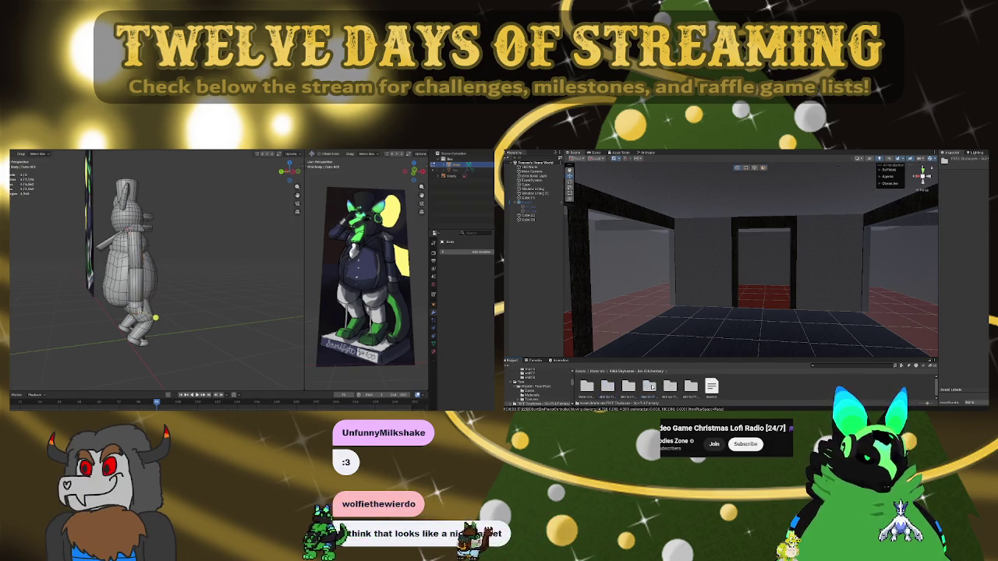
pyautogui.doubleClick(652, 387)
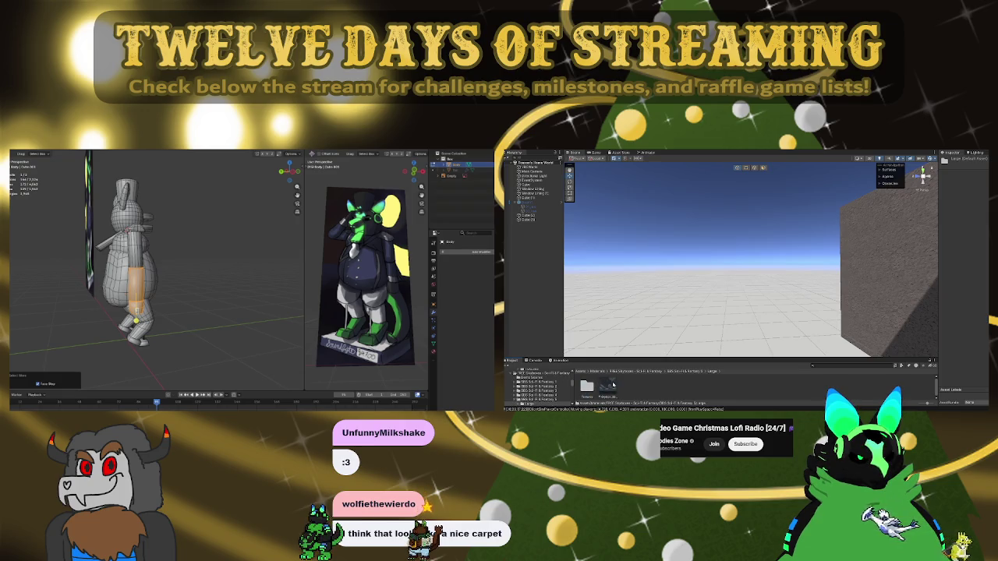
pyautogui.moveTo(730, 261); pyautogui.dragTo(730, 260)
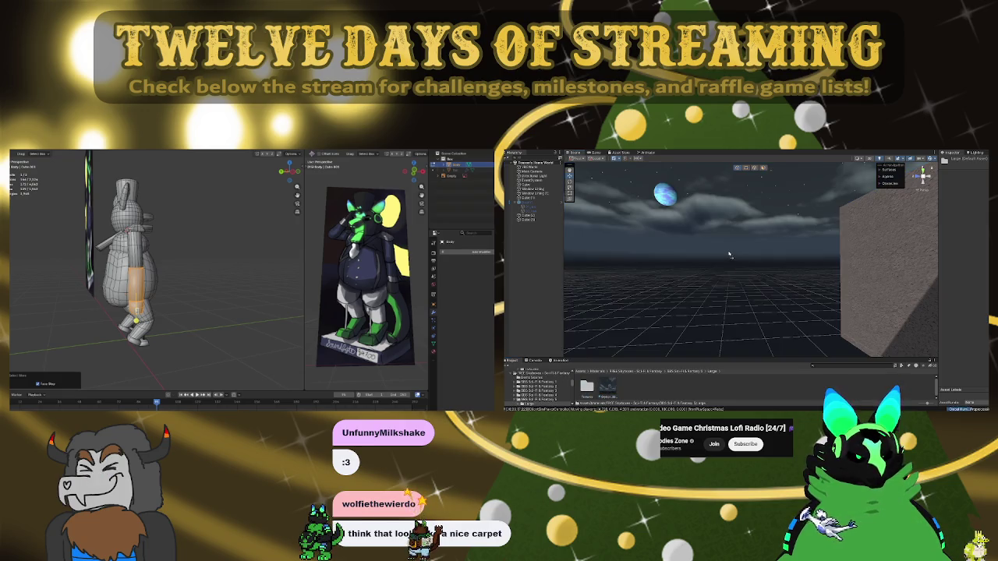
pyautogui.moveTo(730, 261)
pyautogui.mouseDown(button='right')
pyautogui.moveTo(578, 273)
pyautogui.moveTo(886, 298)
pyautogui.mouseUp(button='right')
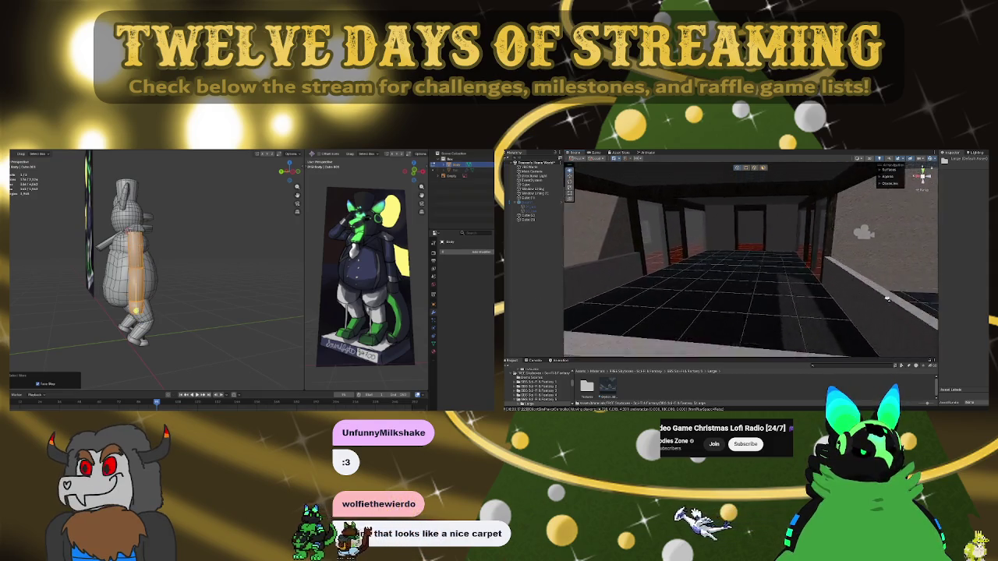
pyautogui.moveTo(887, 299)
pyautogui.mouseDown(button='right')
pyautogui.moveTo(846, 247)
pyautogui.moveTo(722, 352)
pyautogui.mouseUp(button='right')
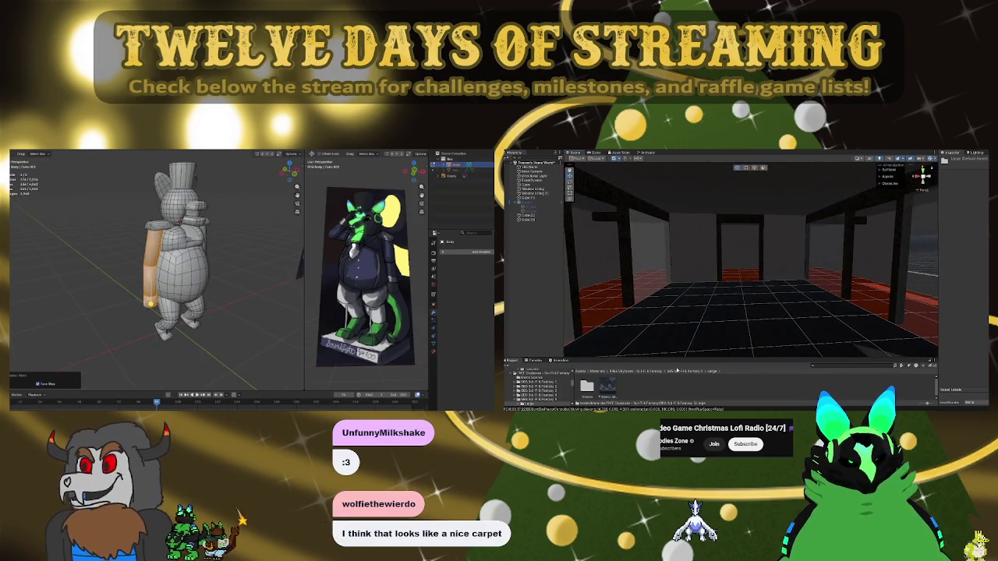
# Open another skybox subfolder and orbit to check the night sky
pyautogui.click(672, 372)
pyautogui.doubleClick(628, 388)
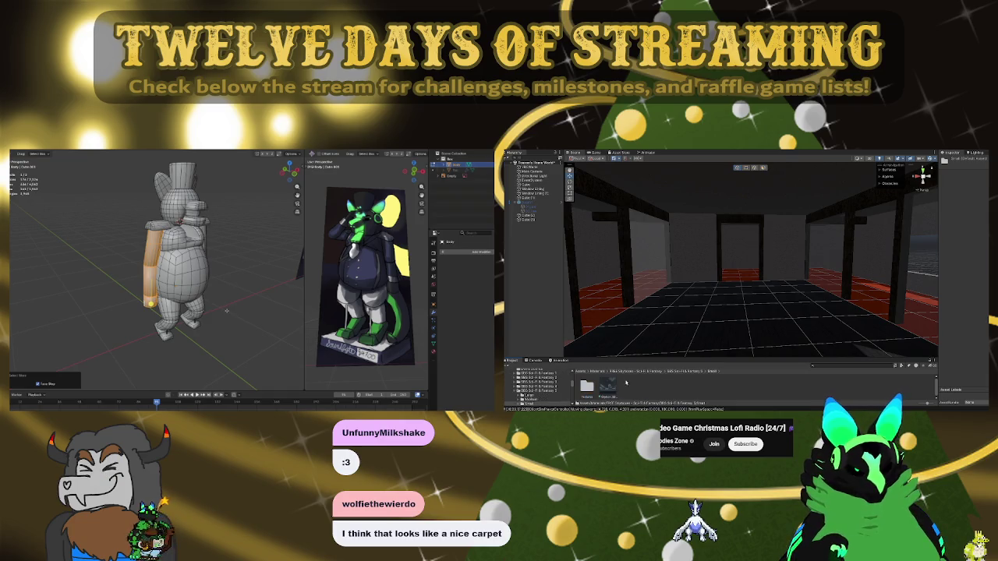
pyautogui.moveTo(694, 312); pyautogui.dragTo(846, 314, button='right')
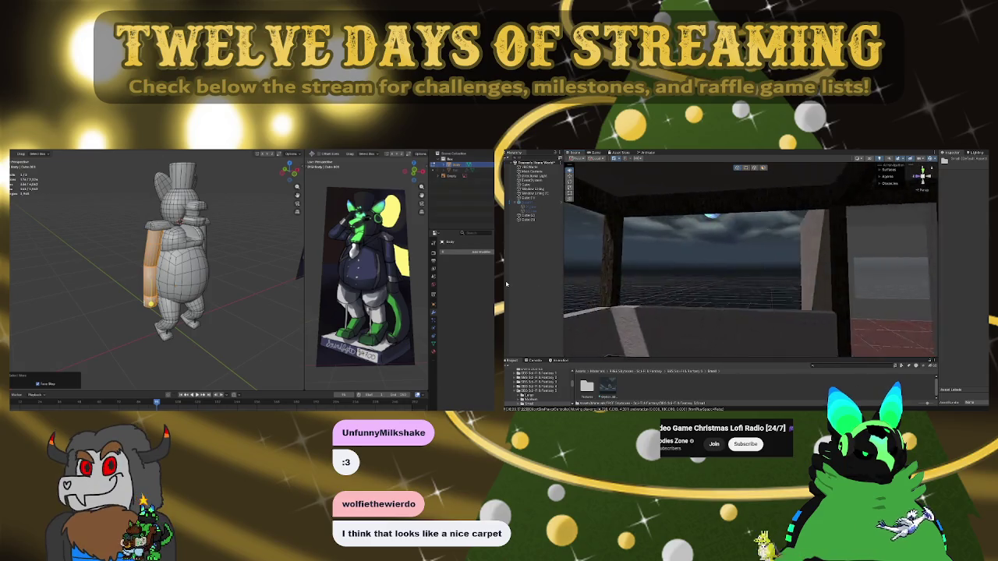
pyautogui.moveTo(508, 282)
pyautogui.mouseDown(button='right')
pyautogui.moveTo(858, 275)
pyautogui.moveTo(704, 288)
pyautogui.mouseUp(button='right')
pyautogui.moveTo(636, 302)
pyautogui.mouseDown(button='right')
pyautogui.moveTo(737, 288)
pyautogui.moveTo(597, 293)
pyautogui.mouseUp(button='right')
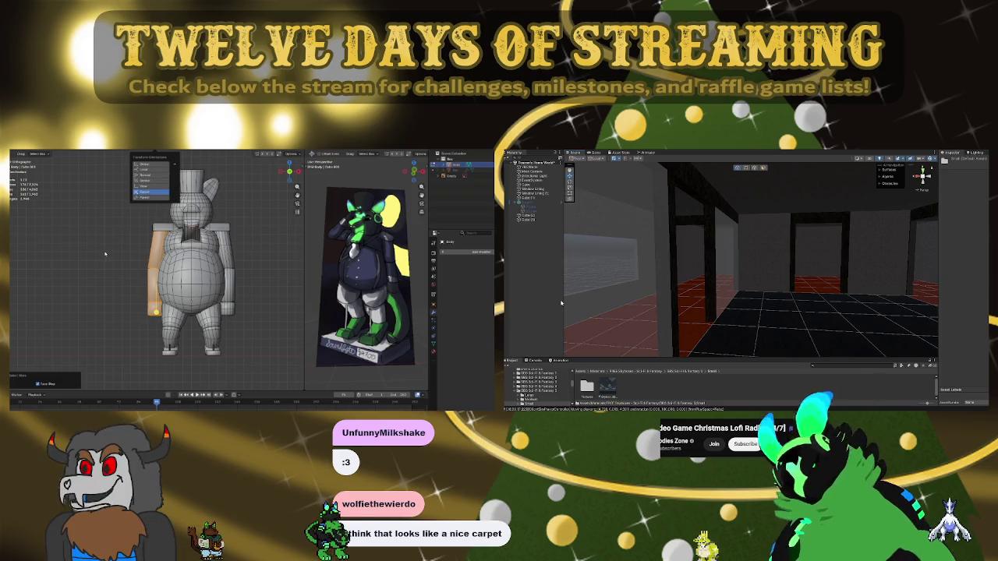
# Rotate the arm piece diagonally and move it up toward the shoulder
pyautogui.moveTo(105, 253); pyautogui.dragTo(167, 330, button='middle')
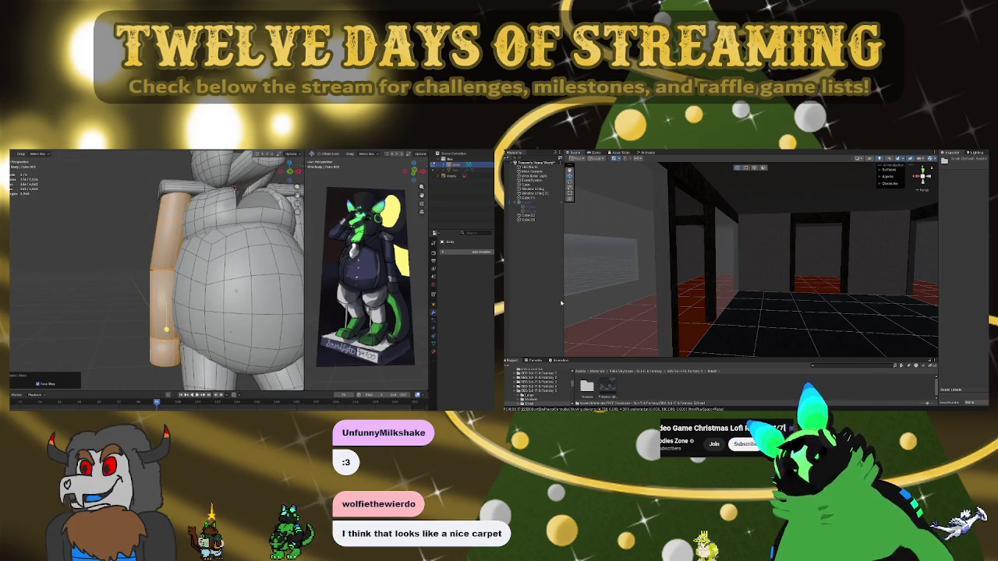
pyautogui.press('KP_1')
pyautogui.press('KP_3')
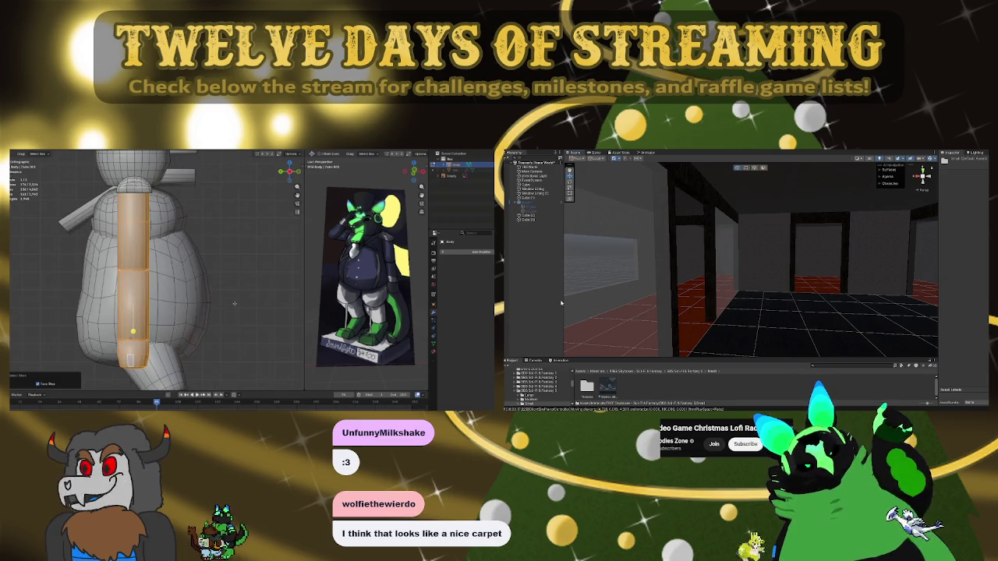
pyautogui.press('Tab')
pyautogui.press('Tab')
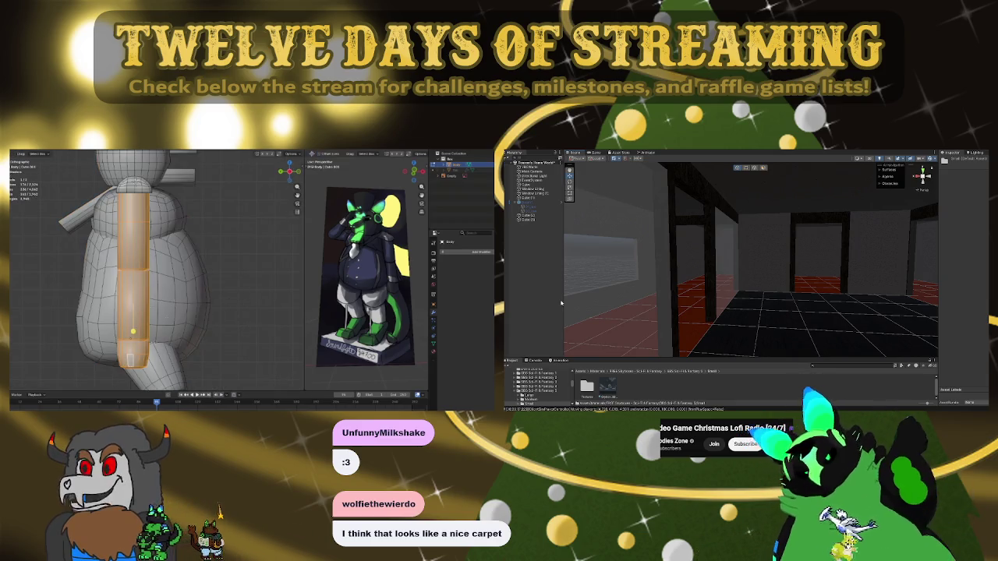
pyautogui.press('r')
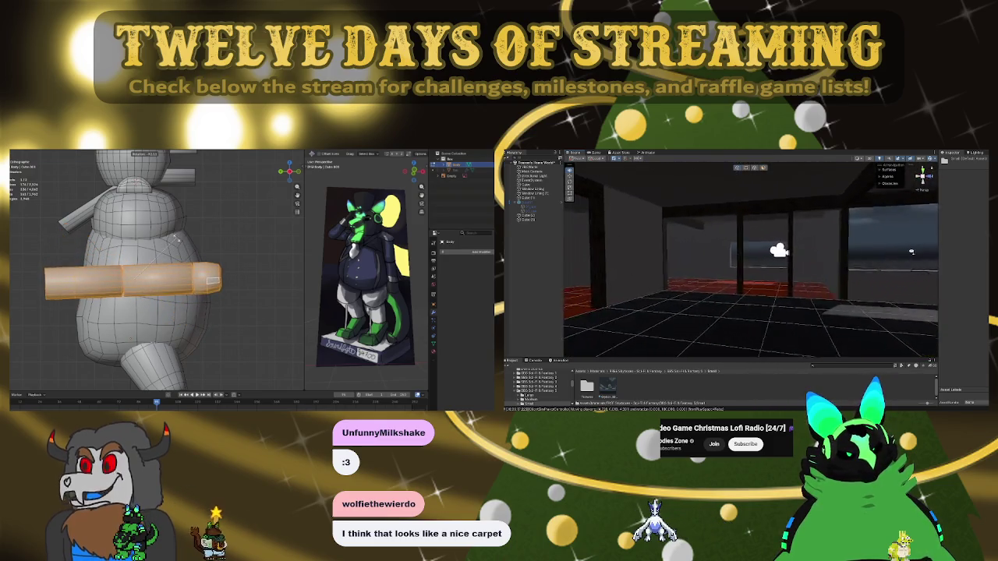
pyautogui.click(181, 240)
pyautogui.press('g')
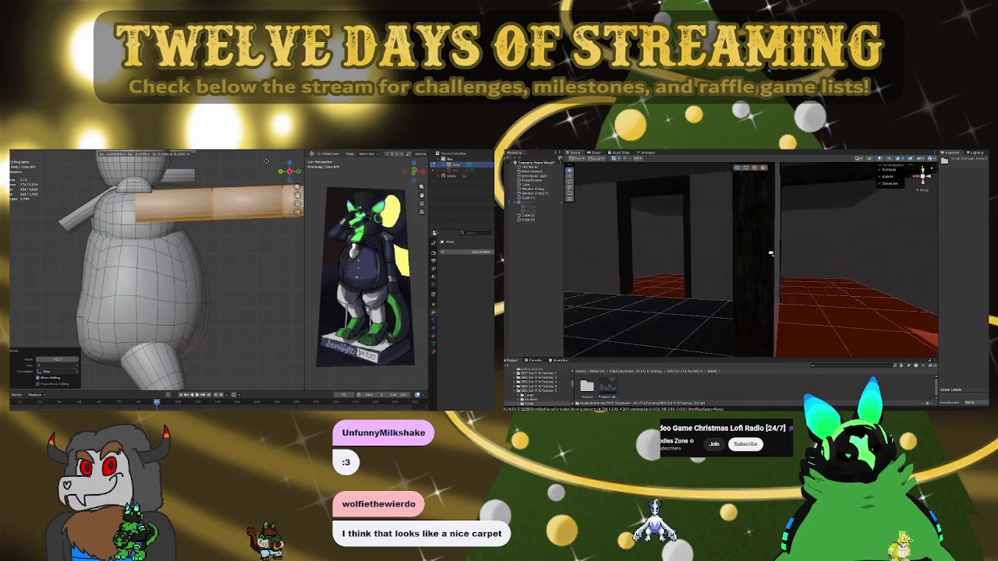
pyautogui.click(238, 220)
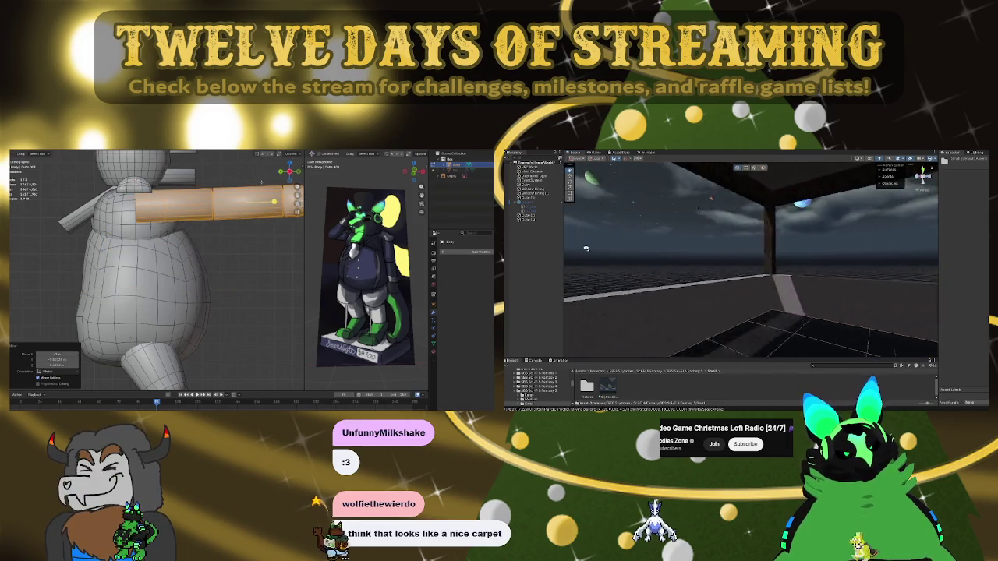
# Check the arm from top view, cancel a stray scale, and start rotating again
pyautogui.moveTo(789, 248); pyautogui.dragTo(822, 252, button='right')
pyautogui.press('KP_7')
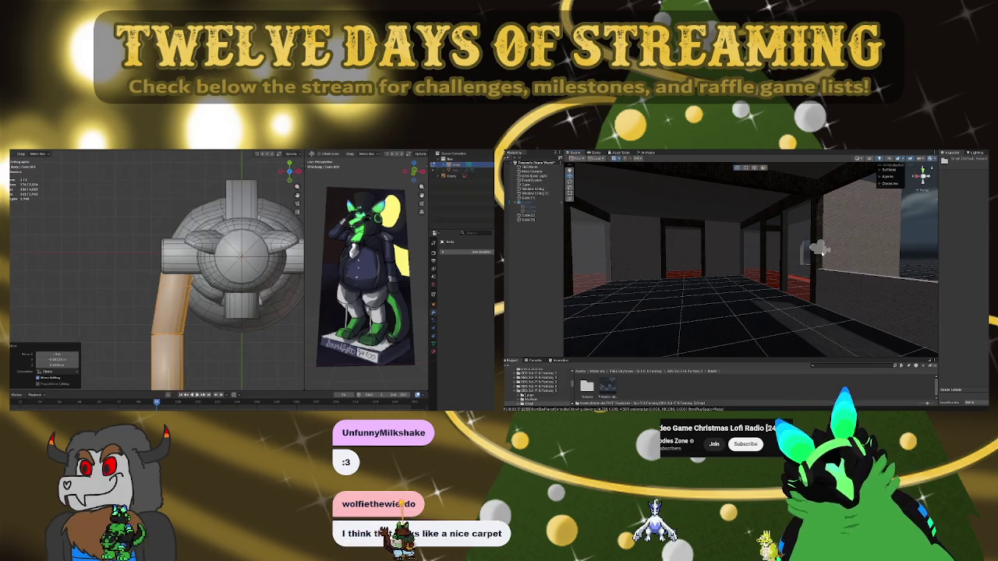
pyautogui.press('s')
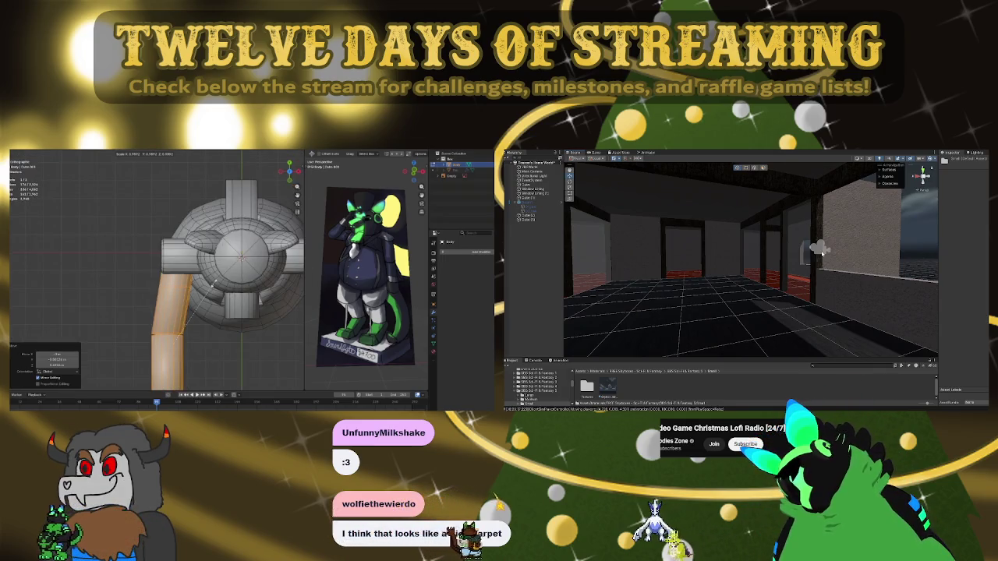
pyautogui.rightClick(213, 284)
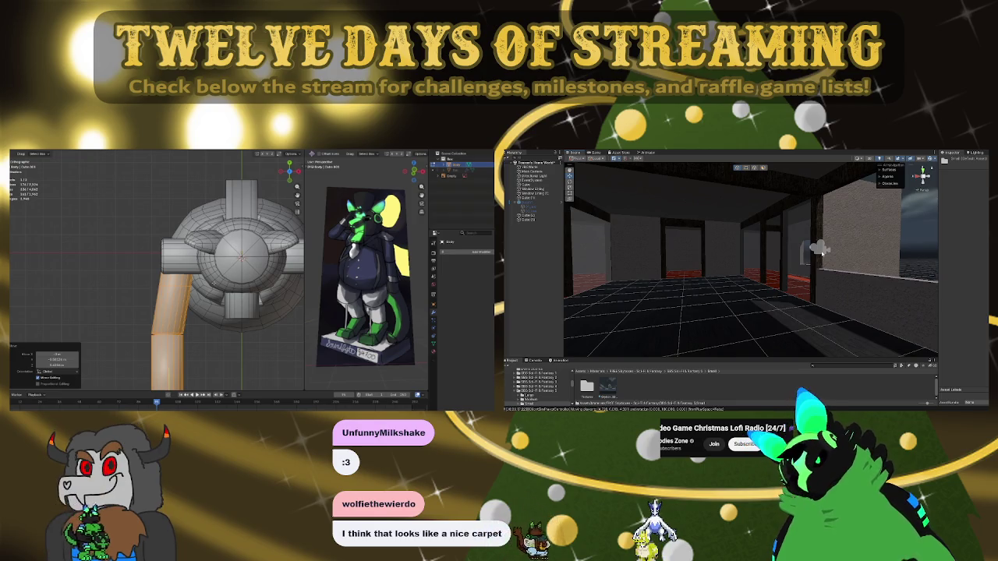
pyautogui.press('r')
# Fly to a dark wall and darken then re-brighten its material in Unity
pyautogui.moveTo(729, 267)
pyautogui.mouseDown(button='right')
pyautogui.moveTo(668, 248)
pyautogui.moveTo(689, 262)
pyautogui.mouseUp(button='right')
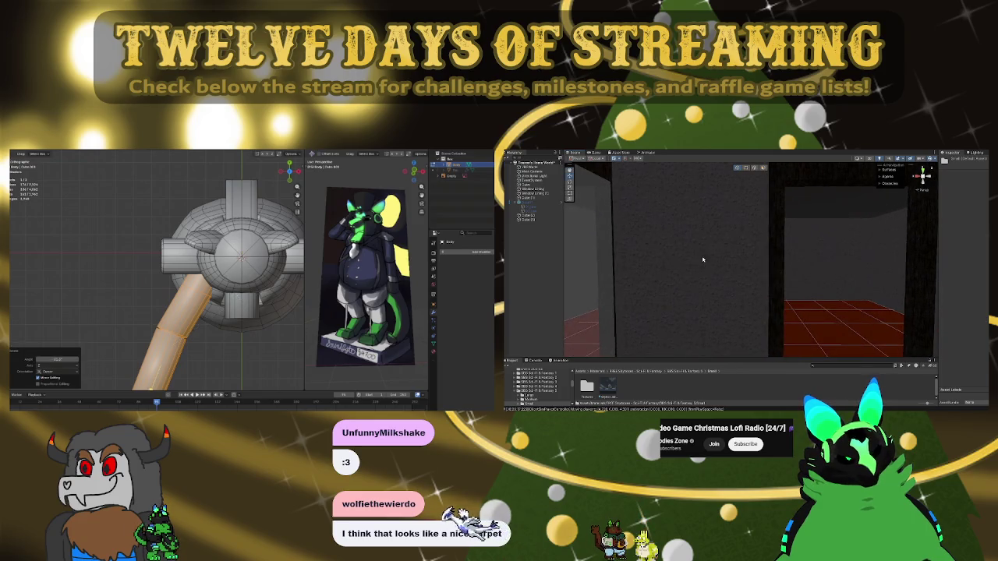
pyautogui.moveTo(689, 261); pyautogui.dragTo(725, 238, button='right')
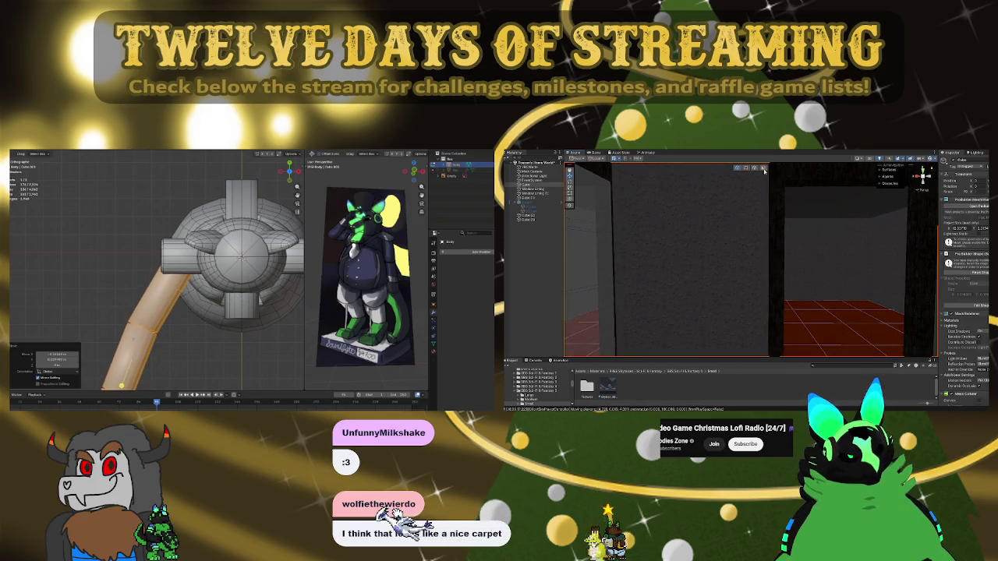
pyautogui.scroll(-5, 963, 340)
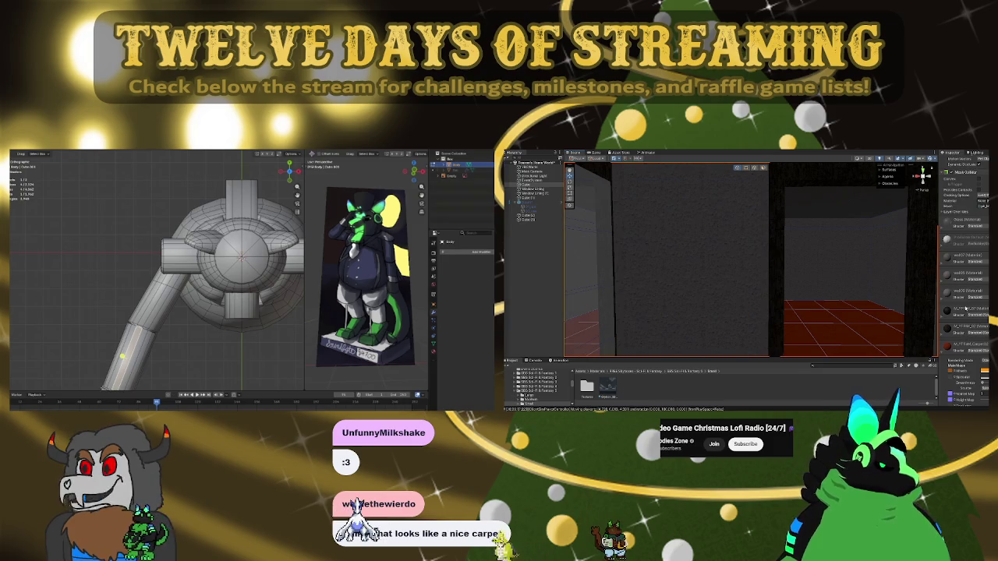
pyautogui.click(947, 298)
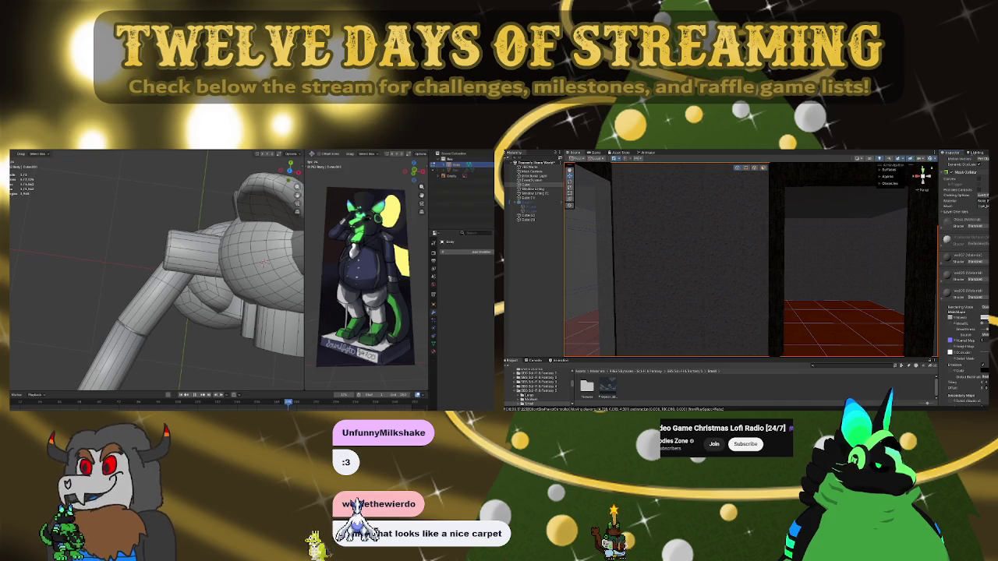
pyautogui.moveTo(975, 319); pyautogui.dragTo(973, 328)
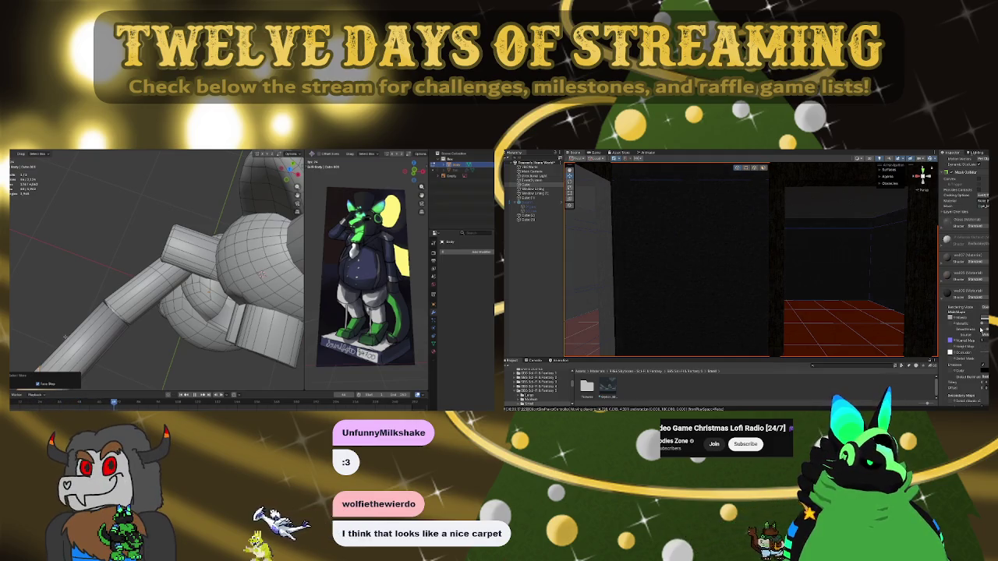
pyautogui.moveTo(975, 320); pyautogui.dragTo(965, 311)
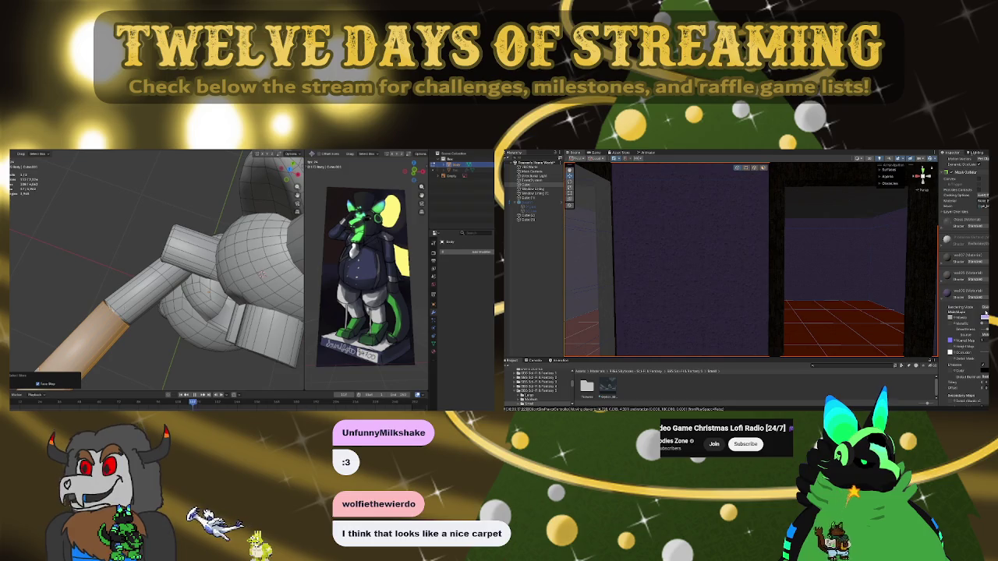
pyautogui.moveTo(812, 275); pyautogui.dragTo(879, 300, button='right')
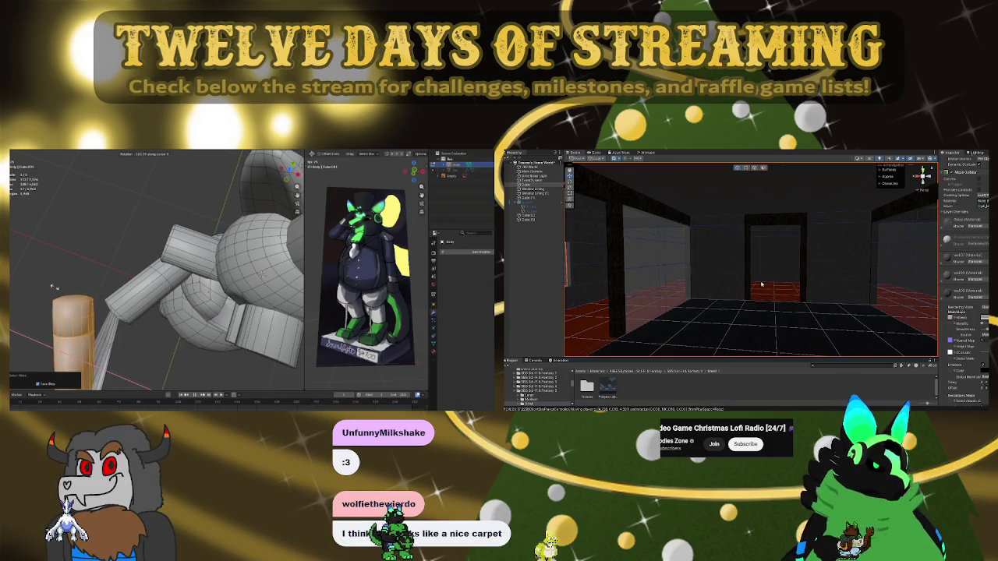
# Turn the arm piece 180°, move it to the raised arm's end, and rotate it about Z
pyautogui.press('w')
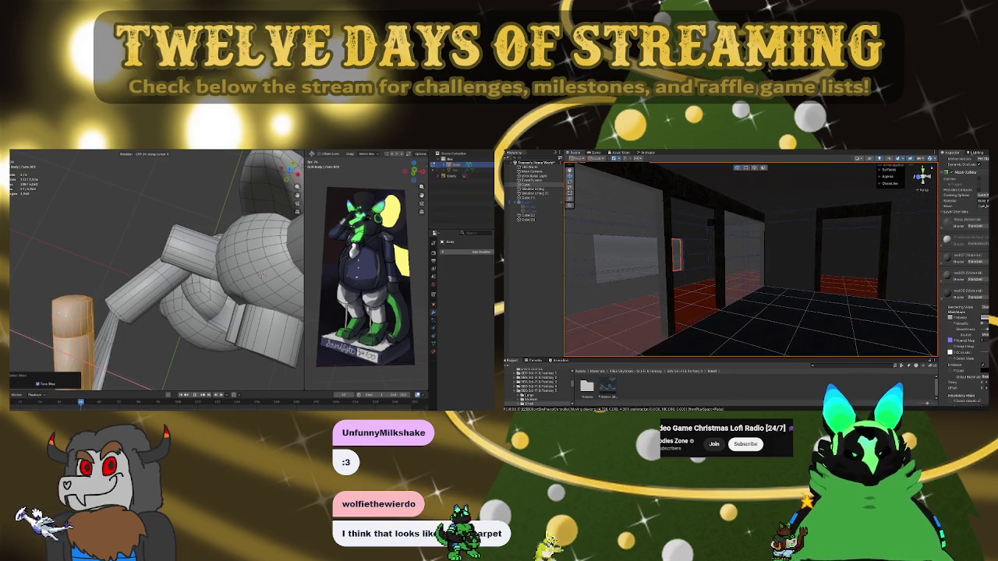
pyautogui.click(61, 314)
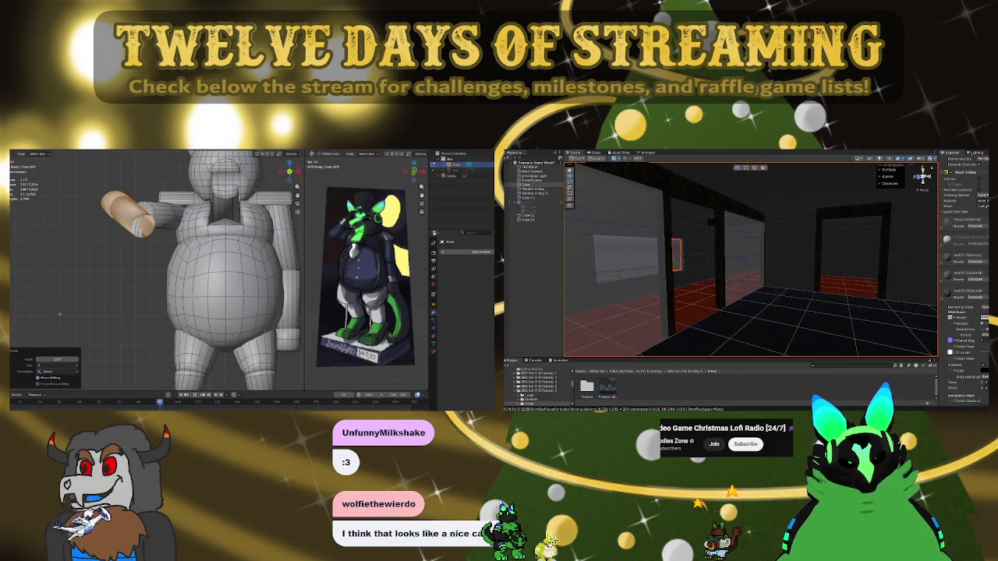
pyautogui.press('g')
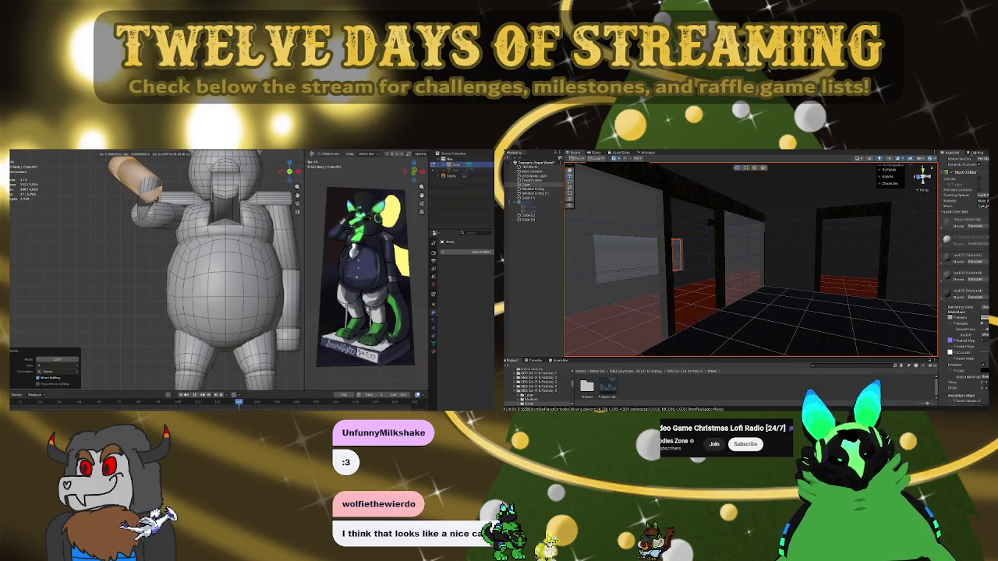
pyautogui.press('Return')
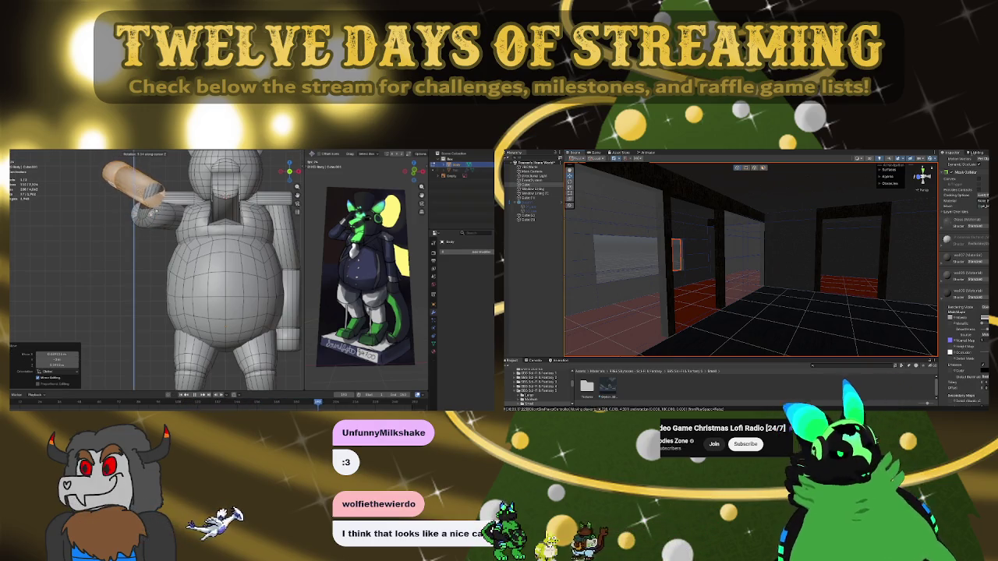
pyautogui.press('z')
pyautogui.press('Return')
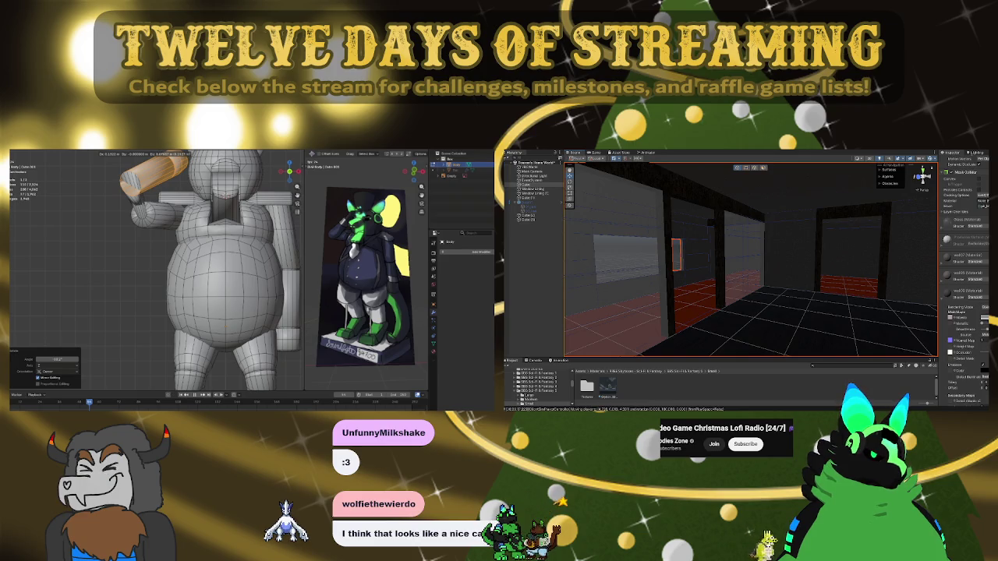
pyautogui.press('space')
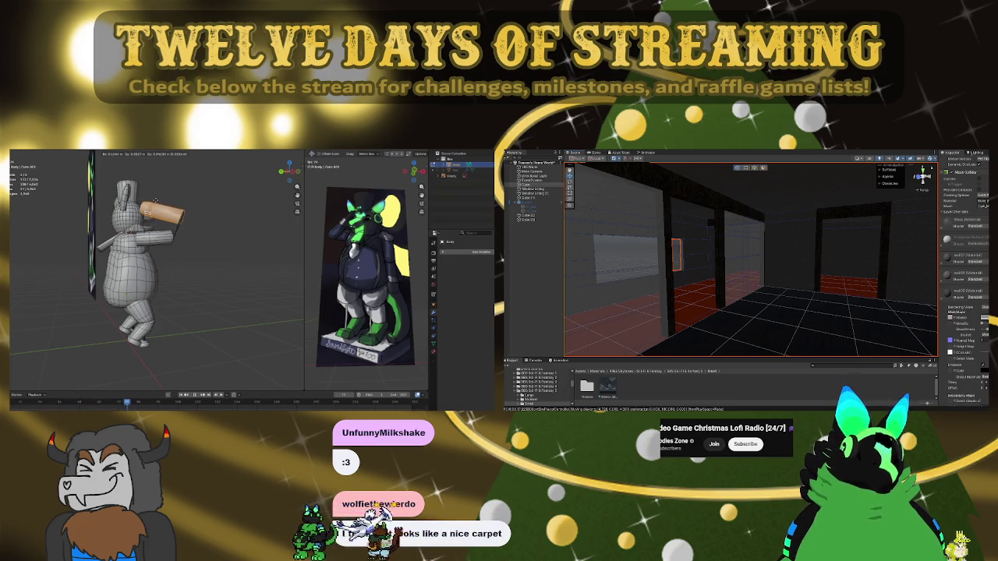
pyautogui.click(168, 255)
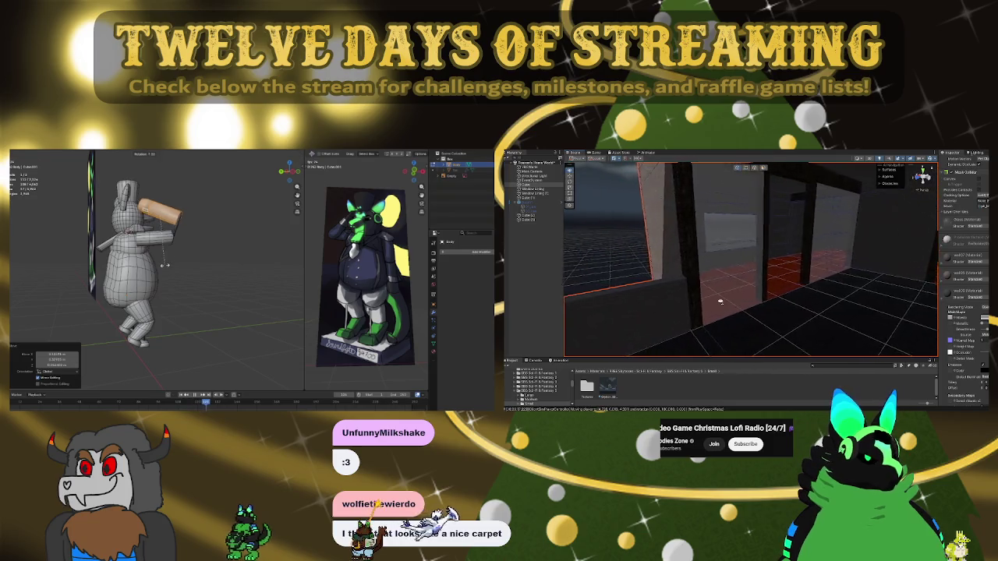
# Move the orange forearm piece again and rotate it about -14° to tilt outward
pyautogui.press('g')
pyautogui.press('Return')
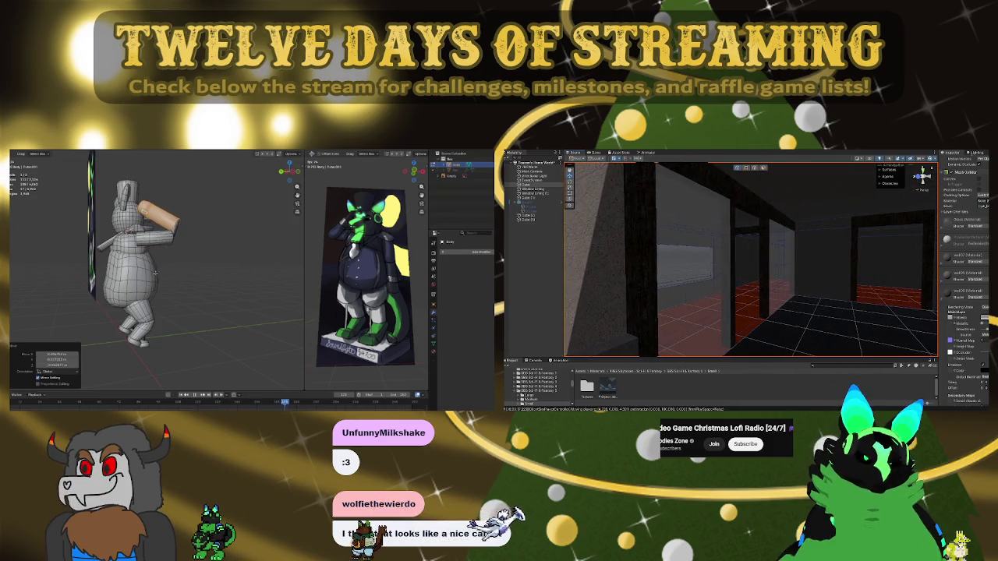
pyautogui.press('Up')
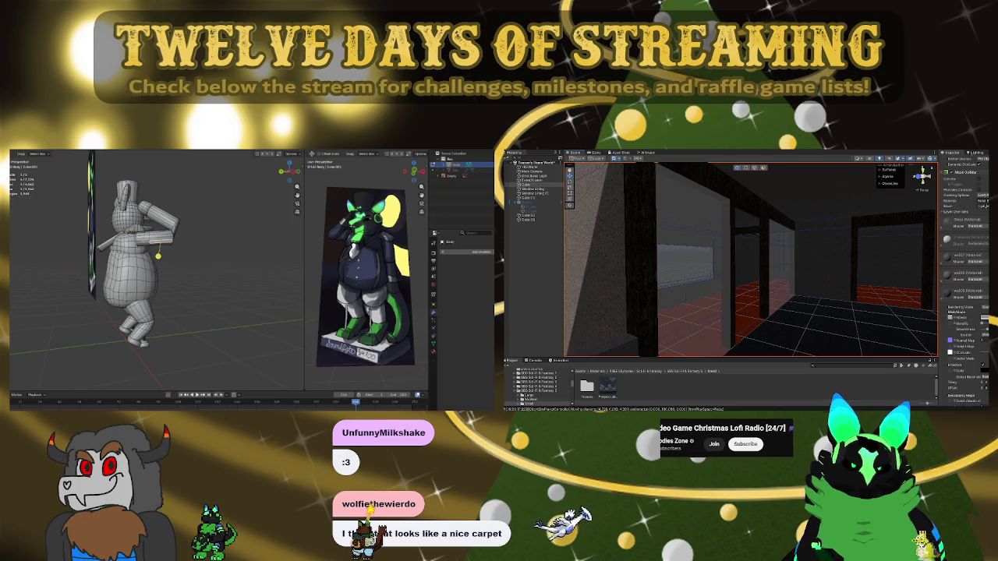
pyautogui.press('space')
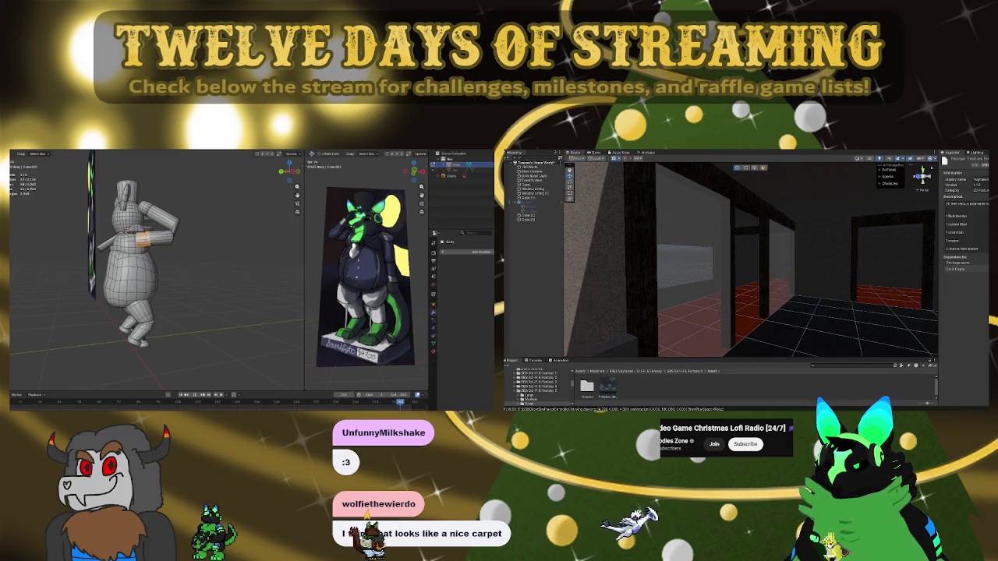
pyautogui.press('r')
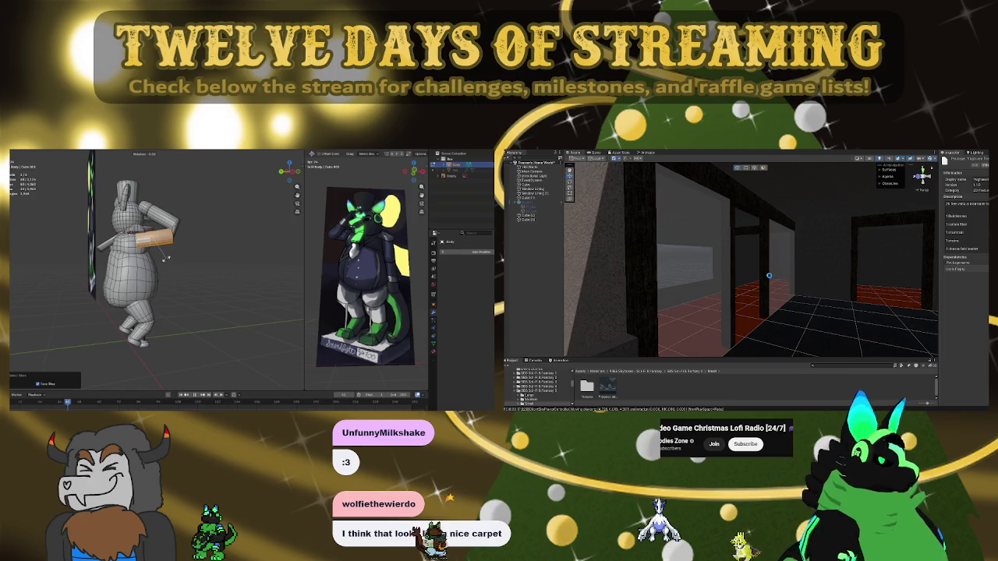
pyautogui.click(167, 248)
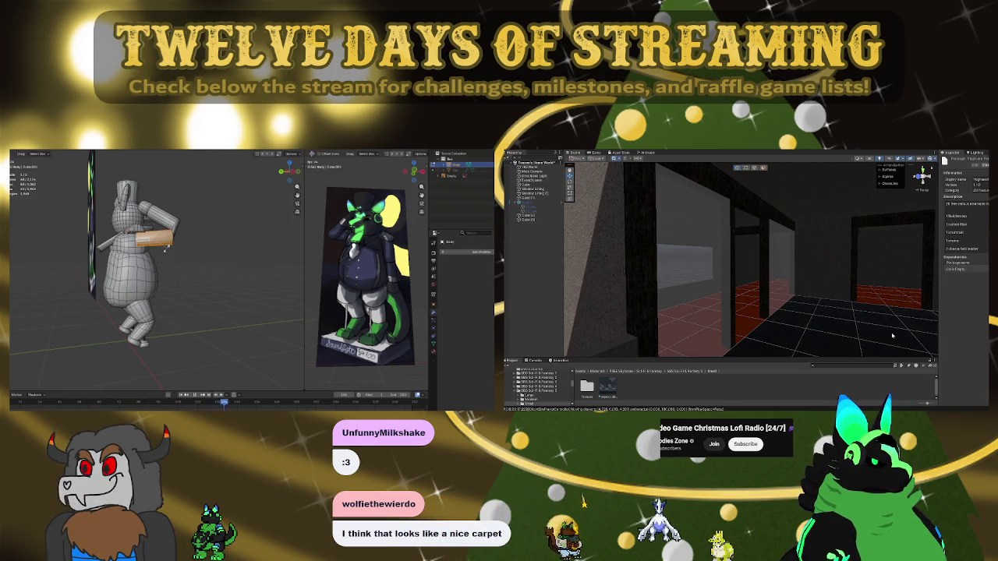
pyautogui.click(166, 244)
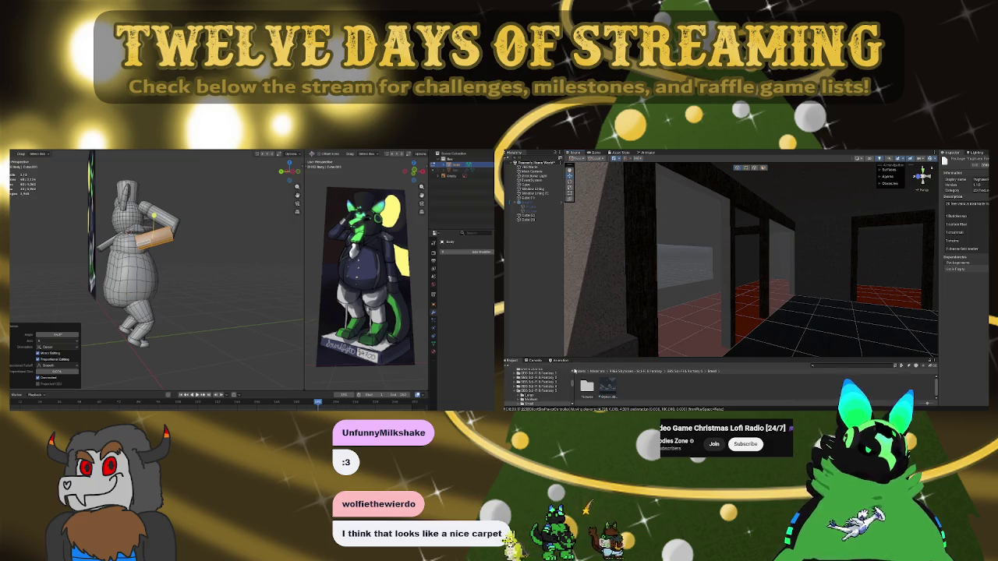
pyautogui.click(578, 371)
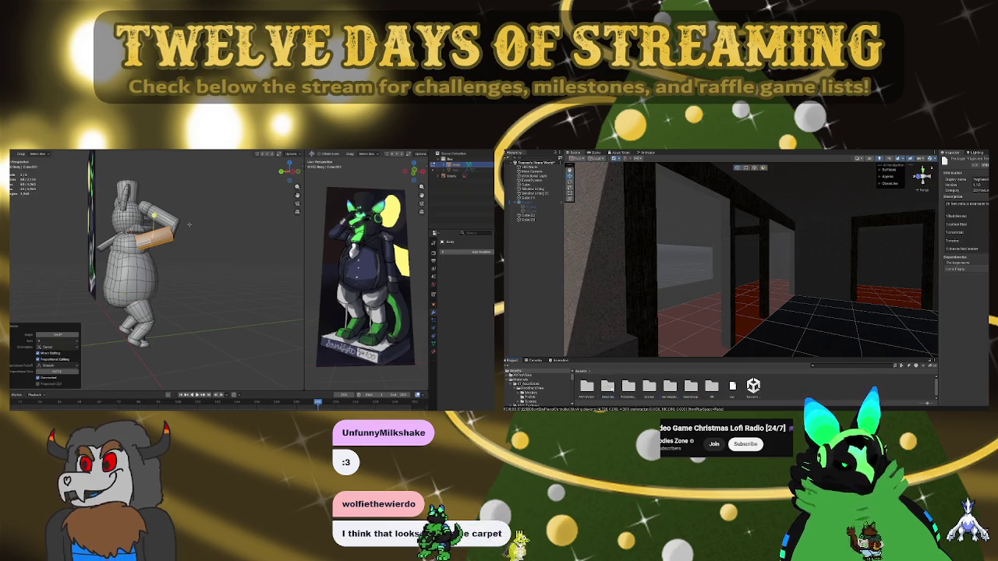
# Enter Assets > Materials, the material pack folder, its Textures, then its Materials folder
pyautogui.doubleClick(607, 385)
pyautogui.click(691, 386)
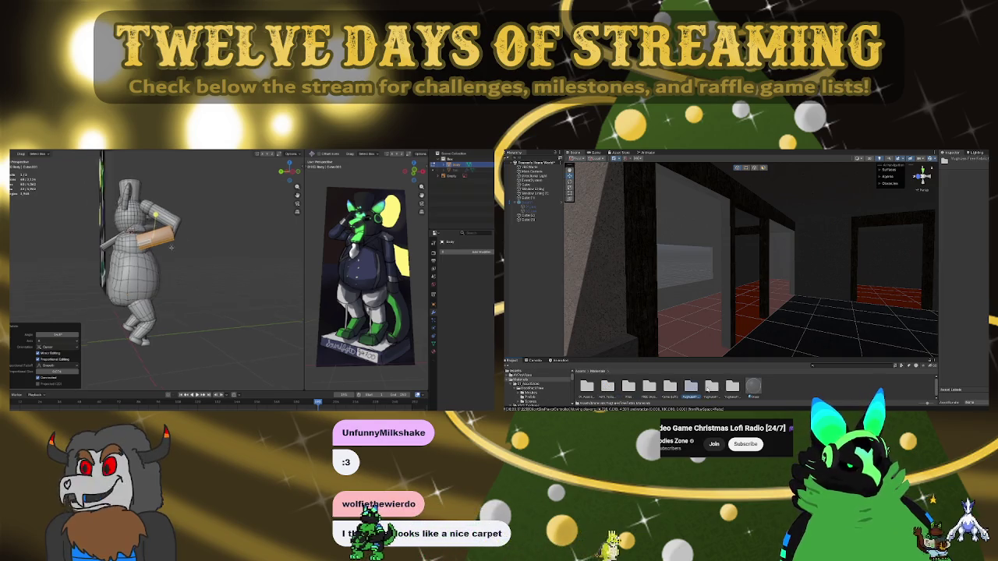
pyautogui.moveTo(175, 246)
pyautogui.mouseDown(button='middle')
pyautogui.moveTo(209, 177)
pyautogui.moveTo(232, 240)
pyautogui.mouseUp(button='middle')
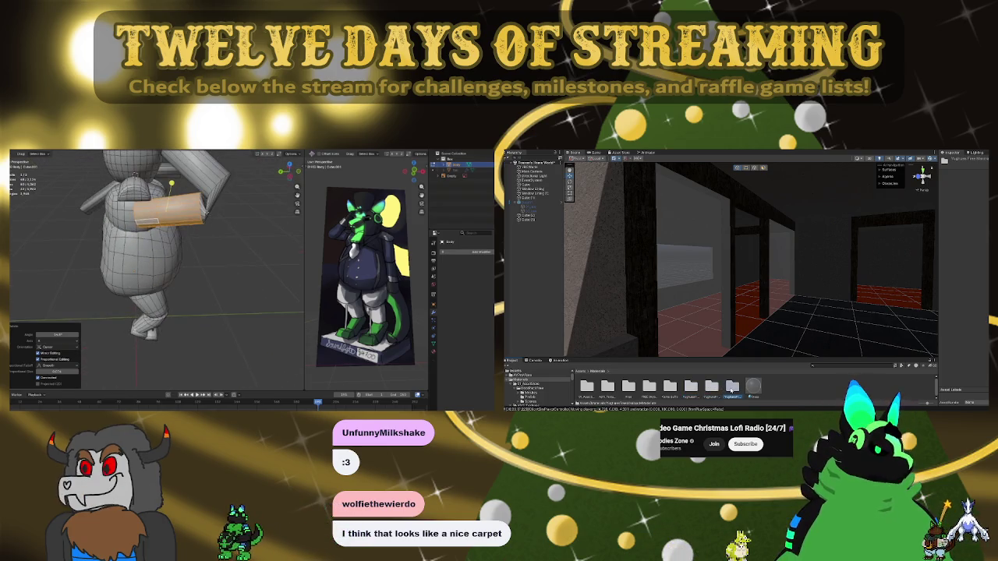
pyautogui.press('r')
pyautogui.doubleClick(732, 385)
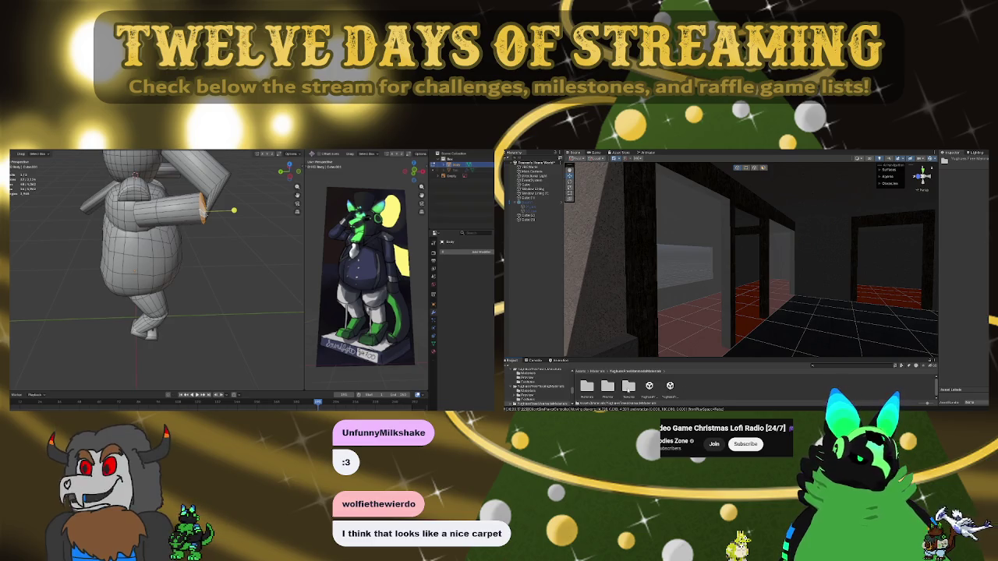
pyautogui.doubleClick(629, 386)
pyautogui.click(599, 372)
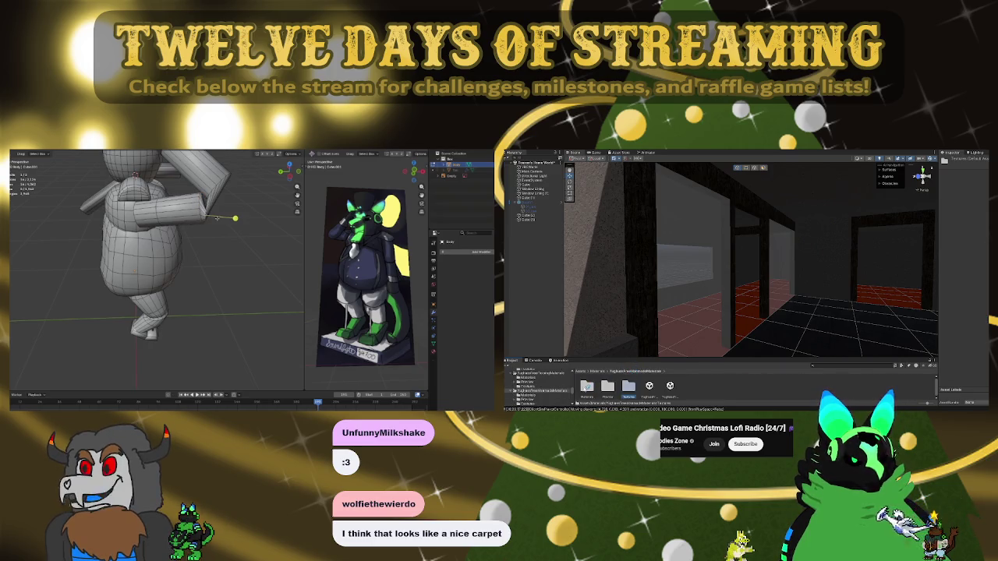
pyautogui.moveTo(780, 296)
pyautogui.mouseDown(button='right')
pyautogui.moveTo(816, 317)
pyautogui.moveTo(726, 314)
pyautogui.moveTo(749, 312)
pyautogui.mouseUp(button='right')
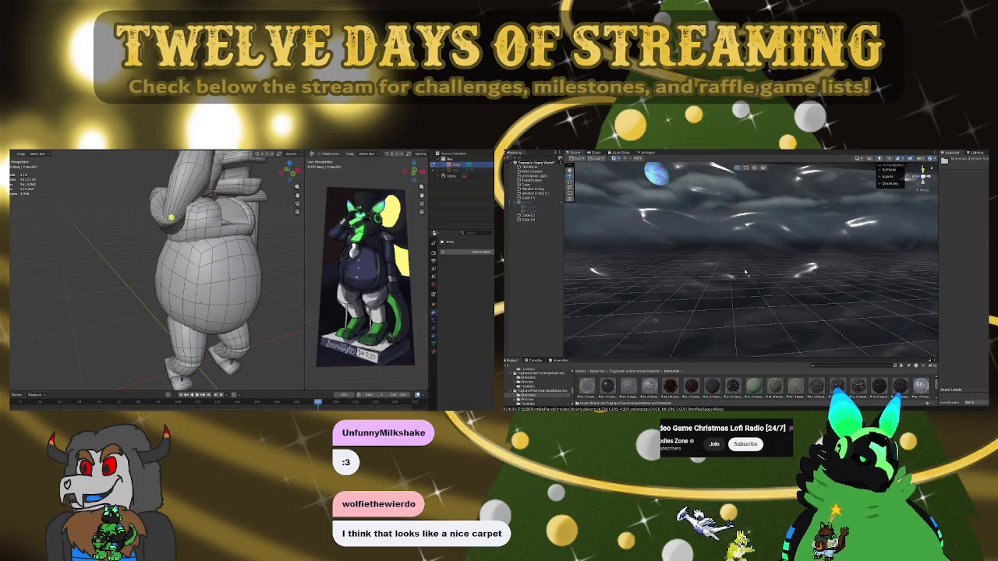
# Try a plank fence material, then a darker grey plank material, on the wall
pyautogui.moveTo(749, 312)
pyautogui.mouseDown(button='right')
pyautogui.moveTo(808, 263)
pyautogui.moveTo(782, 284)
pyautogui.moveTo(782, 334)
pyautogui.mouseUp(button='right')
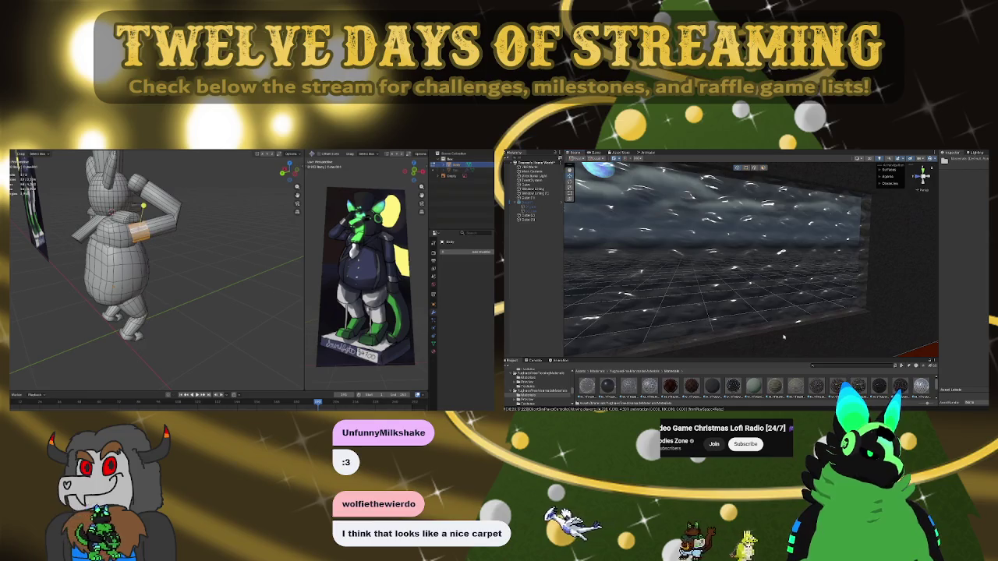
pyautogui.moveTo(774, 339); pyautogui.dragTo(739, 388)
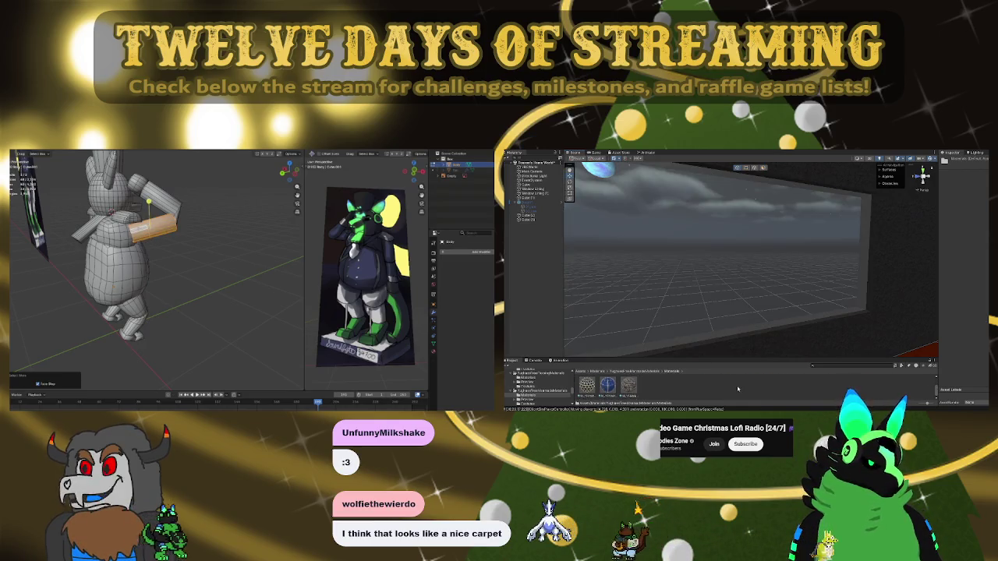
pyautogui.moveTo(733, 388); pyautogui.dragTo(790, 275)
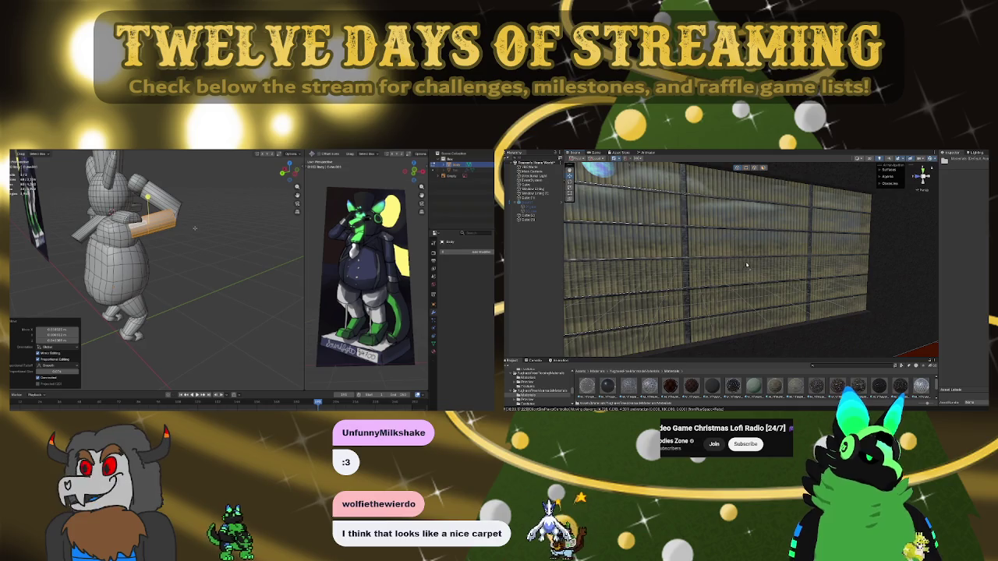
pyautogui.scroll(-5, 790, 275)
pyautogui.moveTo(790, 275)
pyautogui.mouseDown(button='right')
pyautogui.moveTo(802, 270)
pyautogui.moveTo(720, 227)
pyautogui.mouseUp(button='right')
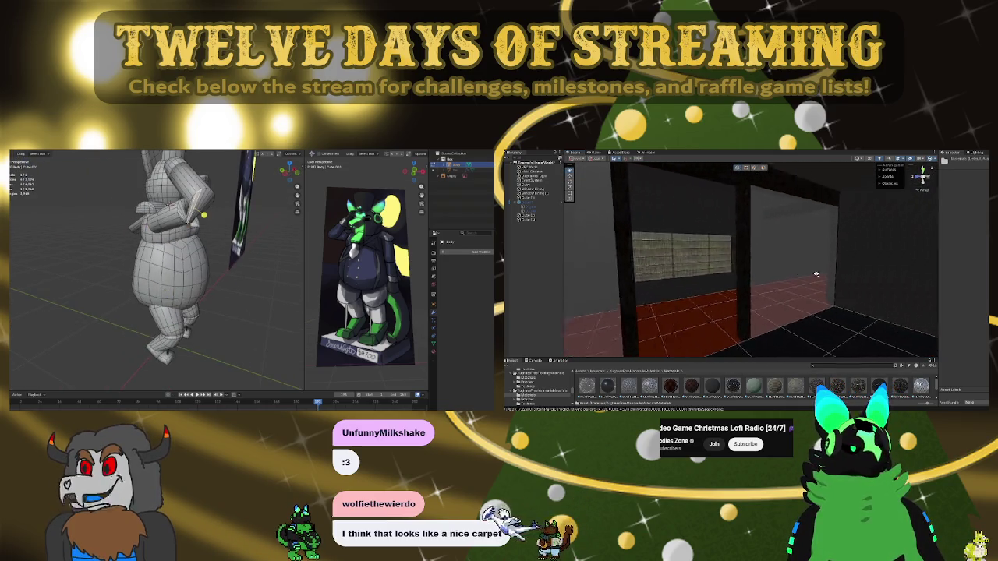
pyautogui.click(713, 388)
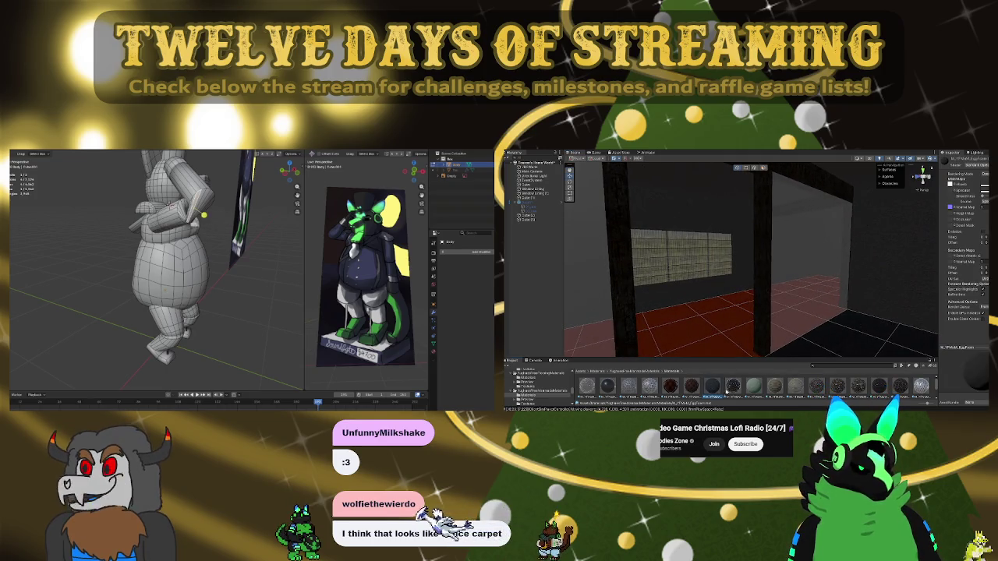
pyautogui.click(755, 386)
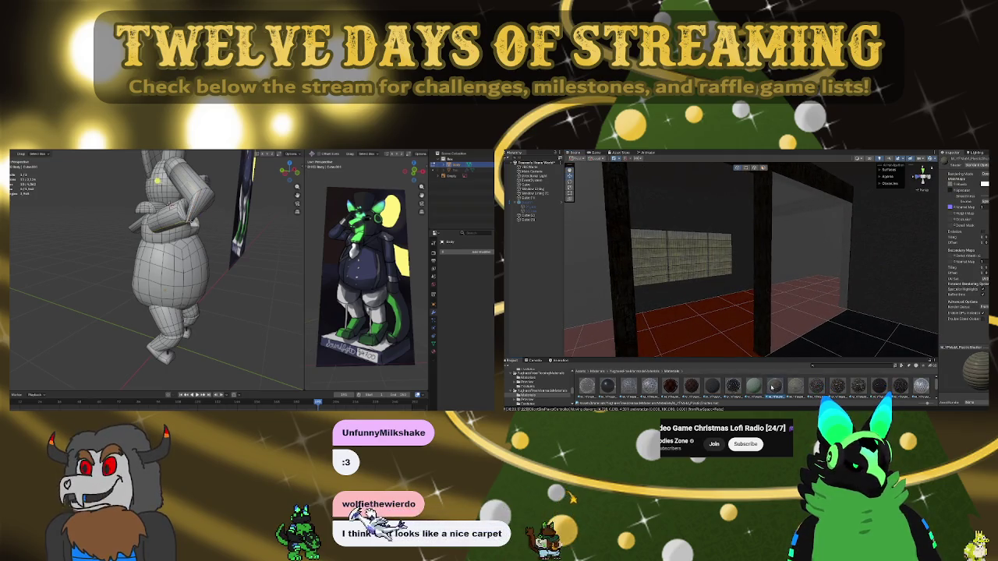
pyautogui.moveTo(753, 386); pyautogui.dragTo(683, 260)
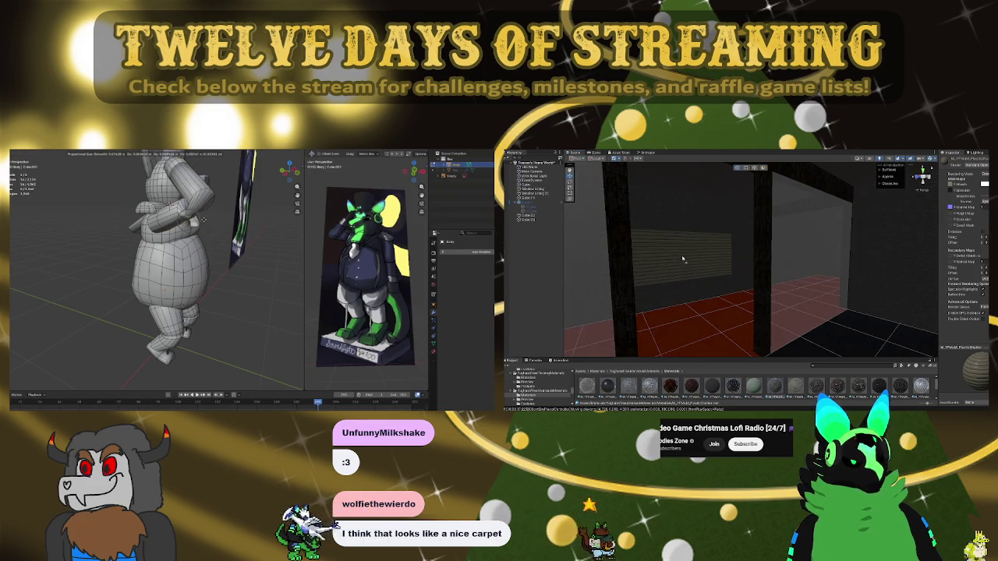
# Try dark mesh, blue tiled, dark and stone materials, ending with the light grate
pyautogui.moveTo(631, 386); pyautogui.dragTo(676, 262)
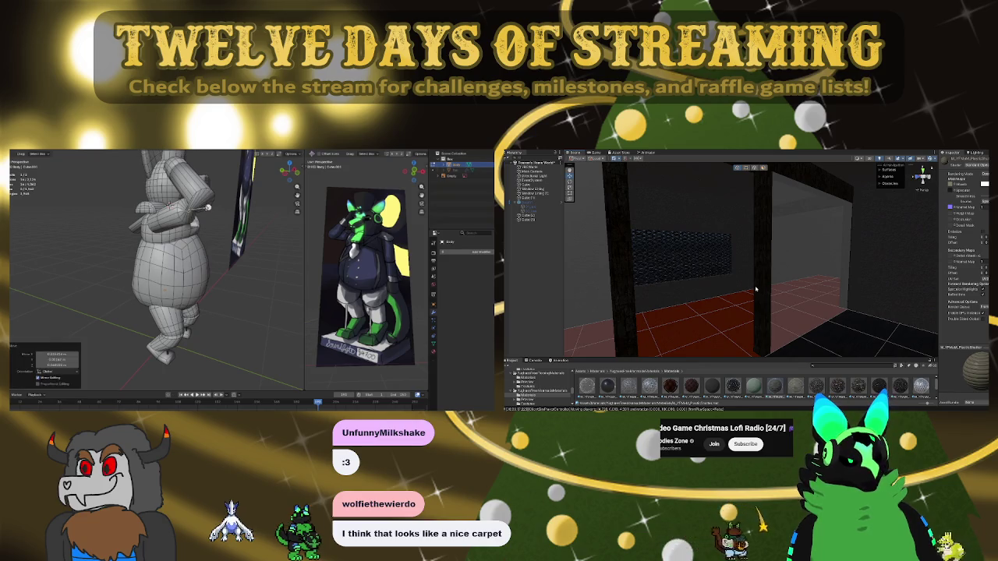
pyautogui.moveTo(677, 260); pyautogui.dragTo(740, 293, button='middle')
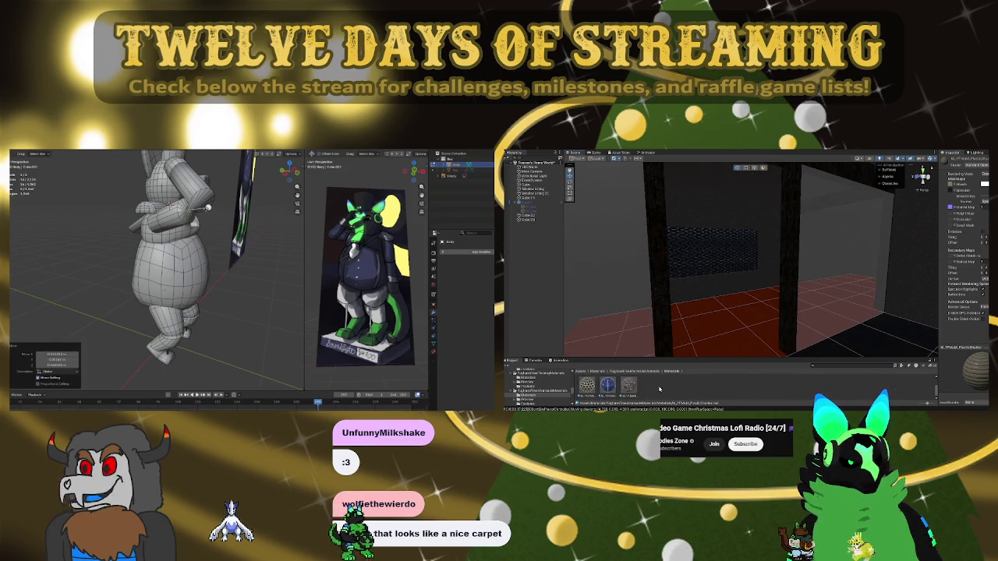
pyautogui.moveTo(696, 387); pyautogui.dragTo(702, 265)
pyautogui.moveTo(702, 265); pyautogui.dragTo(678, 269, button='middle')
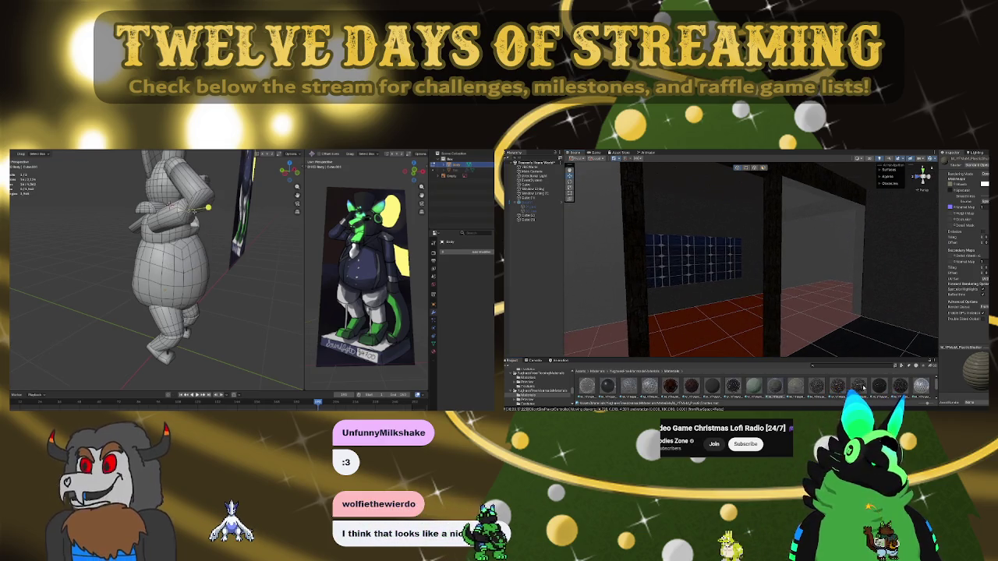
pyautogui.moveTo(784, 312); pyautogui.dragTo(798, 316, button='middle')
pyautogui.press('f')
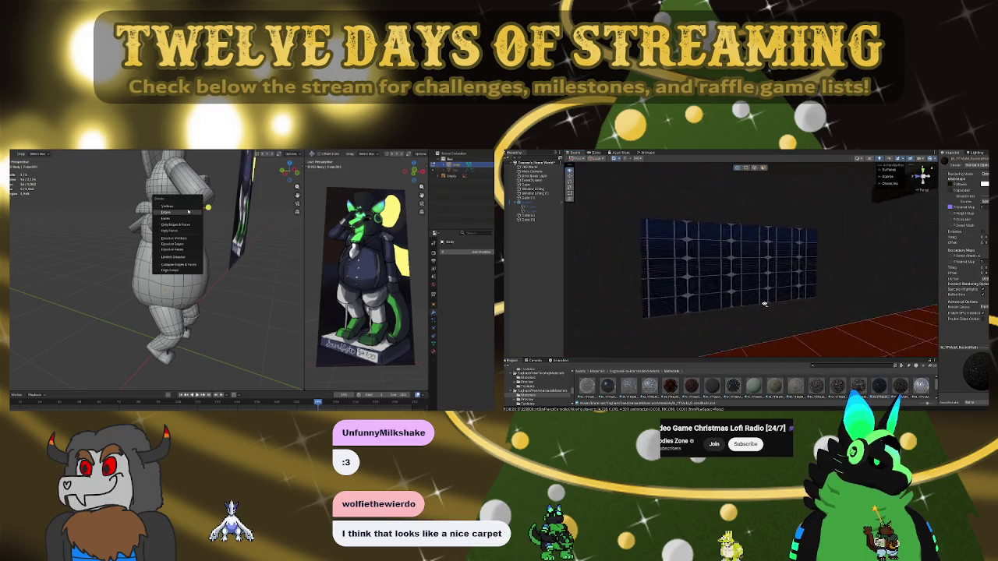
pyautogui.moveTo(902, 390); pyautogui.dragTo(716, 273)
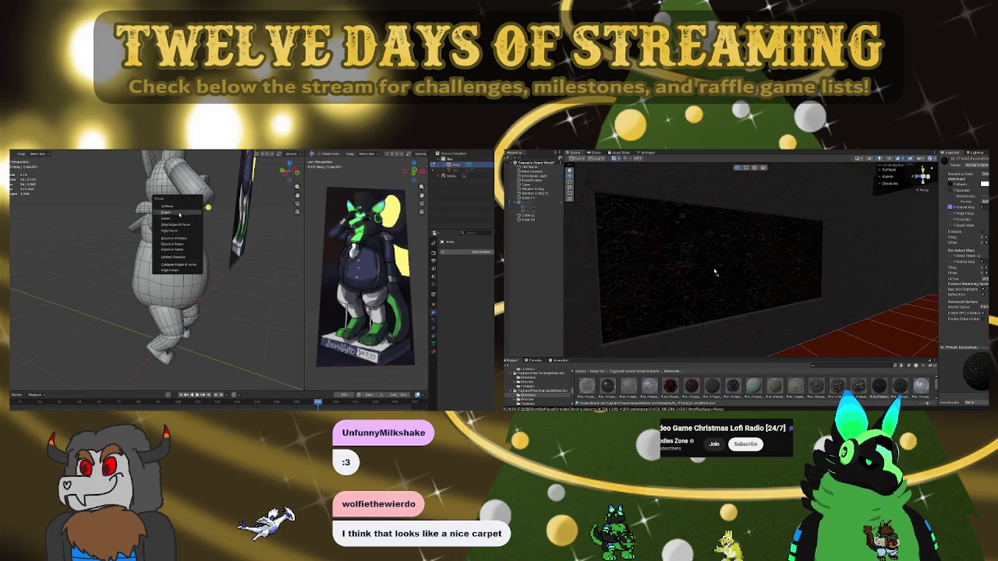
pyautogui.moveTo(838, 387); pyautogui.dragTo(710, 281)
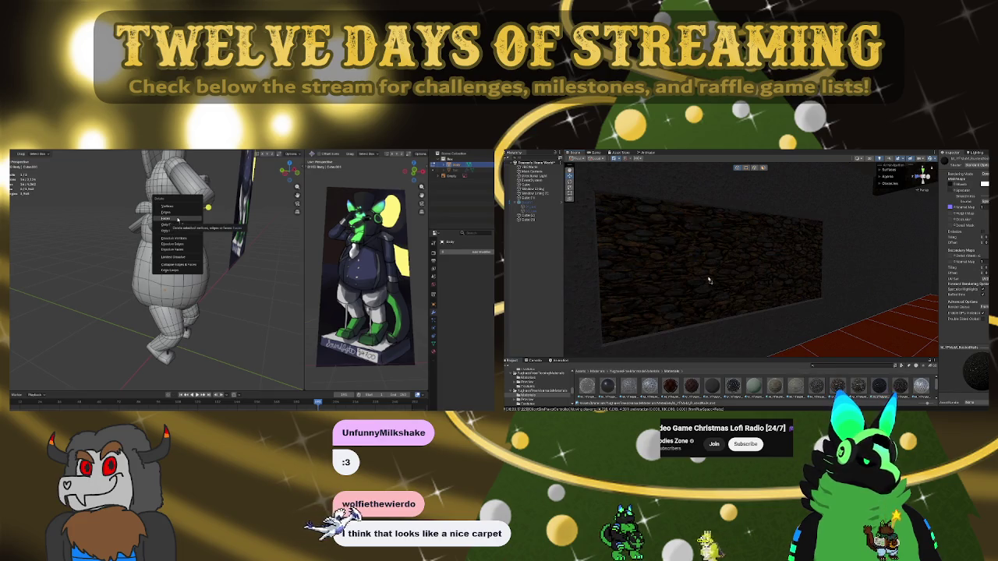
pyautogui.moveTo(797, 388); pyautogui.dragTo(702, 273)
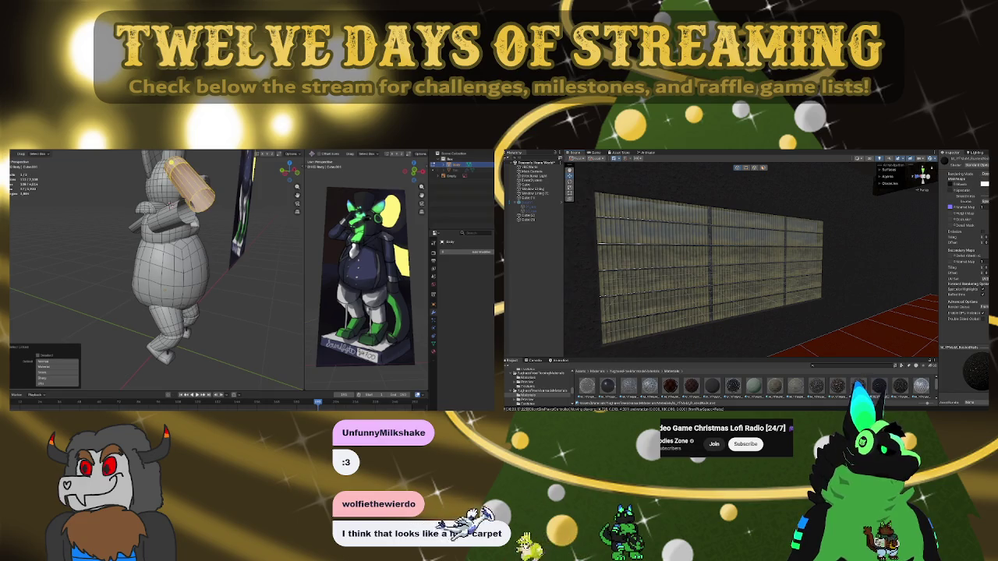
# Try a wood-plank material on the Unity wall and frame the wall squarely in view
pyautogui.click(775, 389)
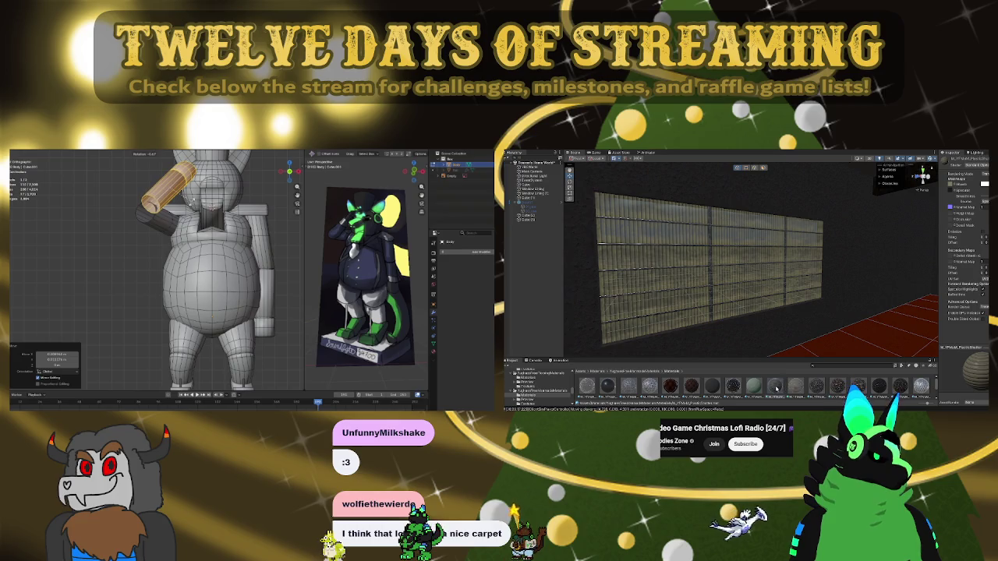
pyautogui.moveTo(776, 388); pyautogui.dragTo(702, 265)
pyautogui.moveTo(702, 265); pyautogui.dragTo(792, 257, button='middle')
pyautogui.scroll(3, 792, 257)
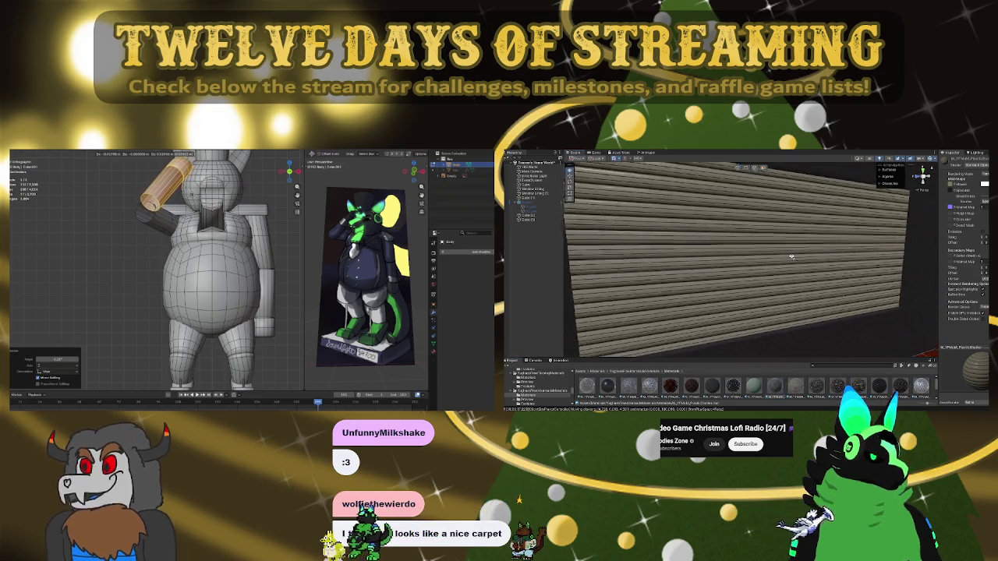
pyautogui.moveTo(792, 257); pyautogui.dragTo(850, 266, button='right')
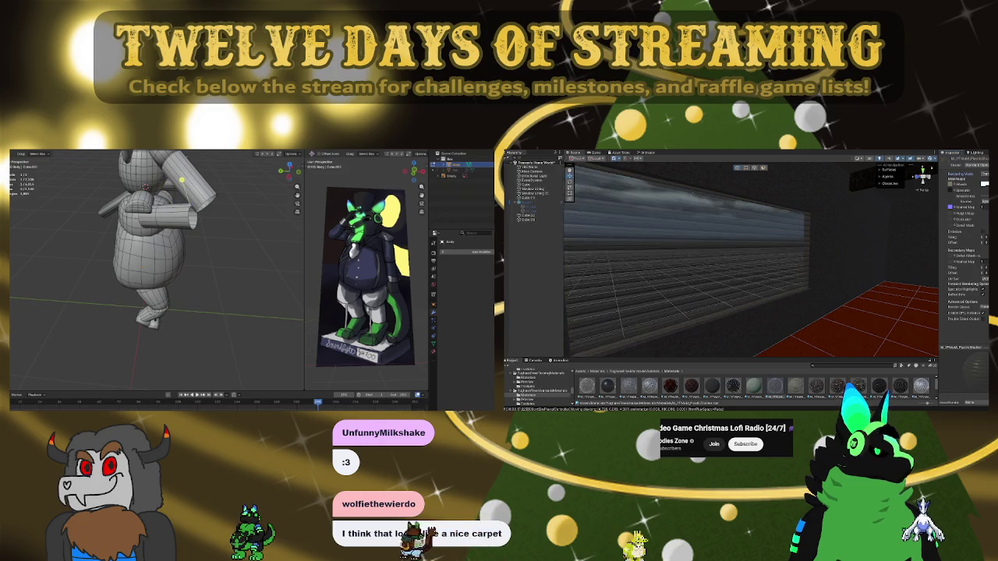
pyautogui.moveTo(874, 234)
pyautogui.mouseDown(button='right')
pyautogui.moveTo(806, 236)
pyautogui.moveTo(850, 234)
pyautogui.mouseUp(button='right')
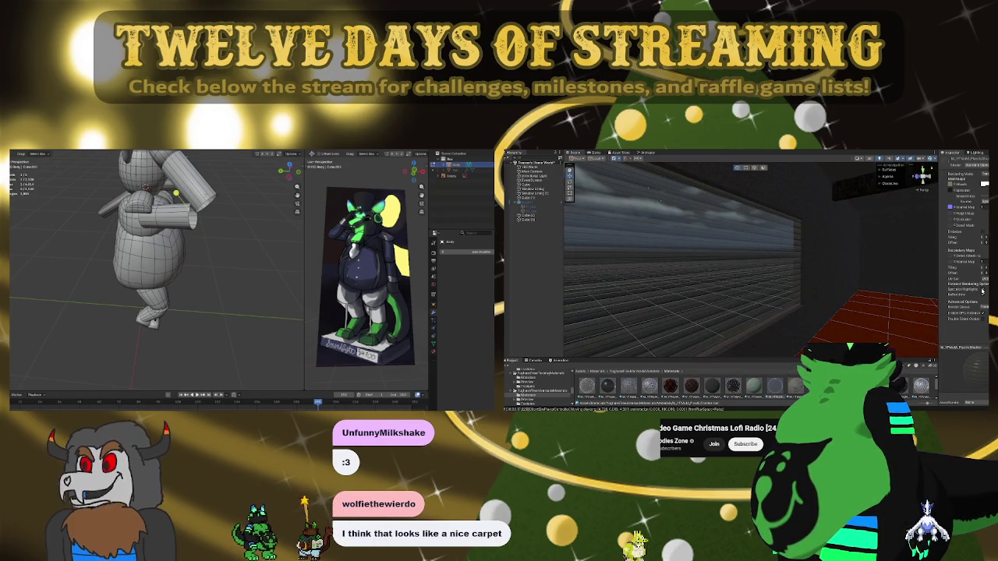
# Make the wall material dark and glossy, then apply the striped glass-panel material
pyautogui.click(969, 290)
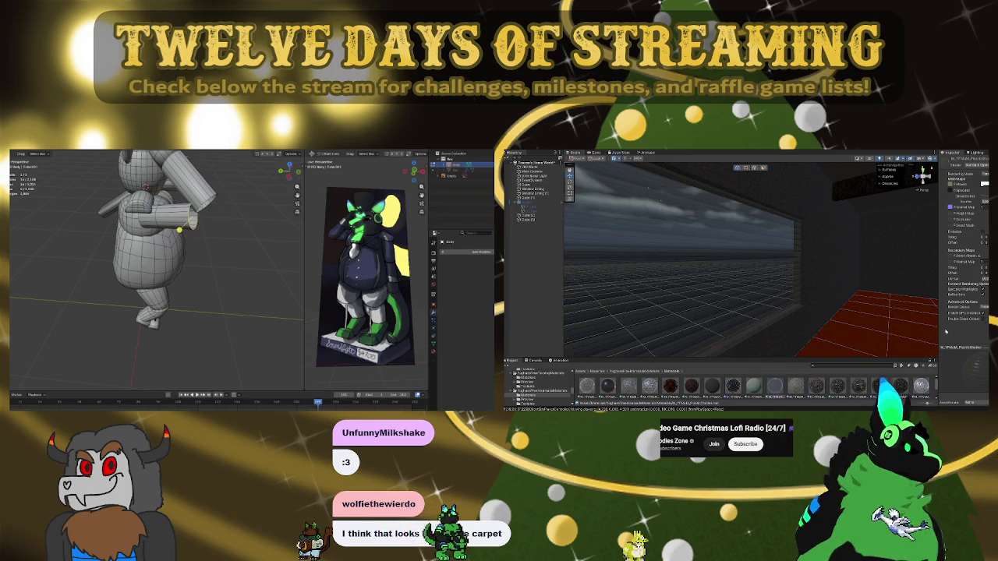
pyautogui.moveTo(762, 401); pyautogui.dragTo(739, 276)
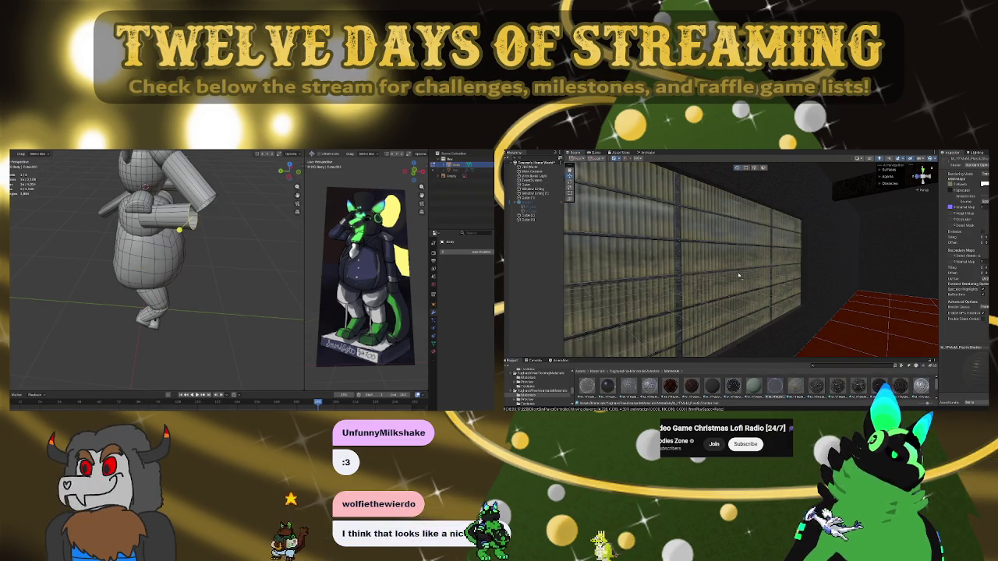
pyautogui.scroll(2, 739, 276)
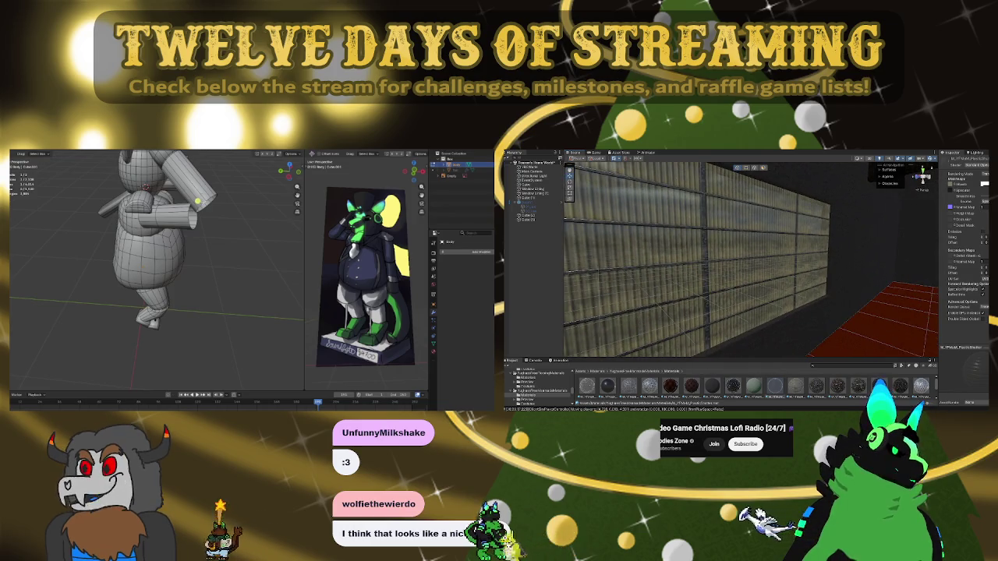
# In Blender, select the whole arm piece and view the model from the top
pyautogui.press('l')
pyautogui.moveTo(195, 234)
pyautogui.mouseDown(button='middle')
pyautogui.moveTo(203, 265)
pyautogui.moveTo(202, 209)
pyautogui.mouseUp(button='middle')
pyautogui.press('KP_7')
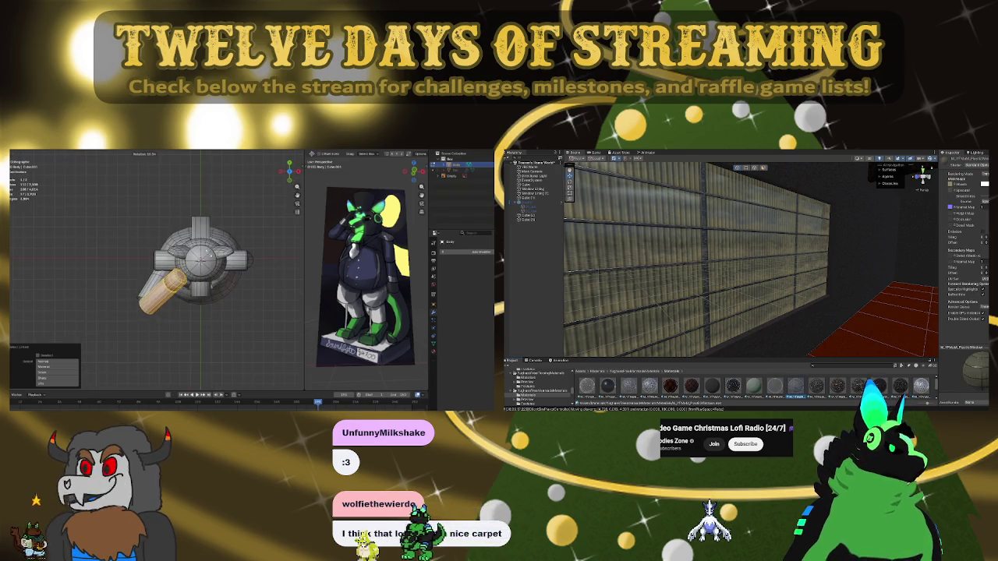
# Make the Unity wall darker and more reflective, and orbit Blender to the mascot's front
pyautogui.hotkey('ctrl', 'm')
pyautogui.click(975, 292)
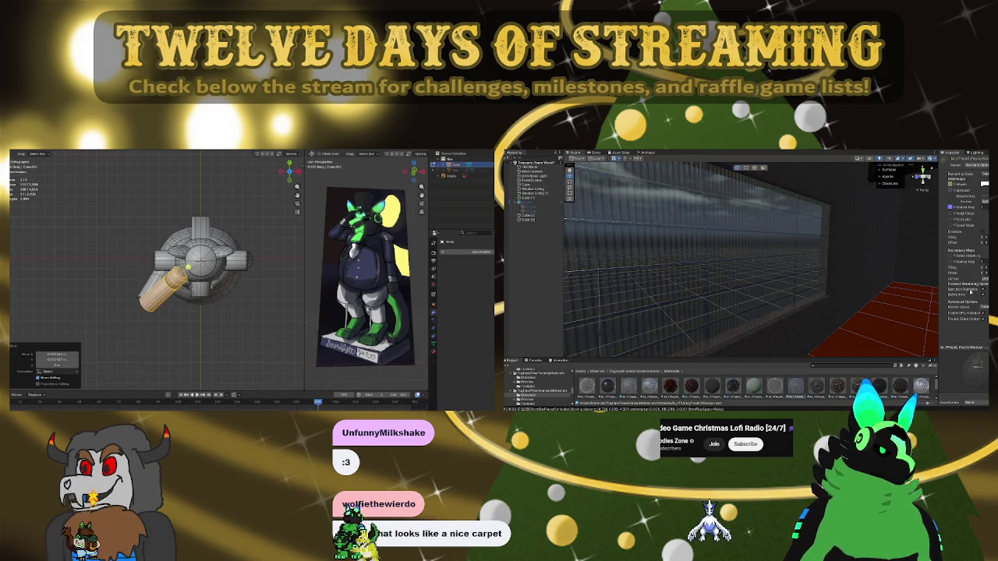
pyautogui.moveTo(194, 258)
pyautogui.mouseDown(button='middle')
pyautogui.moveTo(223, 231)
pyautogui.moveTo(267, 234)
pyautogui.mouseUp(button='middle')
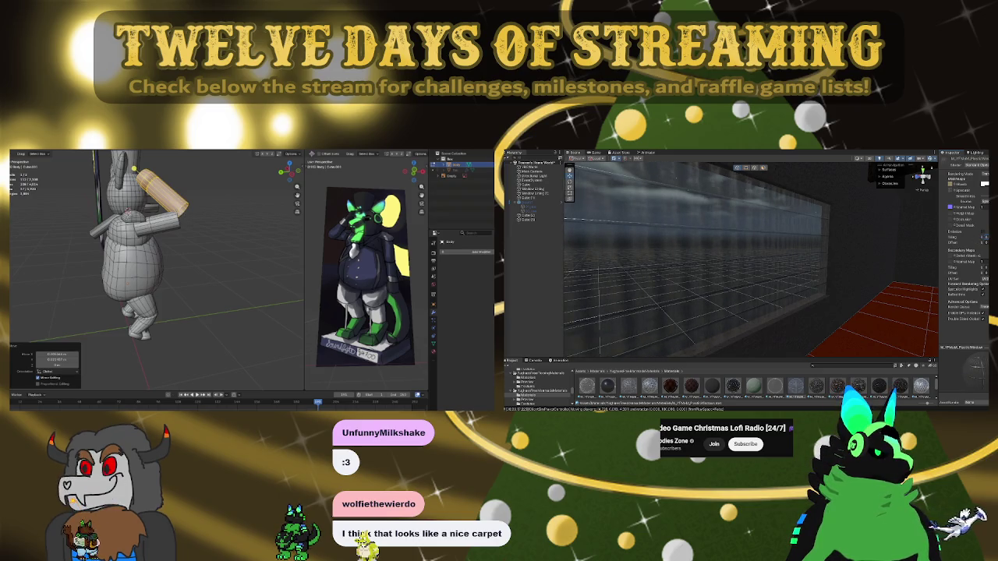
pyautogui.moveTo(198, 234)
pyautogui.mouseDown(button='middle')
pyautogui.moveTo(172, 234)
pyautogui.moveTo(199, 229)
pyautogui.mouseUp(button='middle')
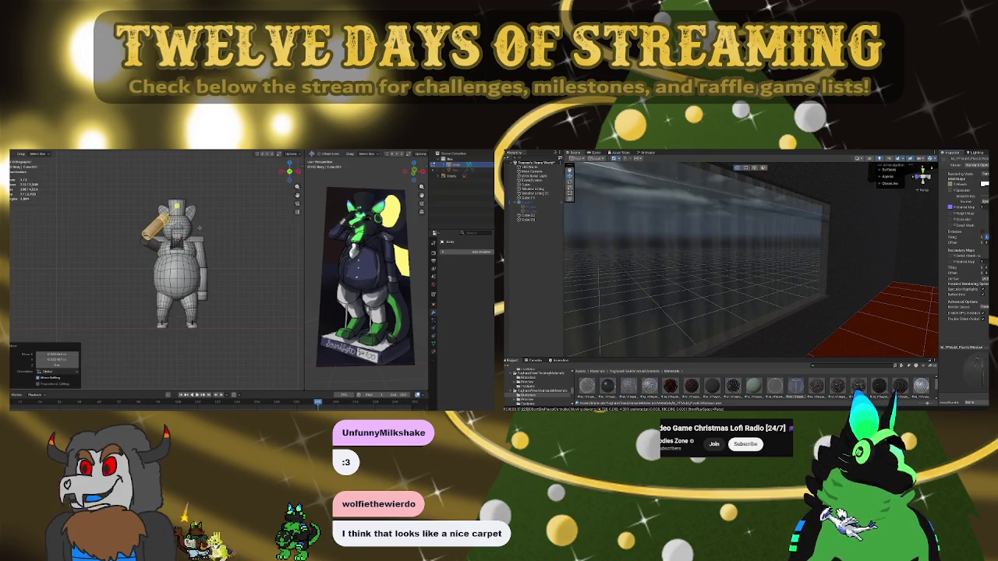
pyautogui.scroll(3, 191, 228)
pyautogui.scroll(3, 156, 229)
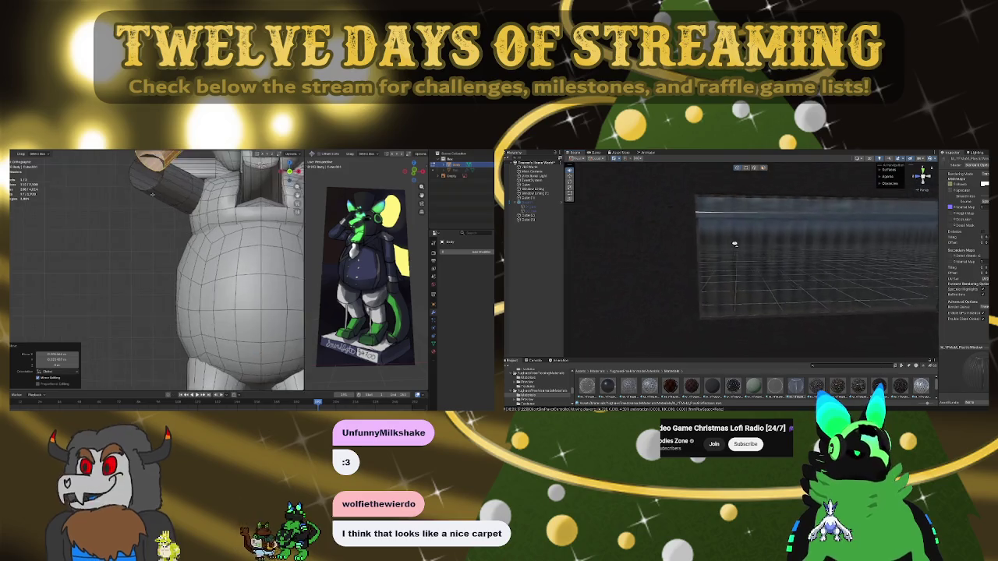
pyautogui.scroll(3, 132, 229)
pyautogui.scroll(-5, 131, 229)
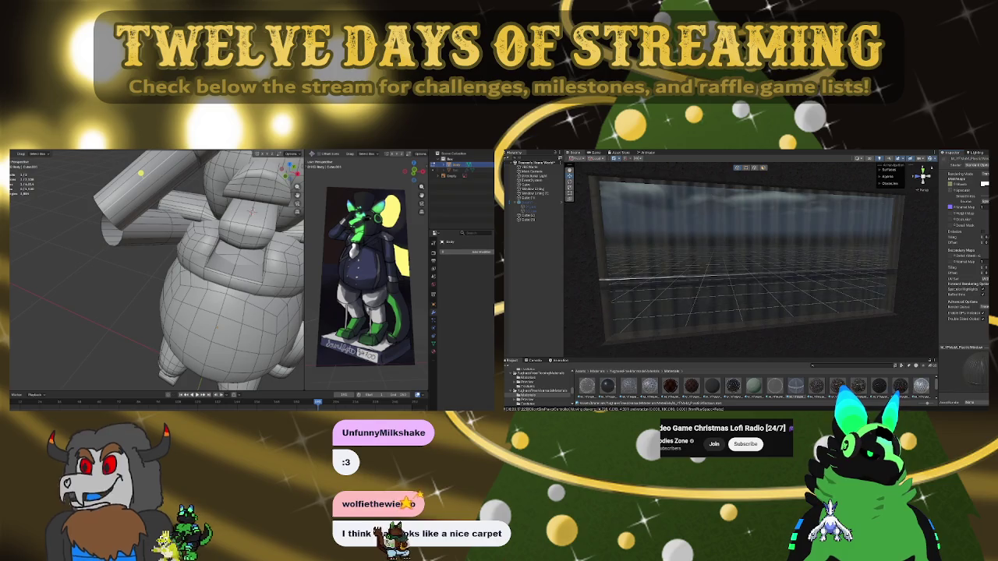
# Rotate the mascot's linked arm cylinder about the Z axis
pyautogui.press('KP_7')
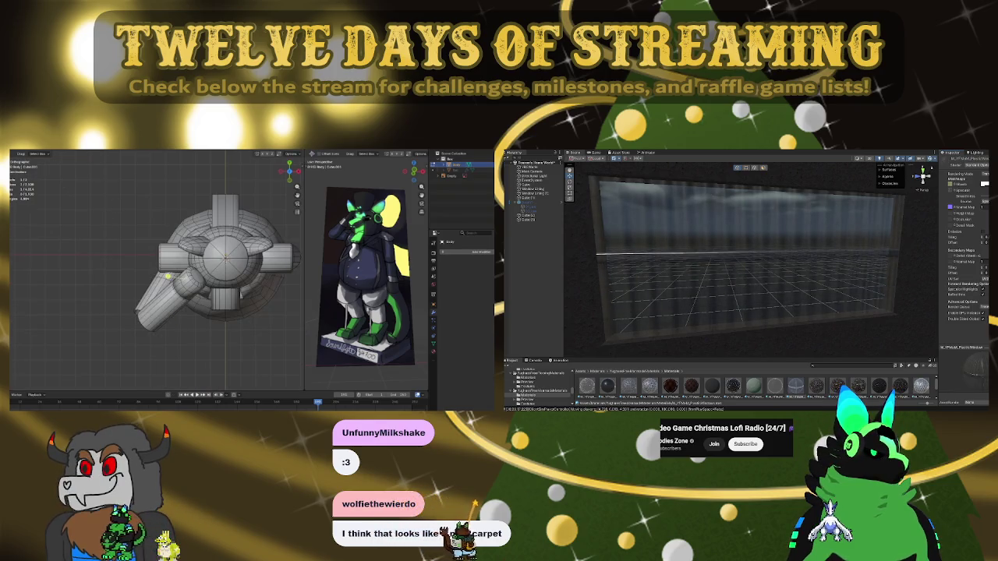
pyautogui.press('l')
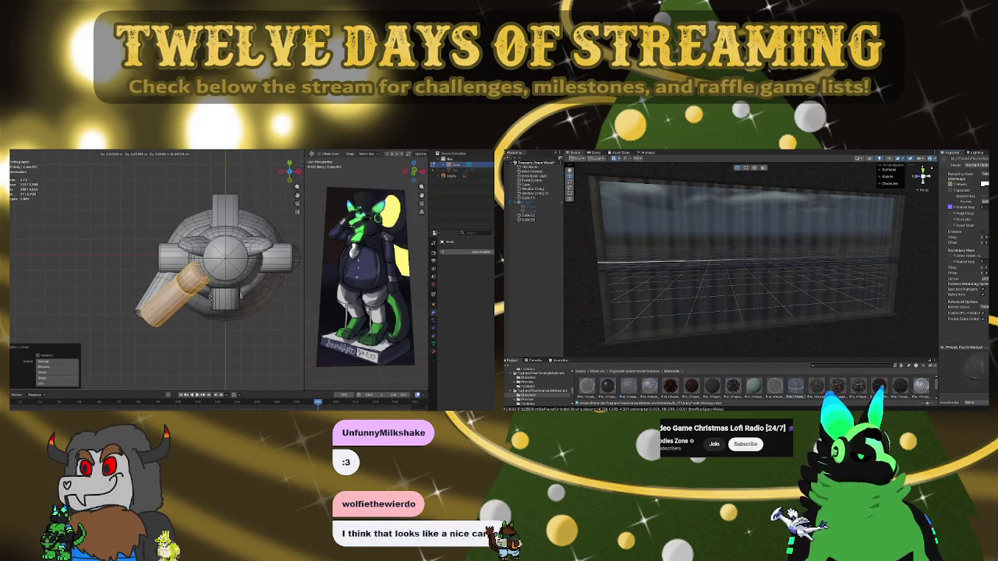
pyautogui.press('r')
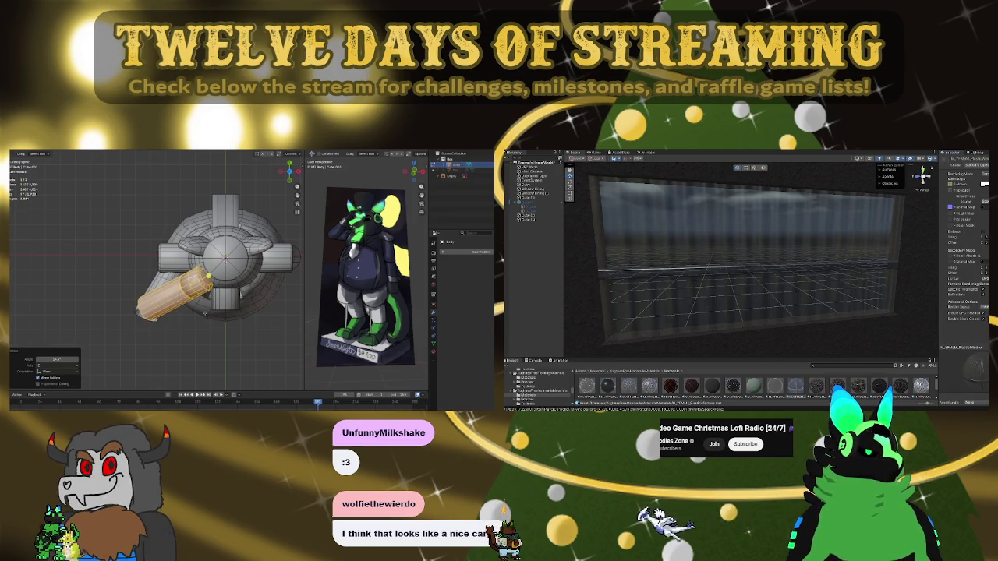
pyautogui.moveTo(208, 275); pyautogui.dragTo(174, 218, button='middle')
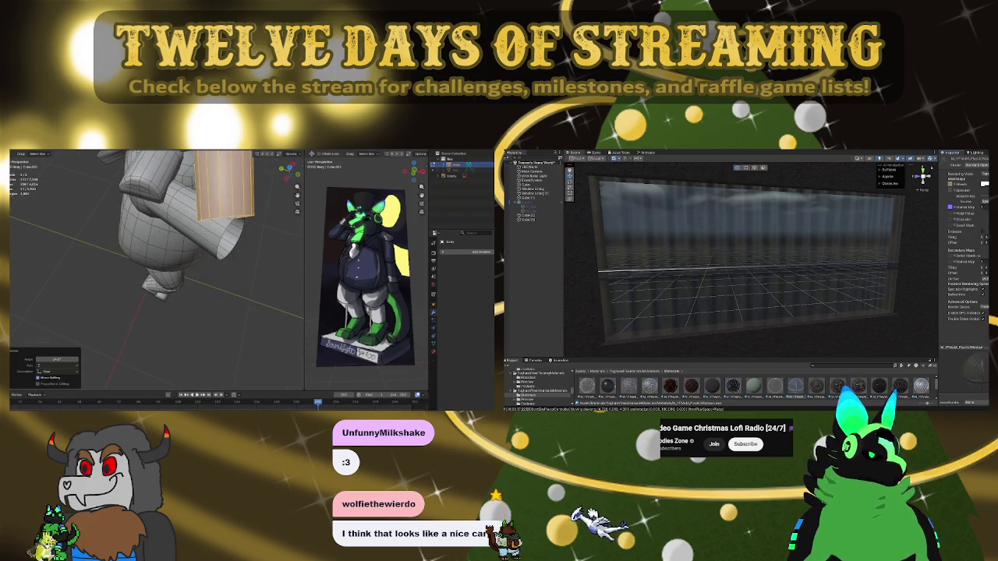
pyautogui.press('l')
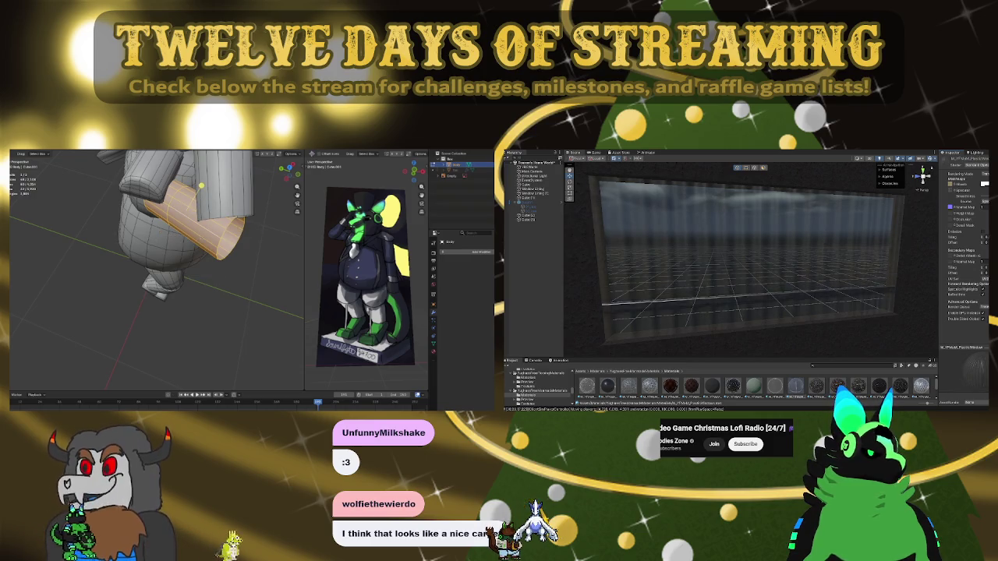
pyautogui.press('r')
pyautogui.press('z')
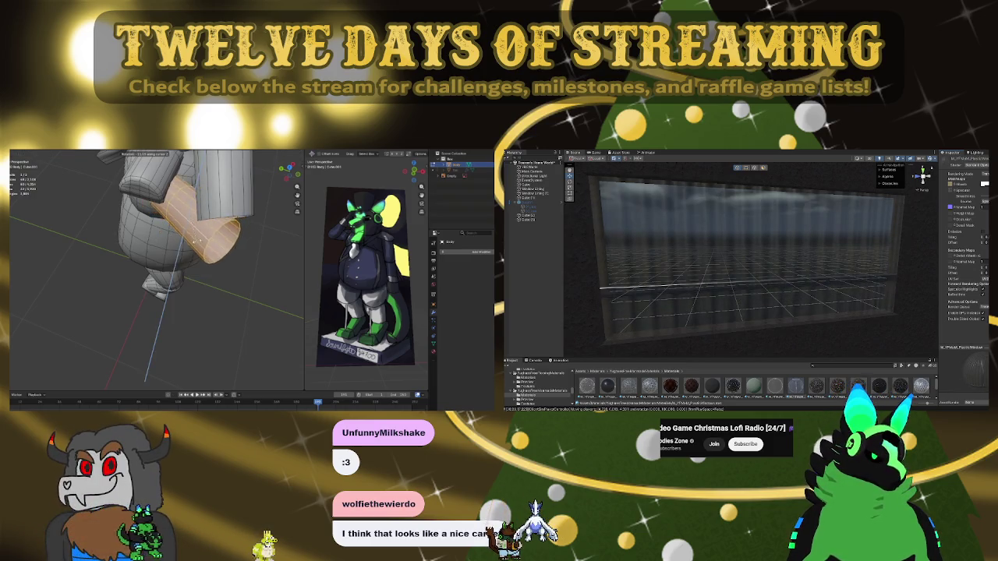
pyautogui.click(227, 224)
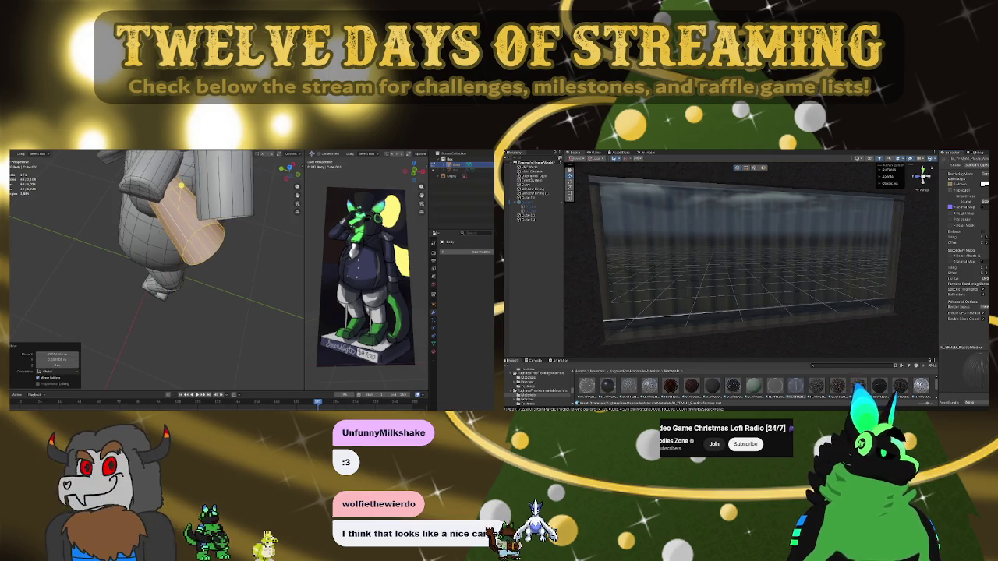
# Orbit the Blender model and turn the Unity scene view toward the window wall
pyautogui.moveTo(228, 223); pyautogui.dragTo(211, 234, button='middle')
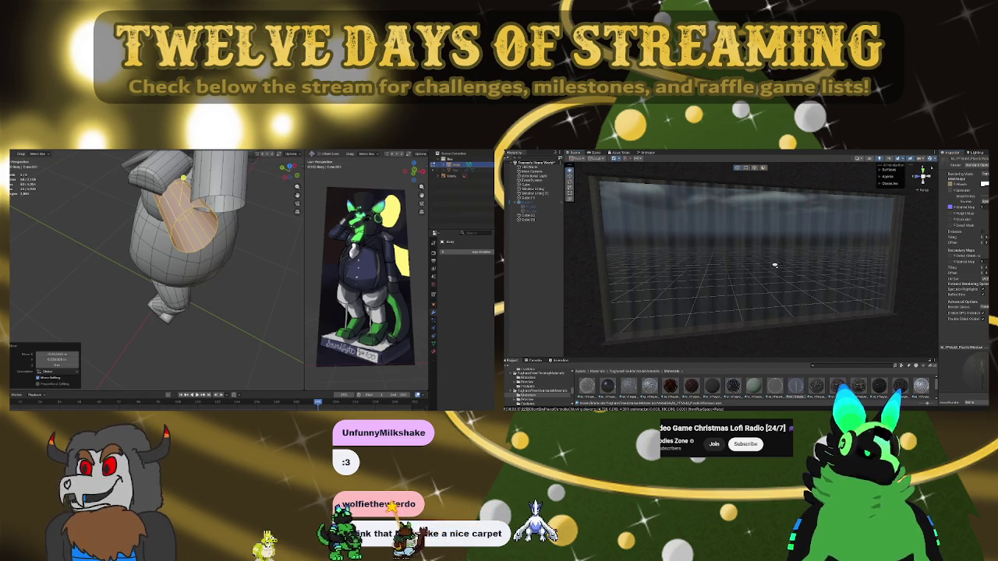
pyautogui.scroll(5, 774, 265)
pyautogui.moveTo(829, 262); pyautogui.dragTo(797, 390, button='right')
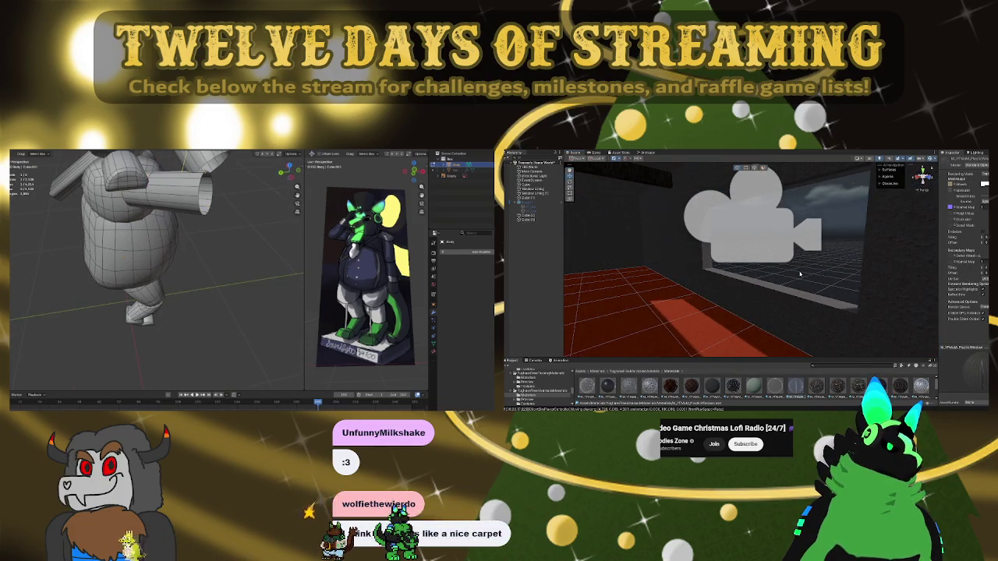
# Apply the striped metal material to the Unity wall section and fly toward the far wall
pyautogui.scroll(3, 854, 277)
pyautogui.scroll(3, 842, 277)
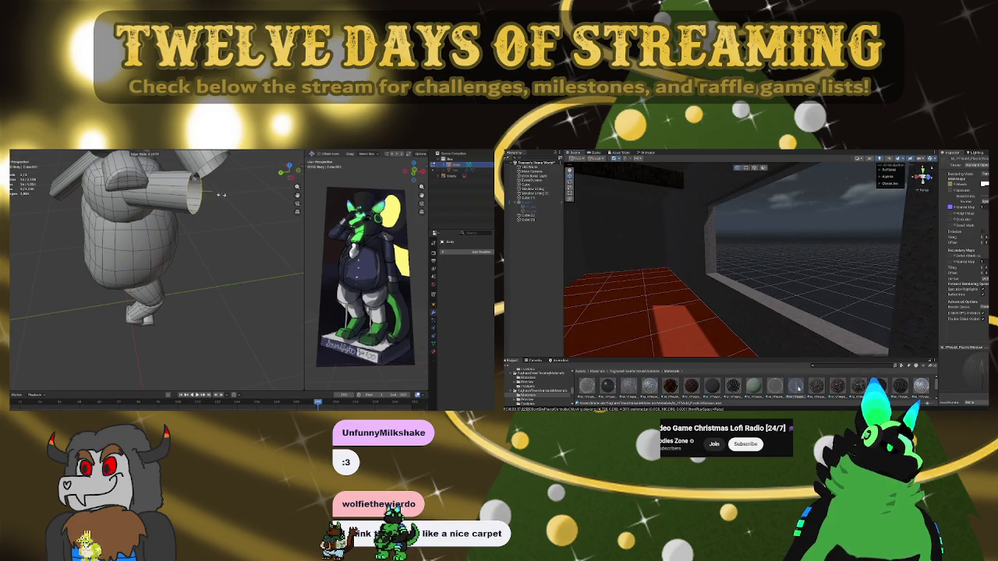
pyautogui.moveTo(798, 387)
pyautogui.mouseDown(button='right')
pyautogui.moveTo(664, 257)
pyautogui.moveTo(686, 259)
pyautogui.moveTo(659, 261)
pyautogui.mouseUp(button='right')
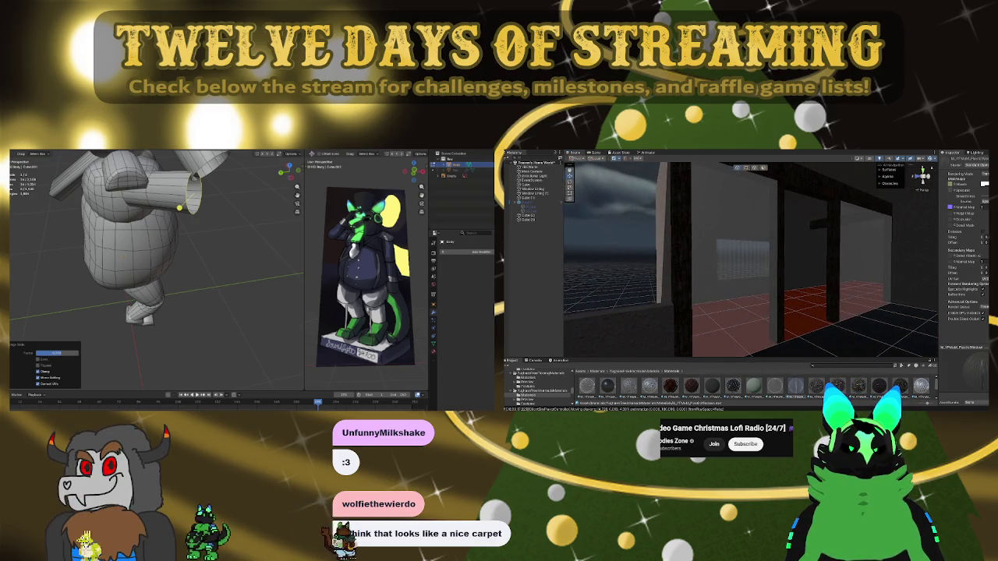
pyautogui.moveTo(797, 391); pyautogui.dragTo(733, 252)
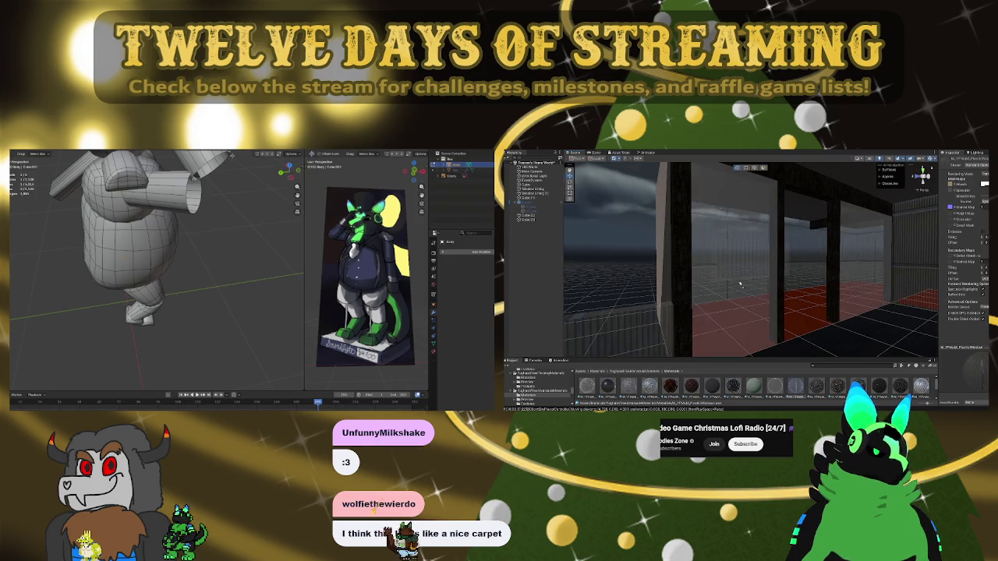
pyautogui.moveTo(746, 257)
pyautogui.mouseDown(button='right')
pyautogui.moveTo(888, 287)
pyautogui.moveTo(756, 283)
pyautogui.mouseUp(button='right')
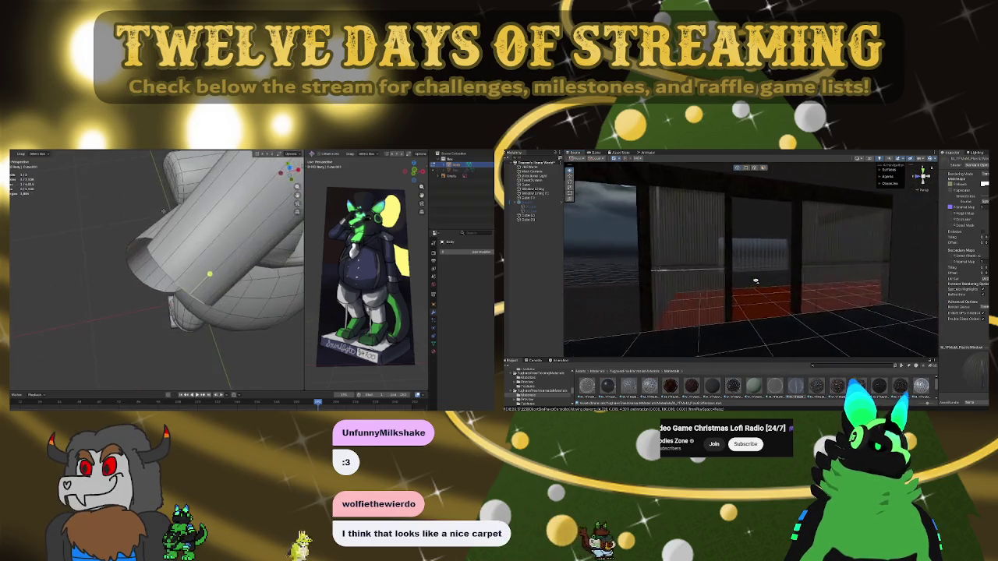
# Move the mascot's arm piece with proportional falloff and adjust its orientation
pyautogui.press('g')
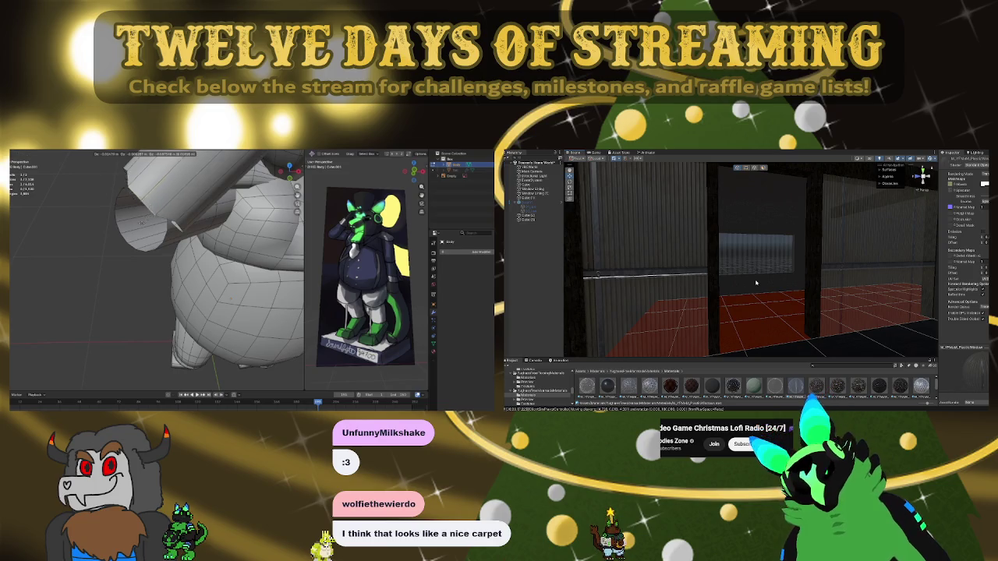
pyautogui.press('Escape')
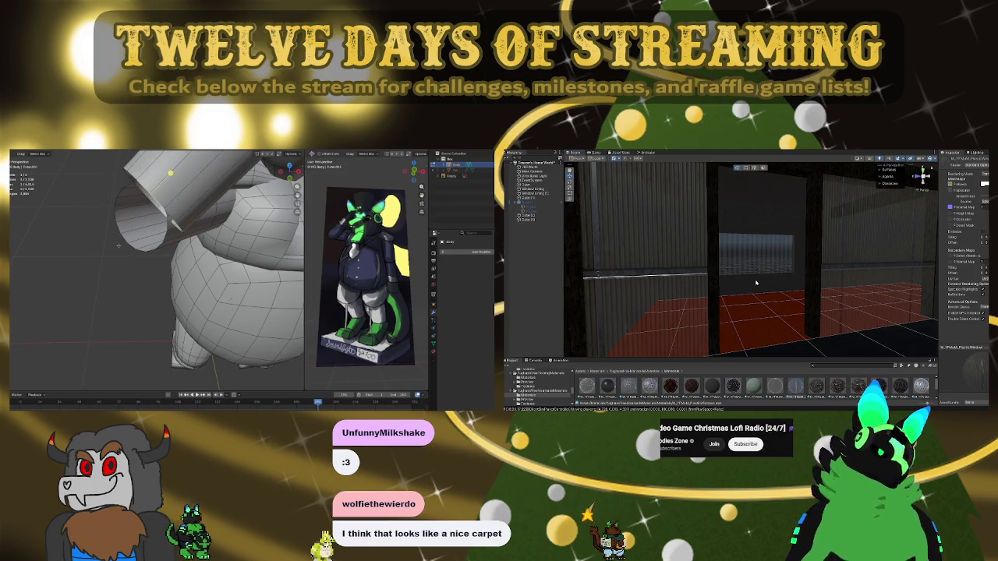
pyautogui.press('g')
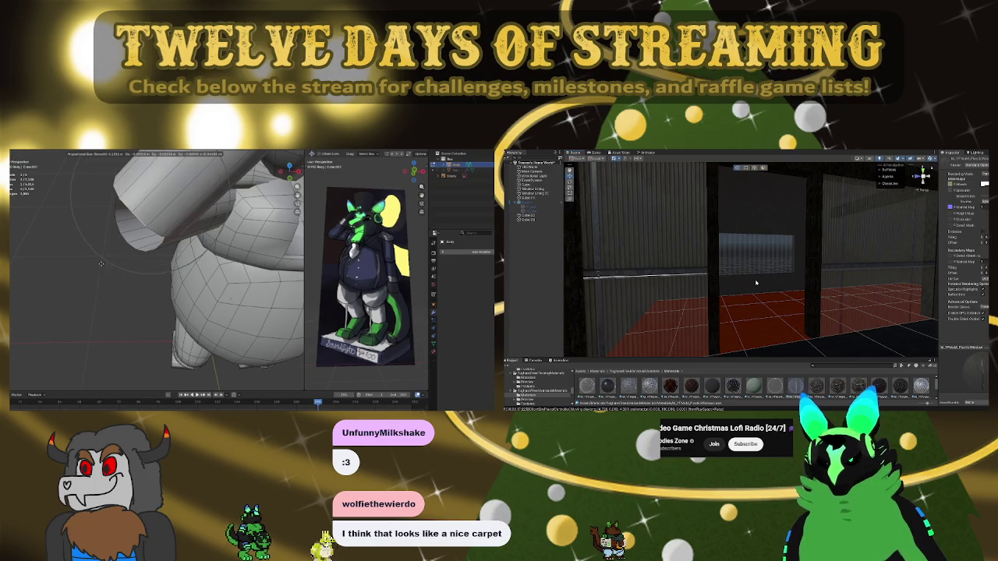
pyautogui.click(79, 290)
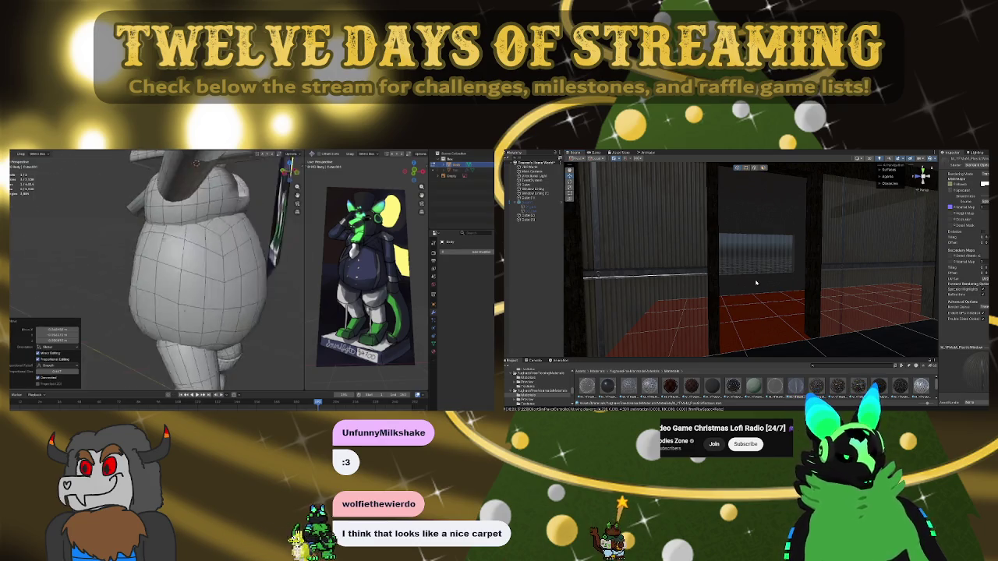
pyautogui.moveTo(80, 290); pyautogui.dragTo(167, 209, button='middle')
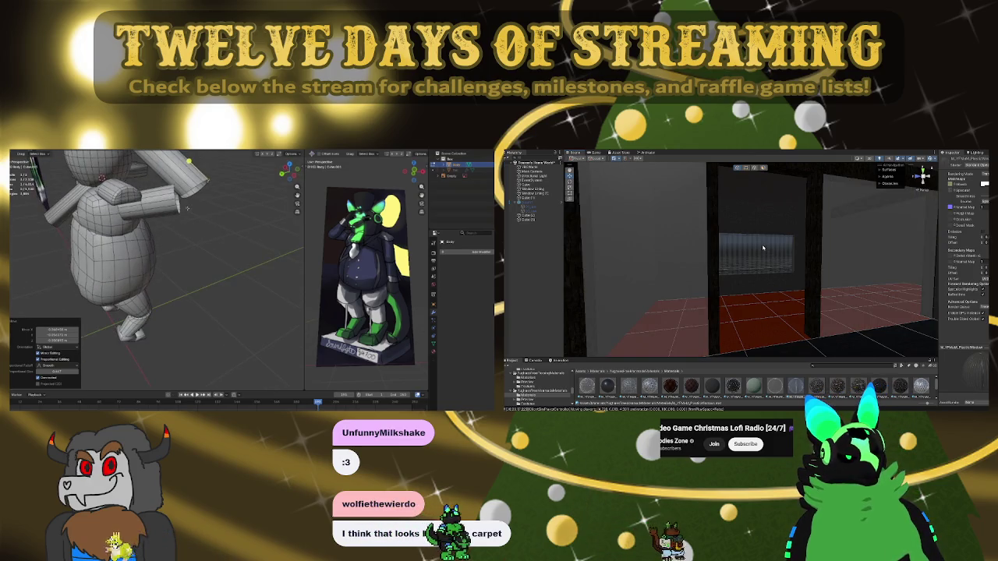
pyautogui.press('r')
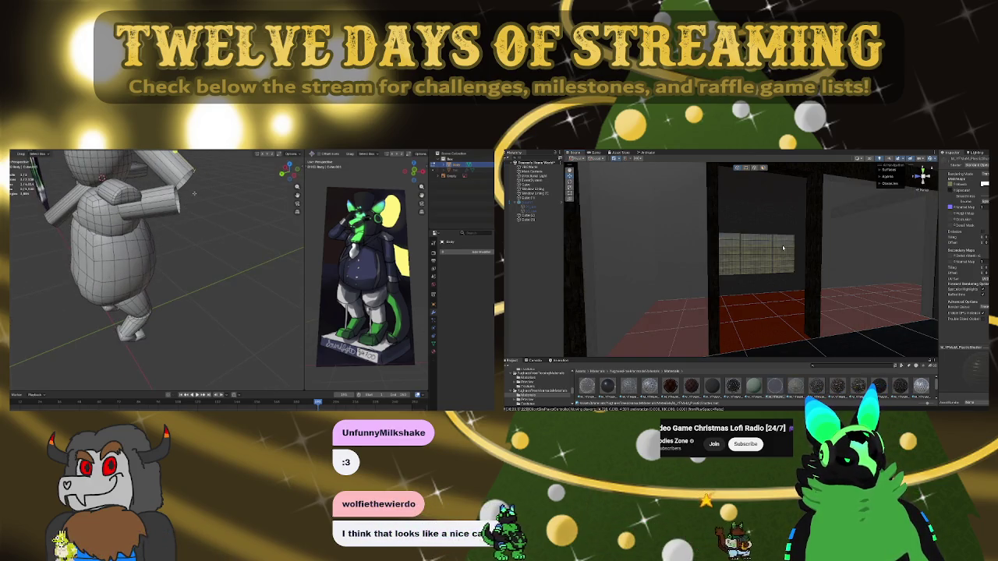
pyautogui.moveTo(192, 194); pyautogui.dragTo(197, 203, button='middle')
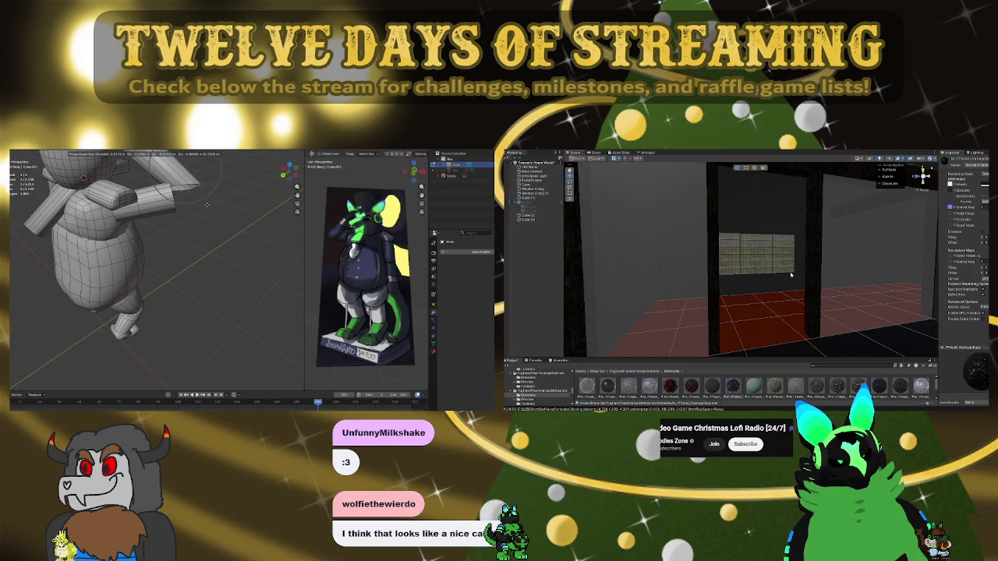
pyautogui.press('w')
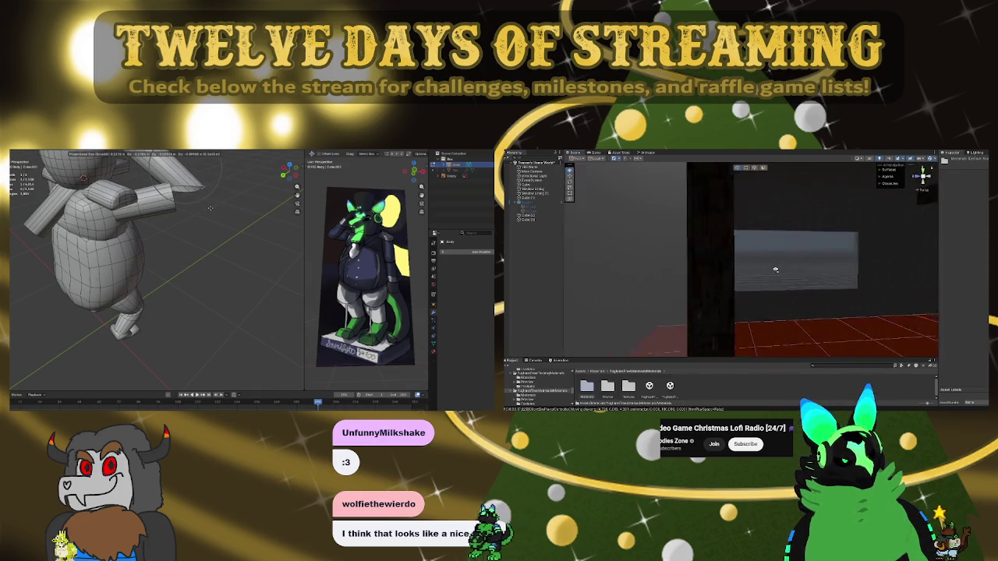
# Pick the Unity glass pane, orbit Blender above the mascot, and place the extruded arm section
pyautogui.click(759, 266)
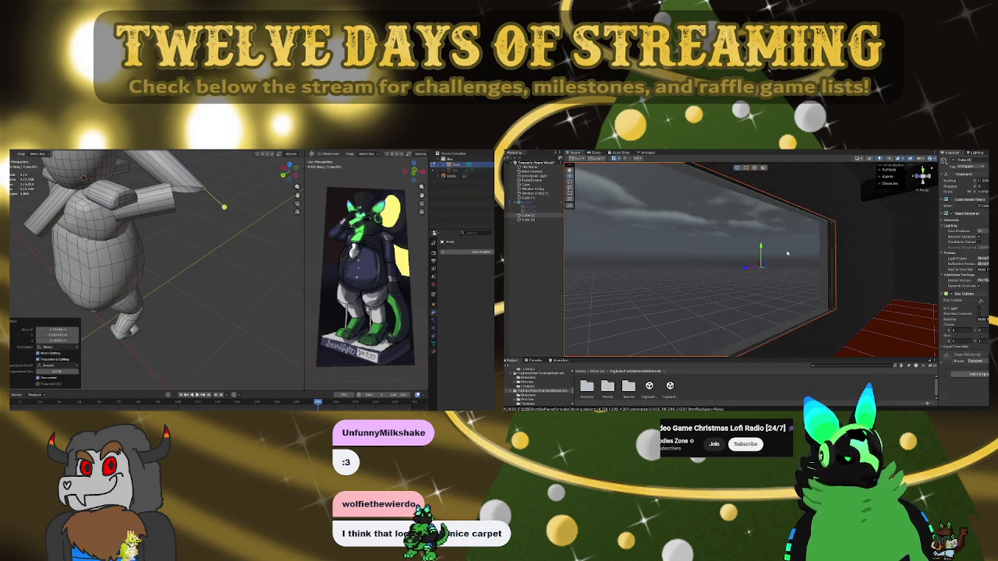
pyautogui.moveTo(759, 266); pyautogui.dragTo(881, 227, button='right')
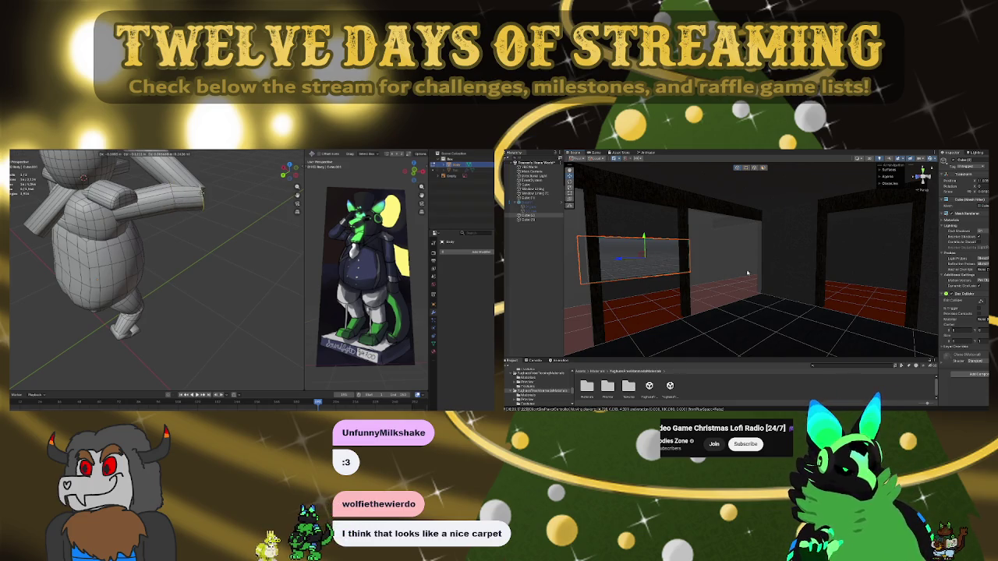
pyautogui.scroll(-5, 959, 349)
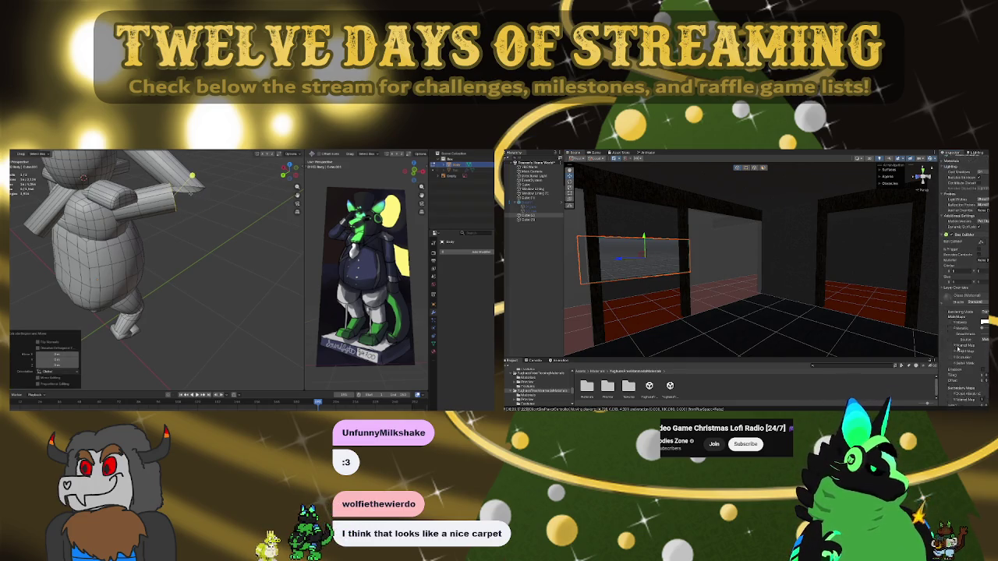
pyautogui.moveTo(156, 250); pyautogui.dragTo(110, 237, button='middle')
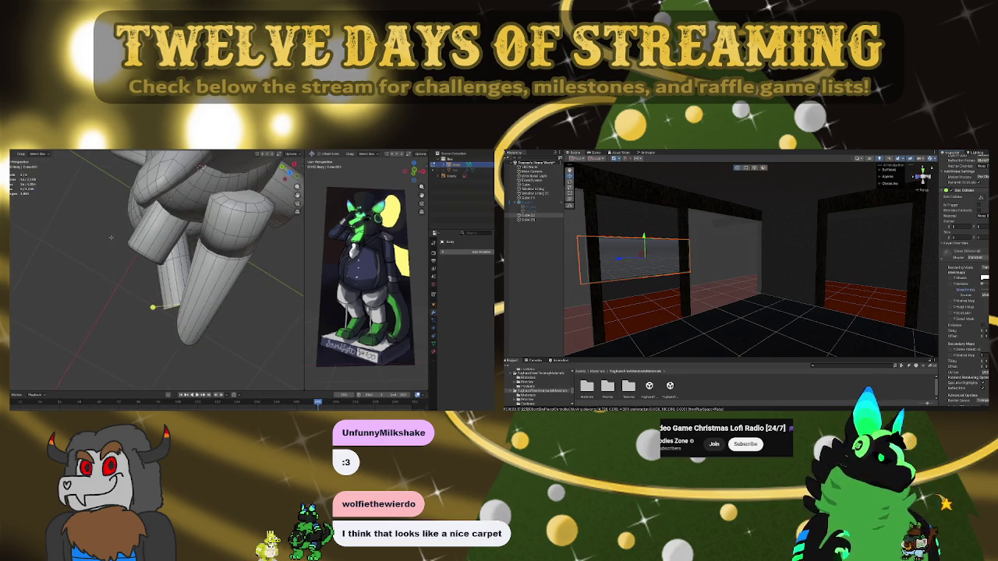
pyautogui.moveTo(154, 272); pyautogui.dragTo(178, 207, button='middle')
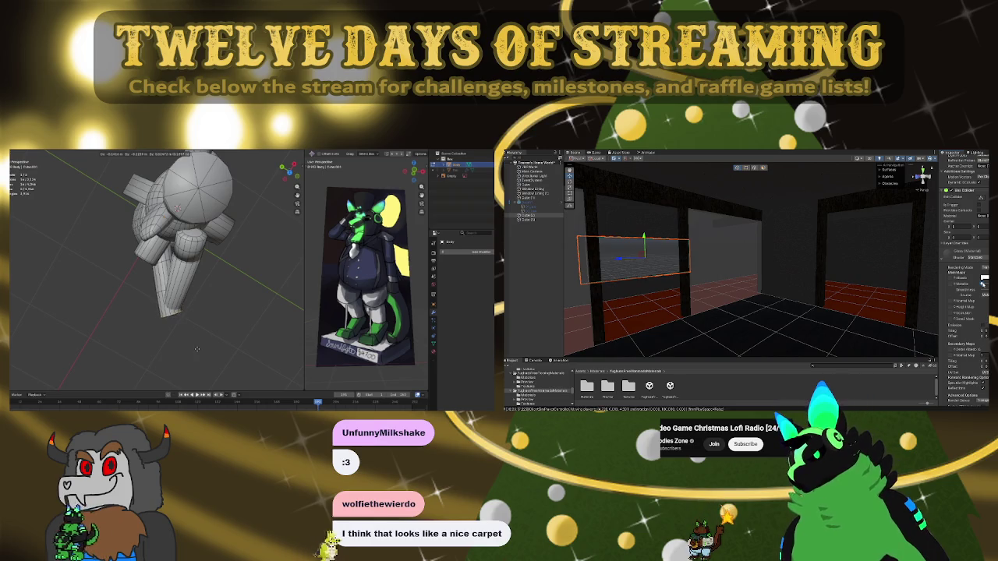
pyautogui.click(177, 328)
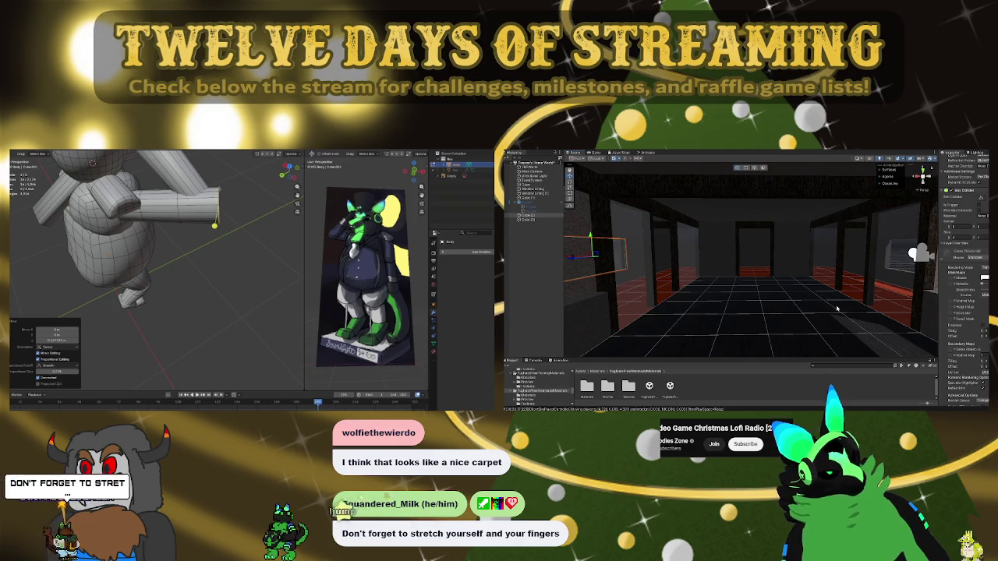
# Start sliding the new edge loop along the mascot's arm
pyautogui.press('g')
pyautogui.press('g')
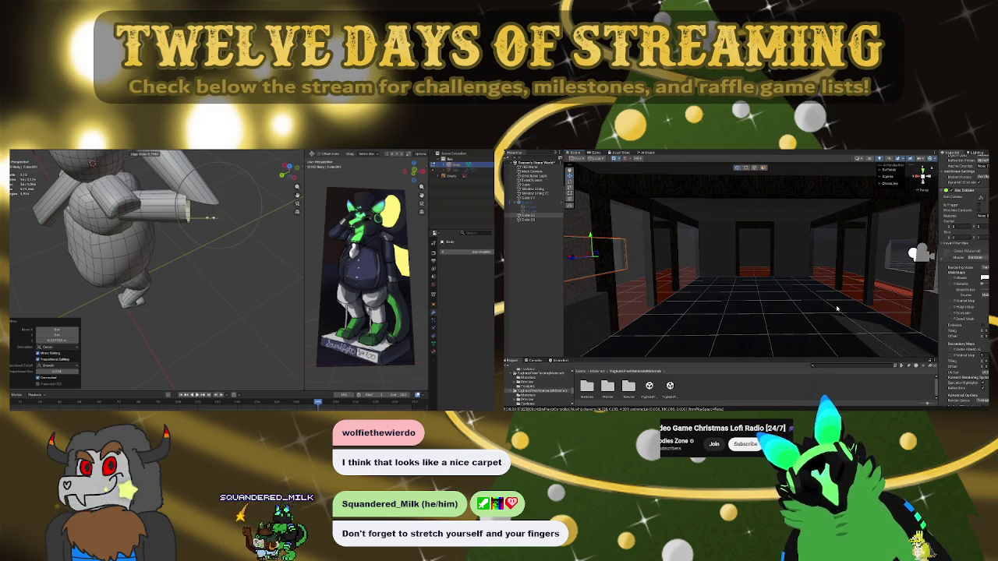
# Fix the edge loop near the arm tip and rotate the tip ring into a slanted end
pyautogui.click(220, 218)
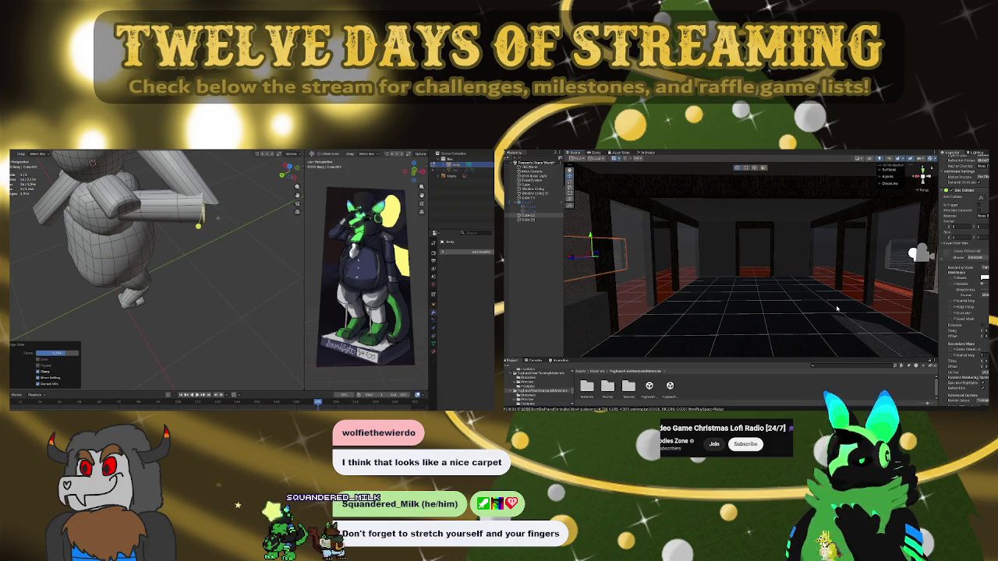
pyautogui.press('r')
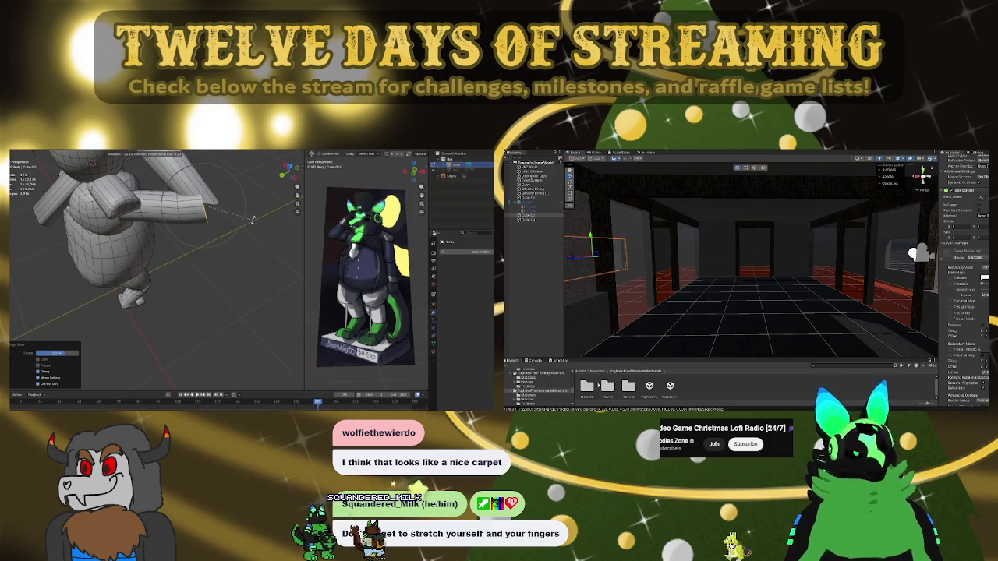
pyautogui.press('Return')
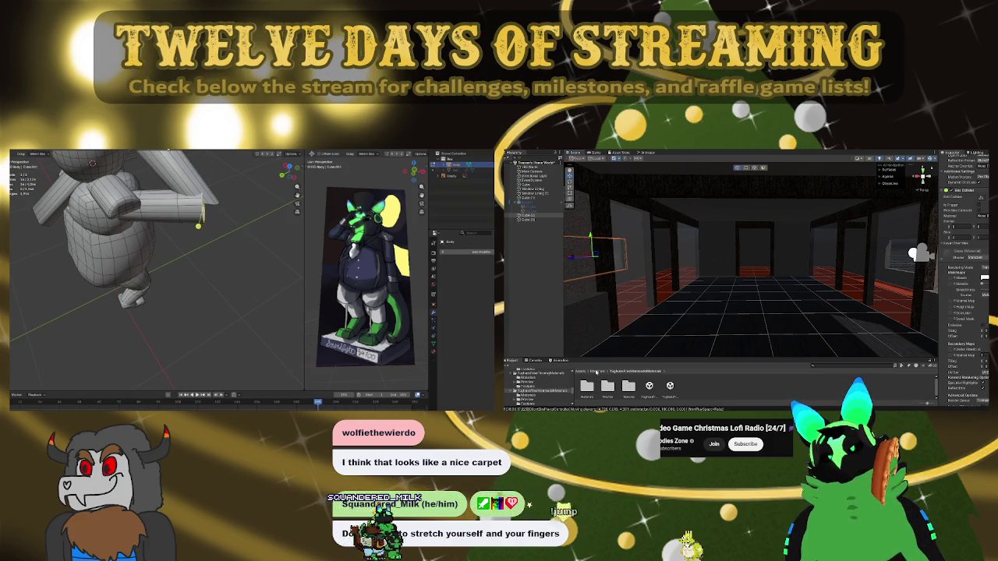
# Review the Transform Orientation and Pivot Point menu choices
pyautogui.click(152, 155)
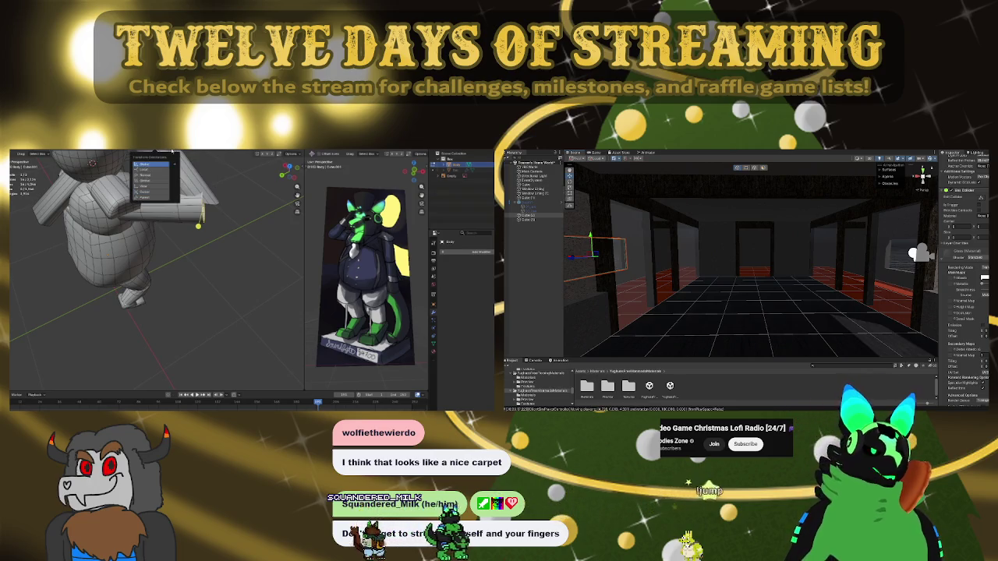
pyautogui.click(145, 191)
pyautogui.click(168, 154)
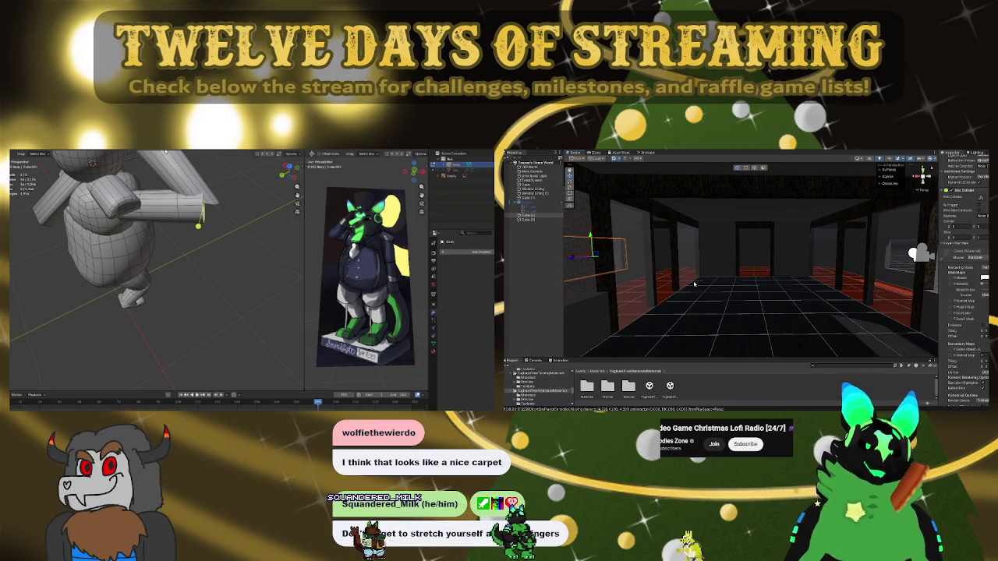
pyautogui.click(152, 154)
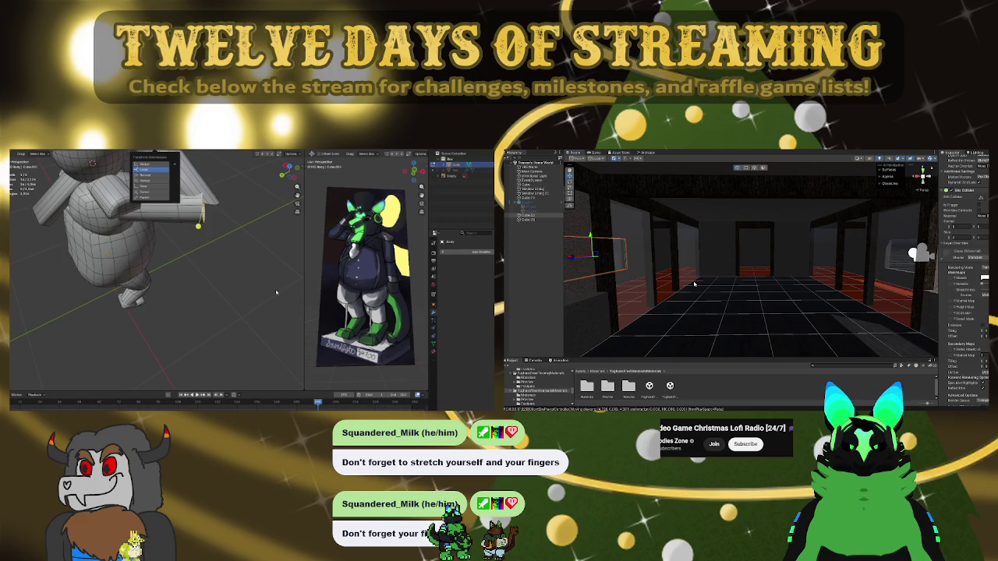
pyautogui.moveTo(170, 251)
pyautogui.mouseDown(button='middle')
pyautogui.moveTo(140, 200)
pyautogui.moveTo(185, 237)
pyautogui.moveTo(205, 232)
pyautogui.moveTo(175, 220)
pyautogui.moveTo(178, 157)
pyautogui.mouseUp(button='middle')
# Reposition the mascot's arm-tip vertices from a lower side view
pyautogui.moveTo(178, 157); pyautogui.dragTo(216, 179)
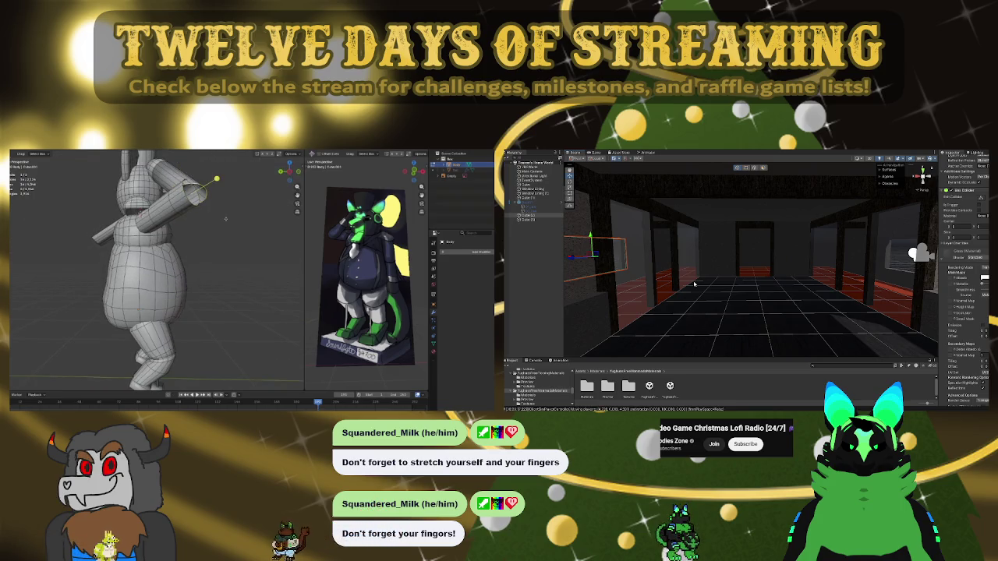
pyautogui.moveTo(223, 228); pyautogui.dragTo(221, 246, button='middle')
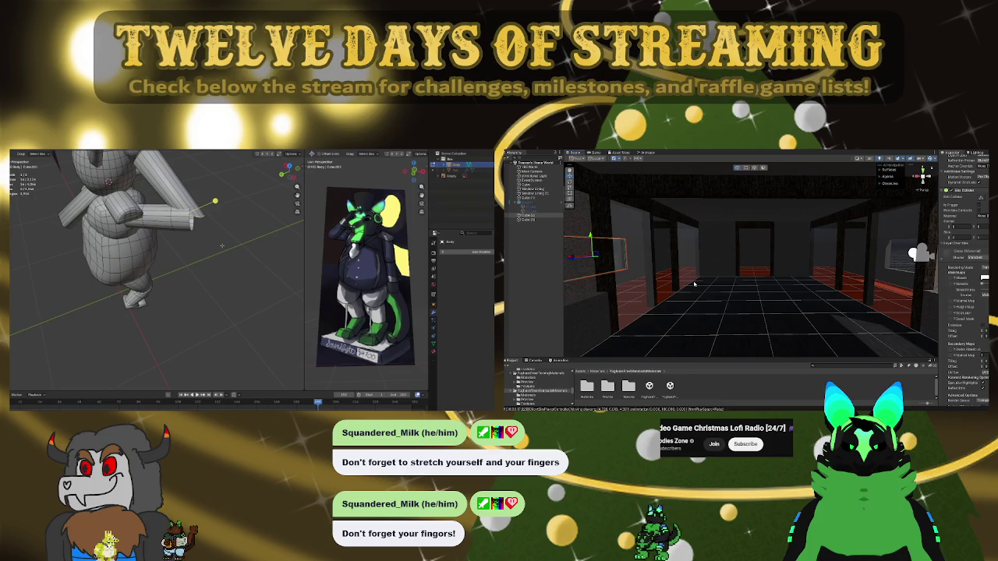
pyautogui.moveTo(156, 257); pyautogui.dragTo(195, 233, button='middle')
pyautogui.press('g')
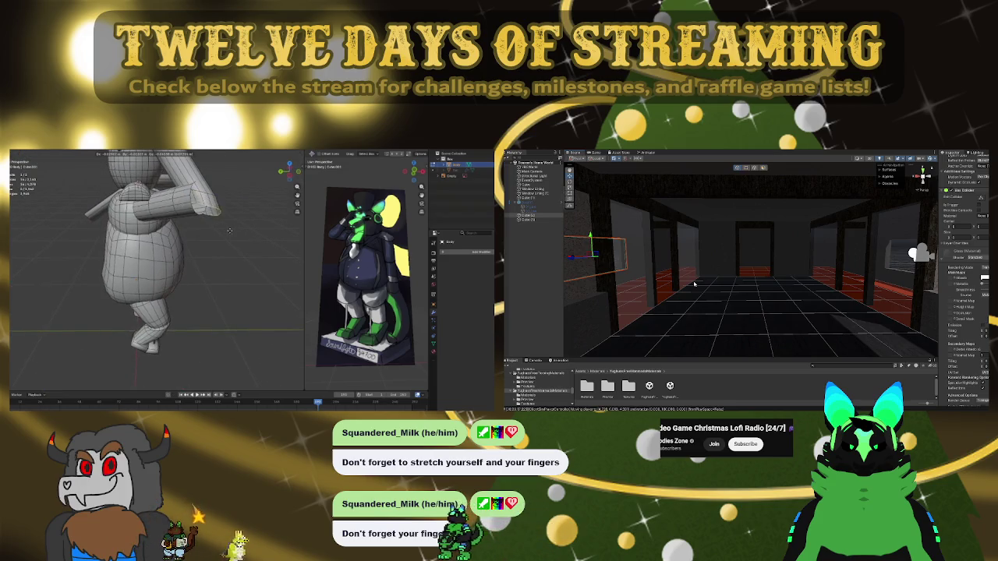
pyautogui.click(234, 230)
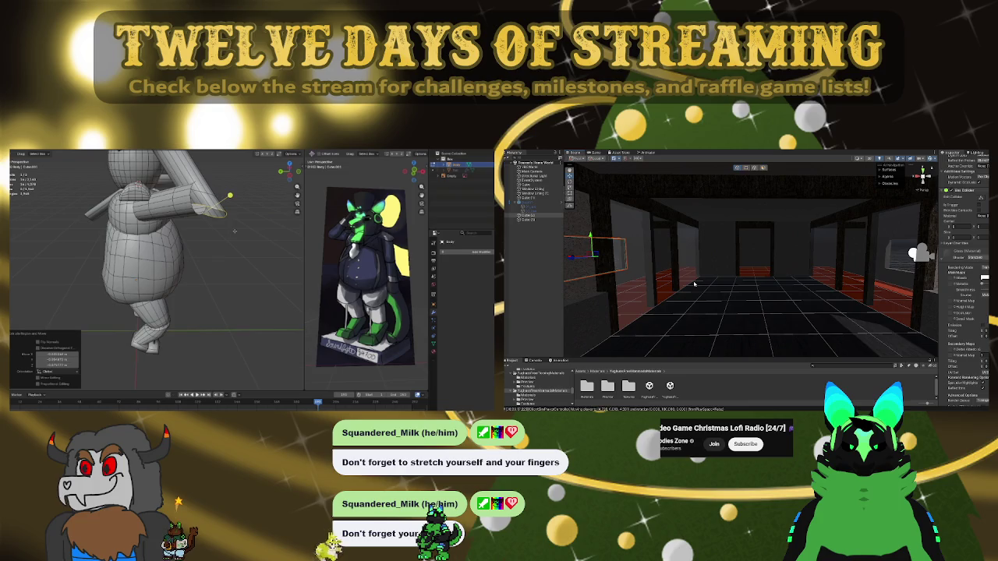
# Raise the neck vertices along Z with a smooth proportional falloff
pyautogui.moveTo(180, 257); pyautogui.dragTo(219, 246, button='middle')
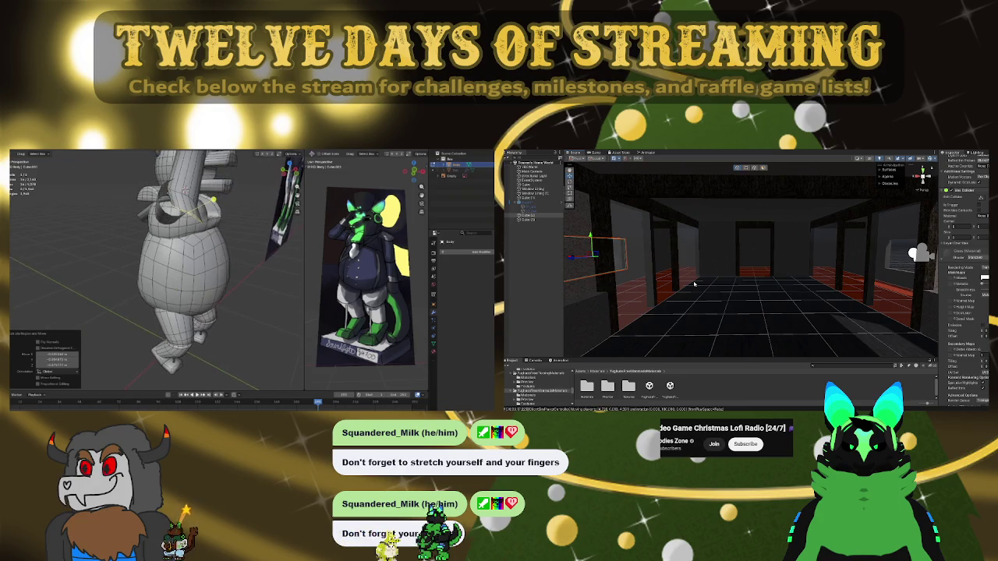
pyautogui.moveTo(180, 257)
pyautogui.mouseDown(button='middle')
pyautogui.moveTo(156, 253)
pyautogui.moveTo(202, 234)
pyautogui.moveTo(175, 234)
pyautogui.moveTo(184, 232)
pyautogui.moveTo(195, 249)
pyautogui.mouseUp(button='middle')
pyautogui.scroll(-2, 188, 234)
pyautogui.scroll(3, 187, 257)
pyautogui.scroll(2, 187, 257)
pyautogui.scroll(1, 194, 249)
pyautogui.moveTo(90, 190); pyautogui.dragTo(245, 200, button='middle')
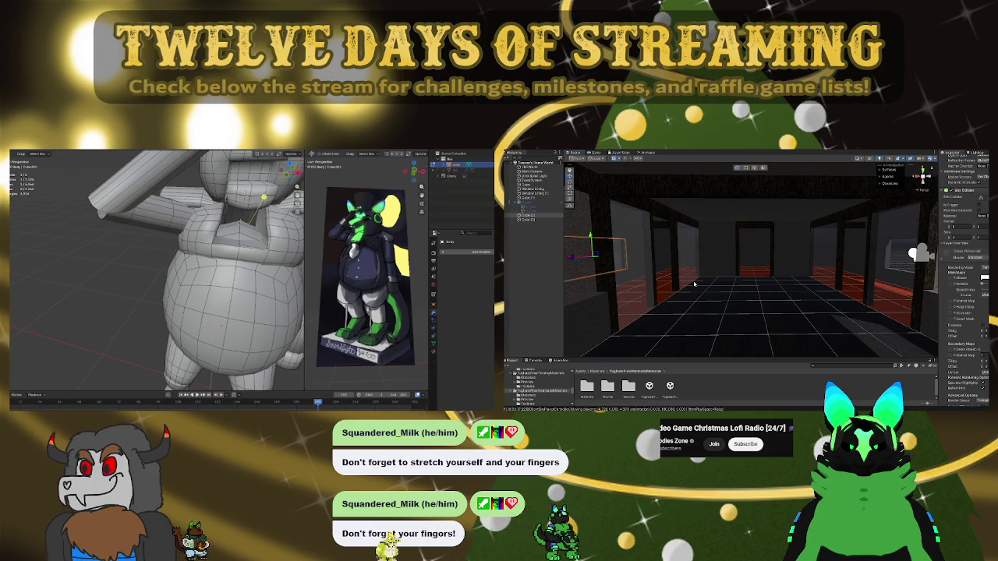
pyautogui.press('g')
pyautogui.press('z')
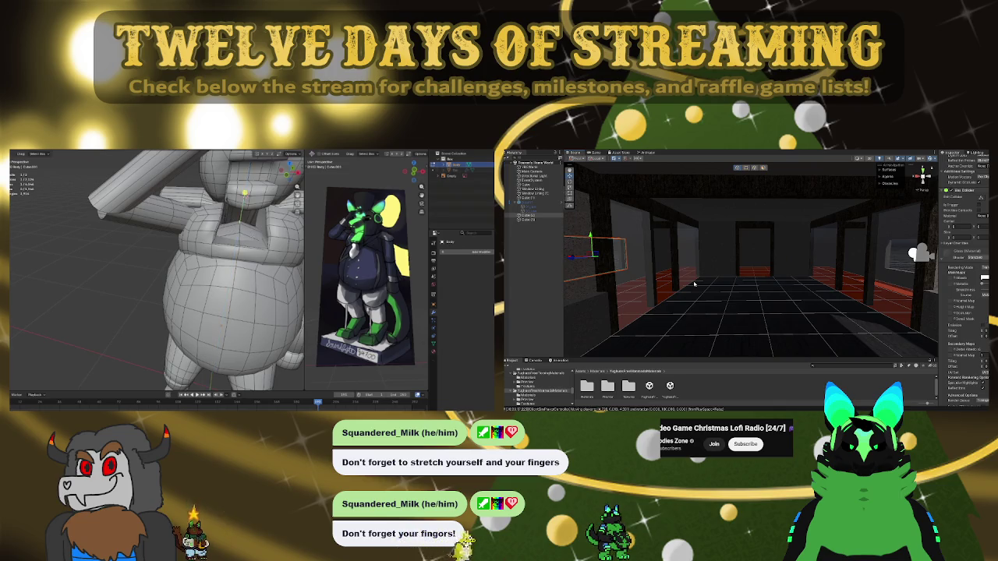
pyautogui.press('o')
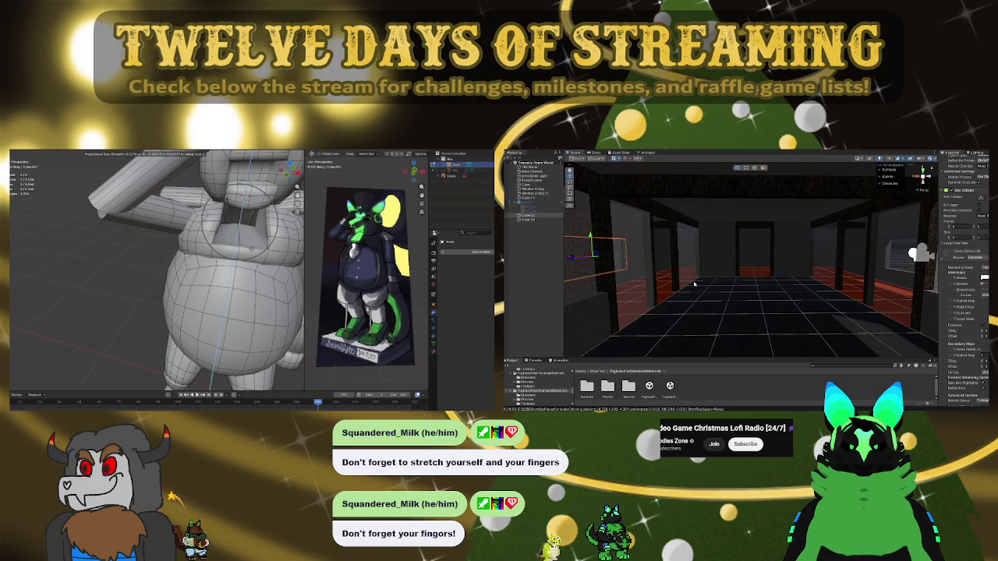
pyautogui.click(251, 245)
# Raise another neck vertex along Z with the same smooth falloff
pyautogui.scroll(-6, 251, 241)
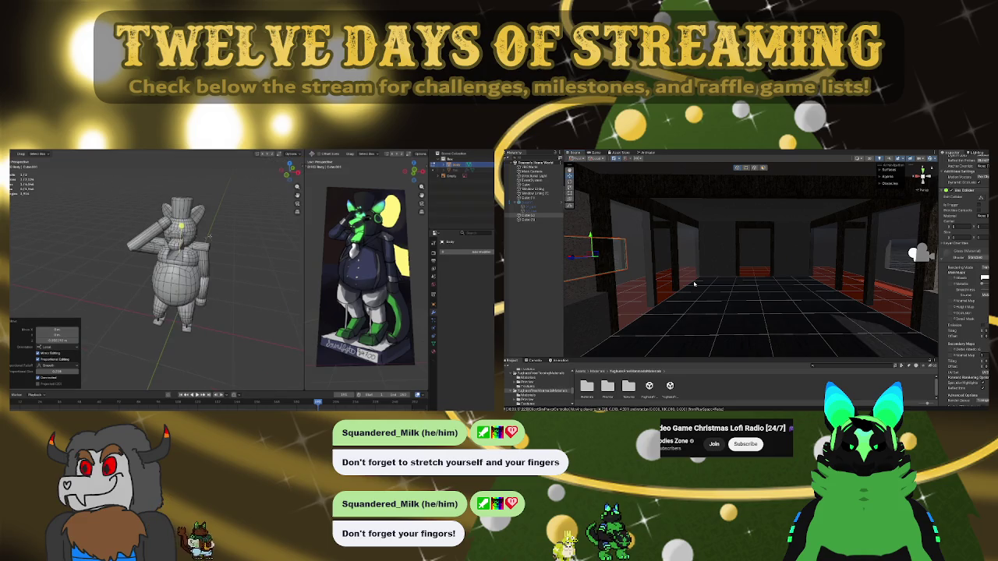
pyautogui.scroll(5, 205, 237)
pyautogui.press('g')
pyautogui.press('z')
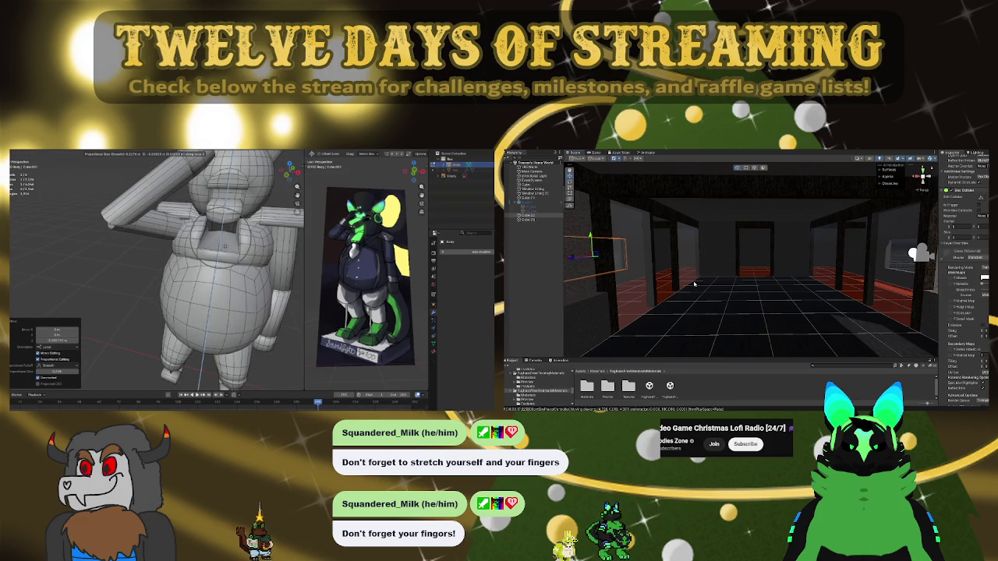
pyautogui.click(224, 211)
# Orbit to see the whole mascot and select the linked belly piece
pyautogui.moveTo(203, 273)
pyautogui.mouseDown(button='middle')
pyautogui.moveTo(113, 265)
pyautogui.moveTo(184, 257)
pyautogui.mouseUp(button='middle')
pyautogui.scroll(-3, 172, 265)
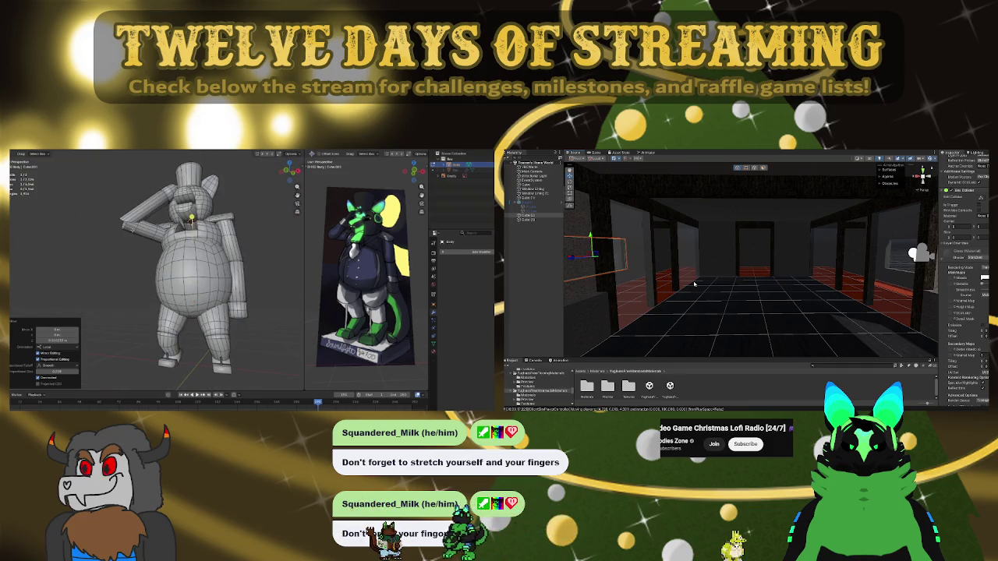
pyautogui.moveTo(183, 258); pyautogui.dragTo(195, 261, button='middle')
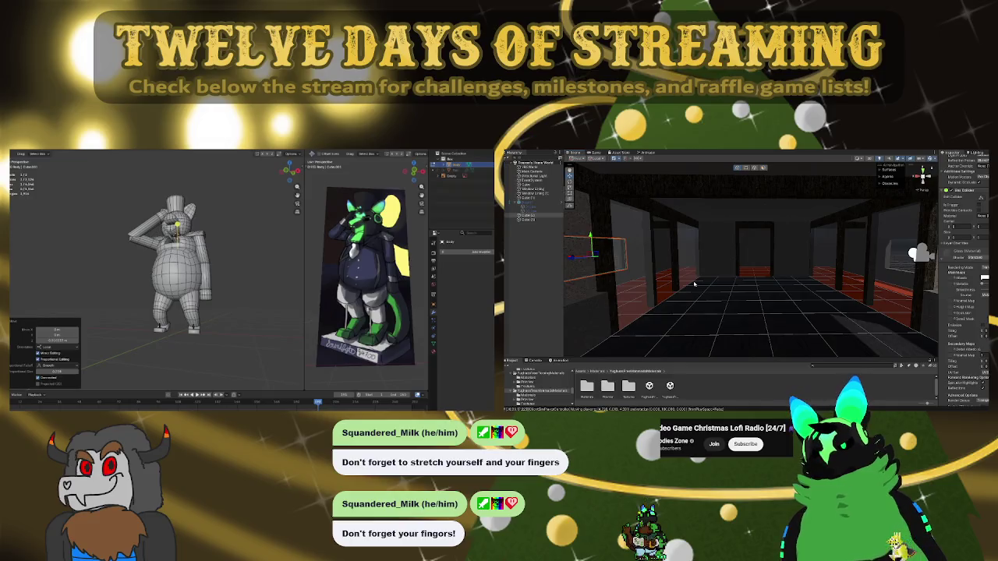
pyautogui.press('l')
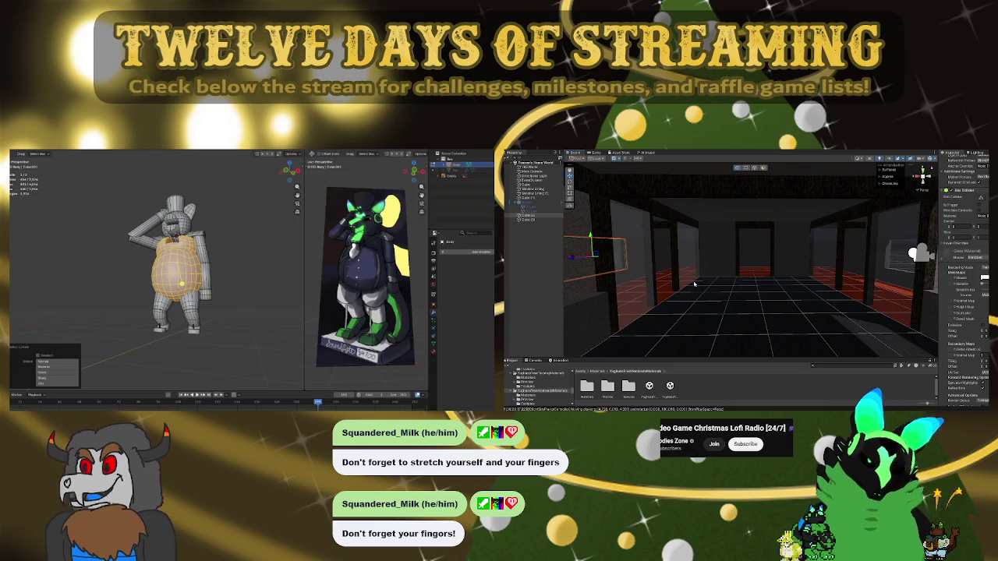
# Clear the belly selection and, in side view, pull a head-side face outward
pyautogui.hotkey('alt', 'a')
pyautogui.scroll(5, 164, 265)
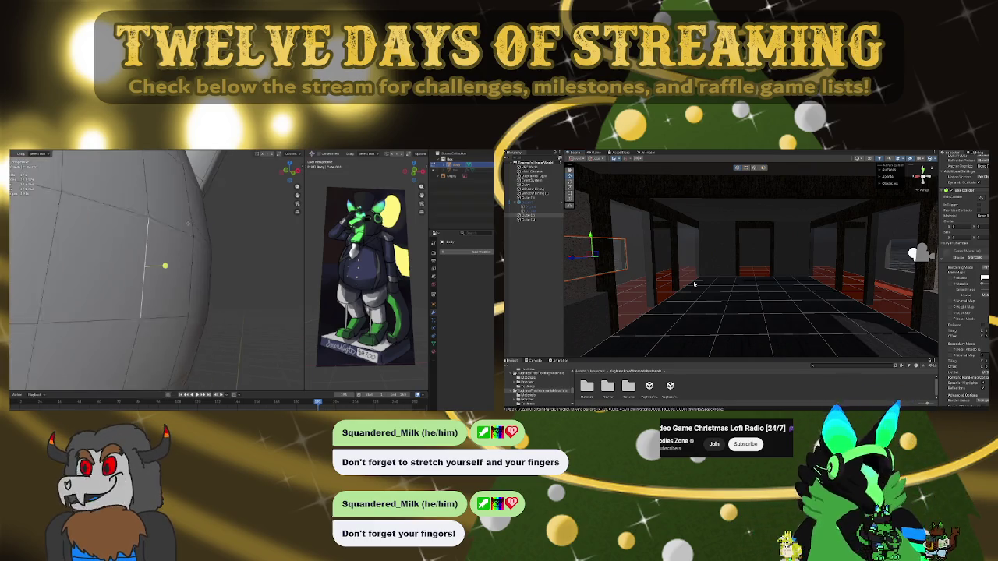
pyautogui.moveTo(164, 265); pyautogui.dragTo(173, 275, button='middle')
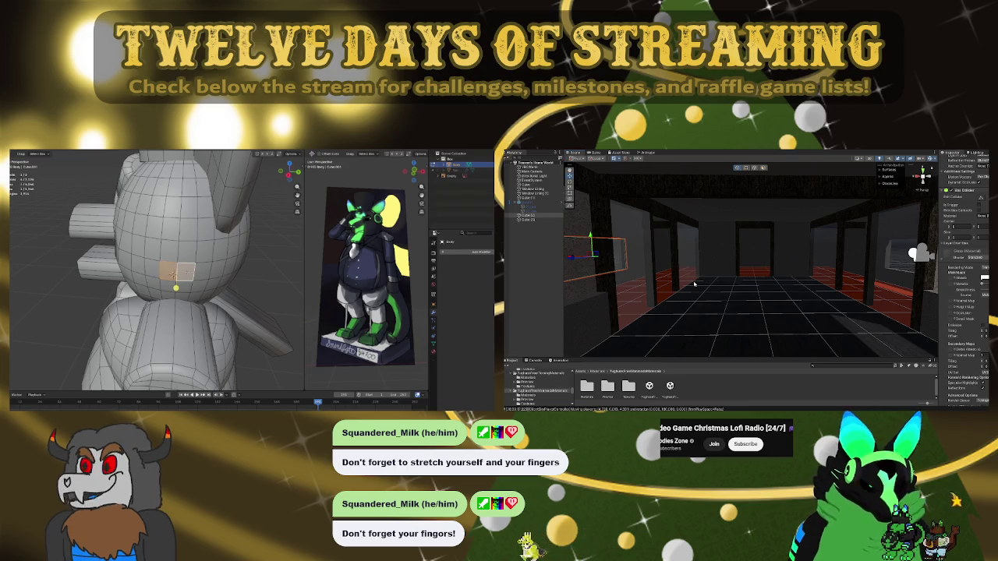
pyautogui.press('KP_3')
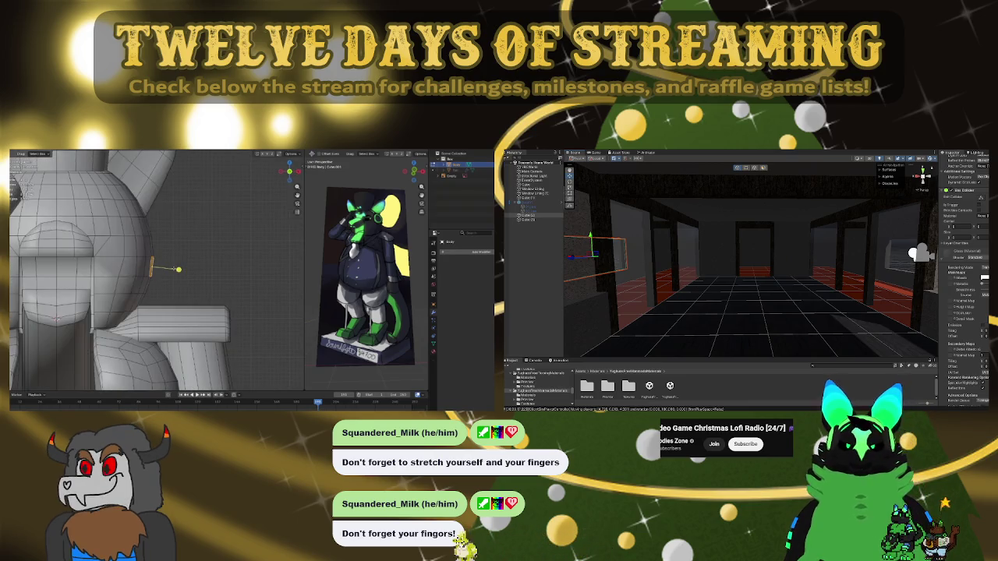
pyautogui.click(207, 260)
# Raise the face along Z with smooth falloff and shrink the protruding cone point
pyautogui.press('g')
pyautogui.press('z')
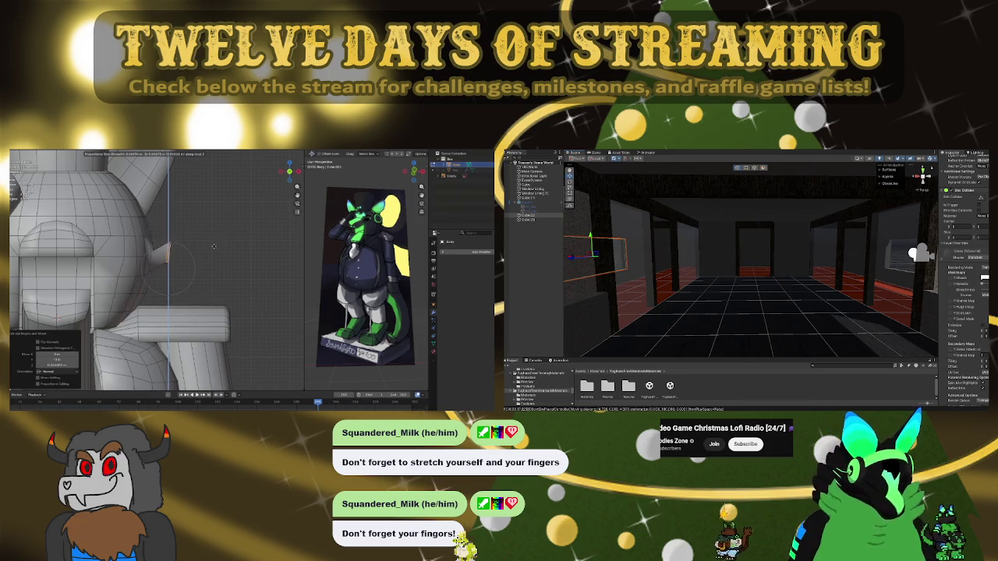
pyautogui.click(213, 242)
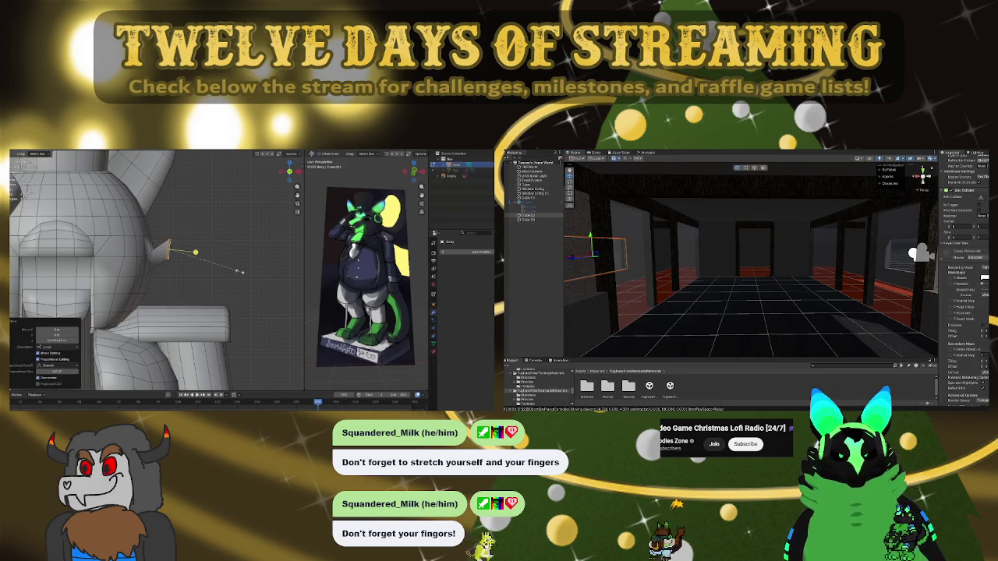
pyautogui.click(197, 257)
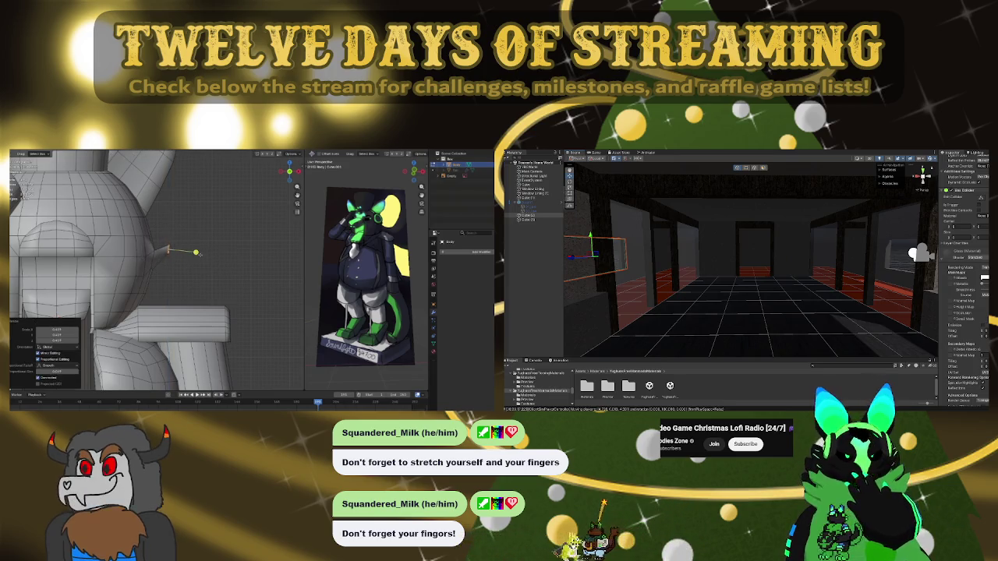
pyautogui.moveTo(197, 252); pyautogui.dragTo(190, 298, button='middle')
pyautogui.moveTo(172, 247); pyautogui.dragTo(129, 301, button='middle')
# From the side view, push the face out along Z and scale it into a tuft
pyautogui.press('g')
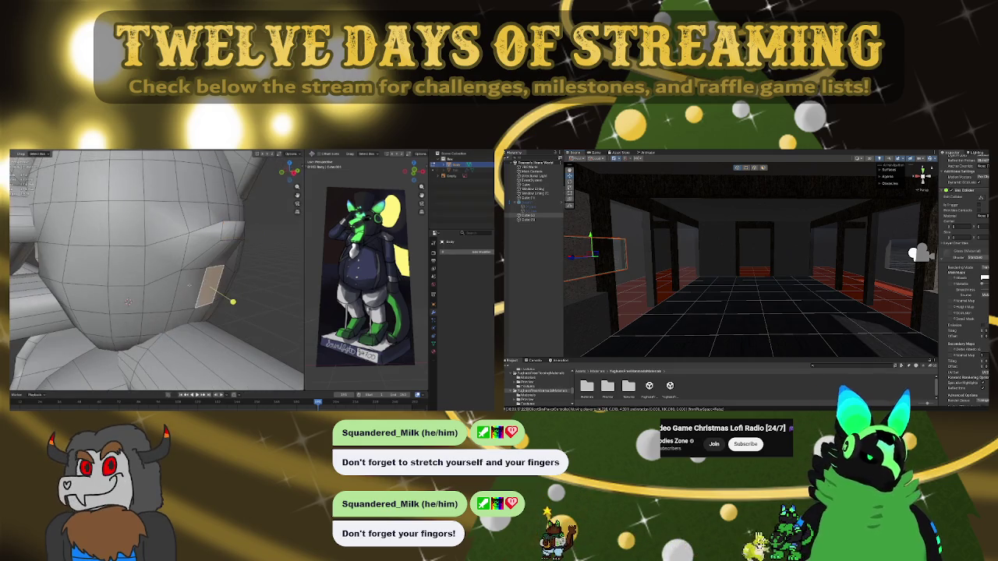
pyautogui.press('KP_1')
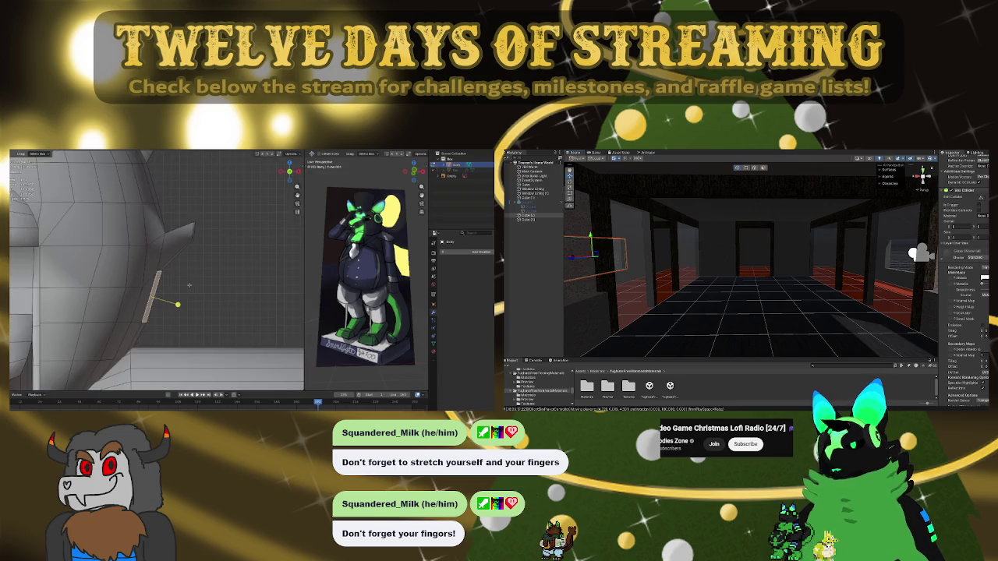
pyautogui.press('g')
pyautogui.press('z')
pyautogui.press('z')
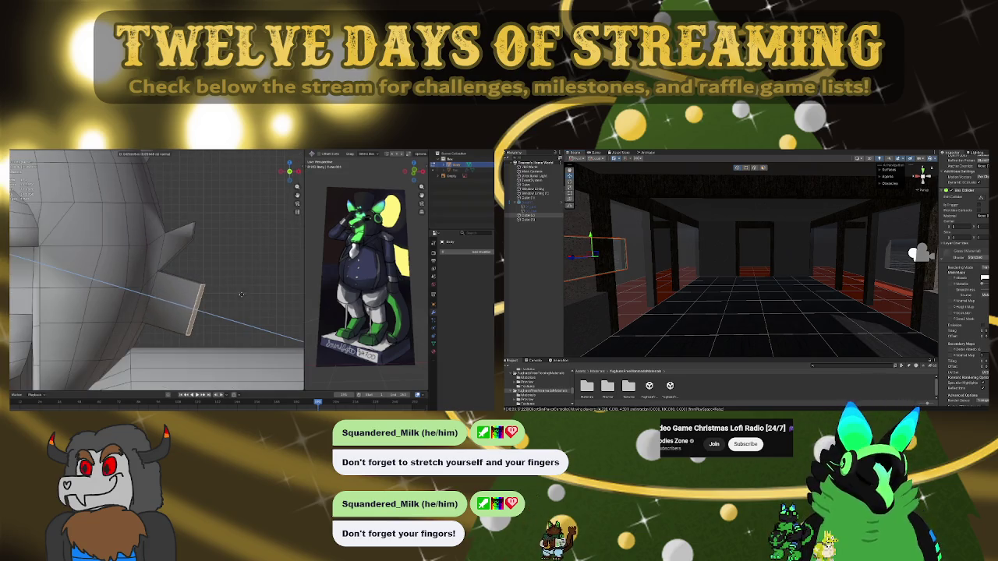
pyautogui.click(242, 295)
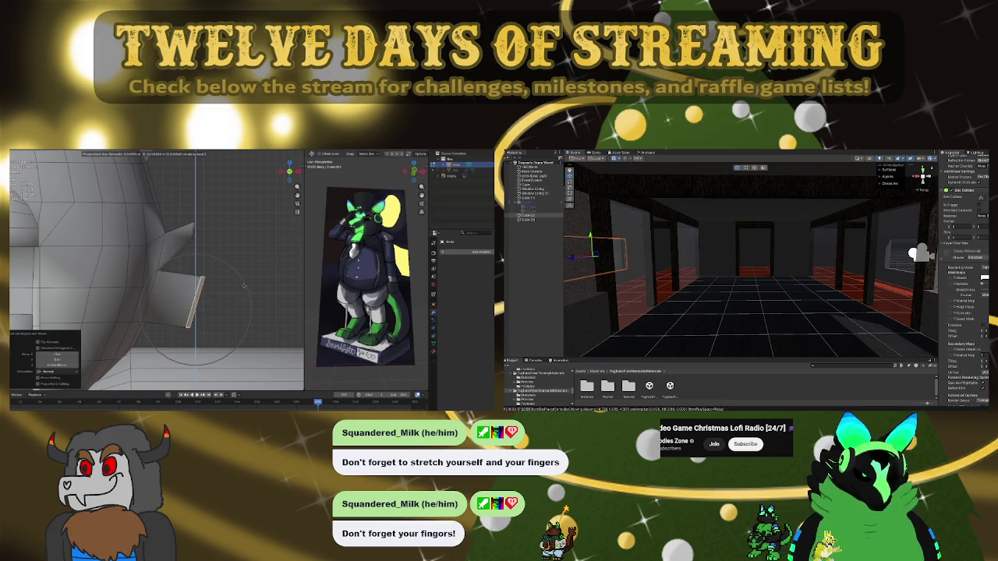
pyautogui.click(244, 286)
pyautogui.press('s')
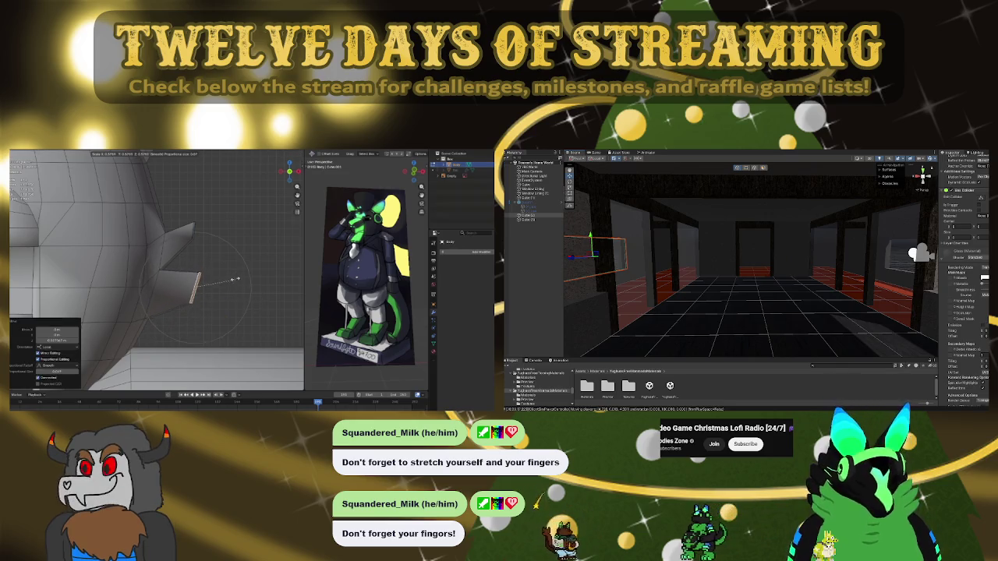
pyautogui.click(224, 265)
pyautogui.moveTo(224, 269)
pyautogui.mouseDown(button='middle')
pyautogui.moveTo(189, 301)
pyautogui.moveTo(184, 294)
pyautogui.moveTo(271, 340)
pyautogui.mouseUp(button='middle')
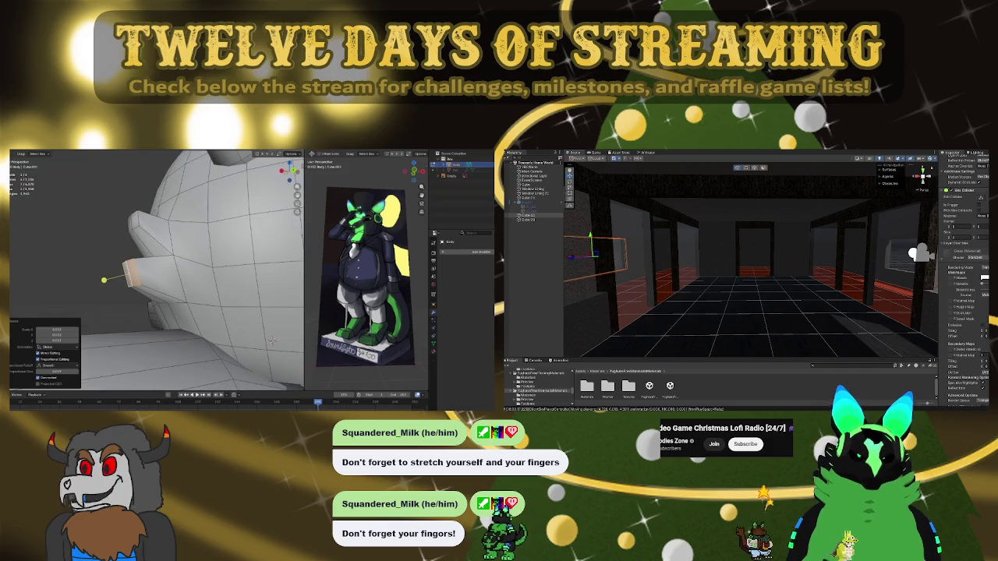
# Select a lower head face, shrink it twice and move it vertically
pyautogui.click(166, 336)
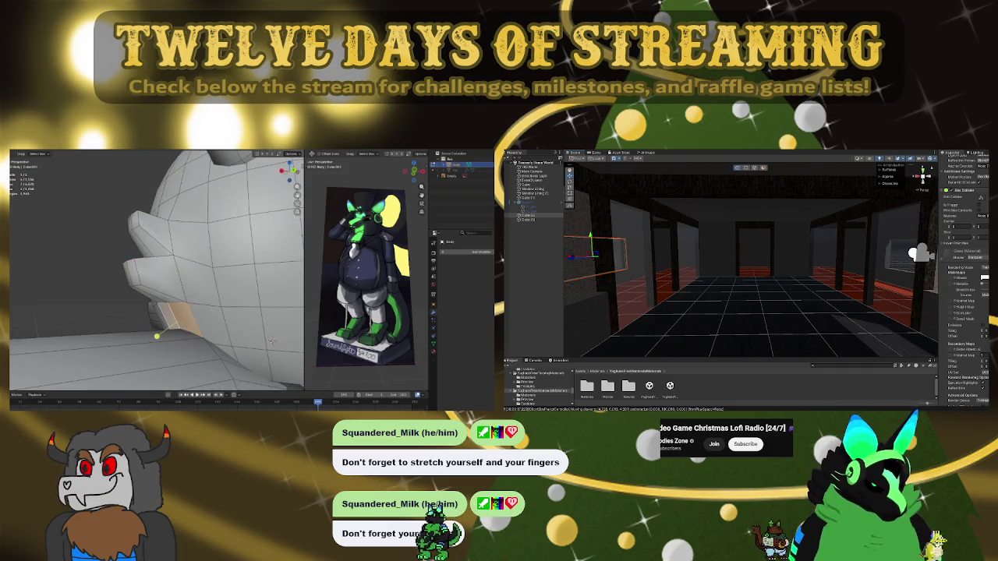
pyautogui.press('s')
pyautogui.click(167, 340)
pyautogui.press('s')
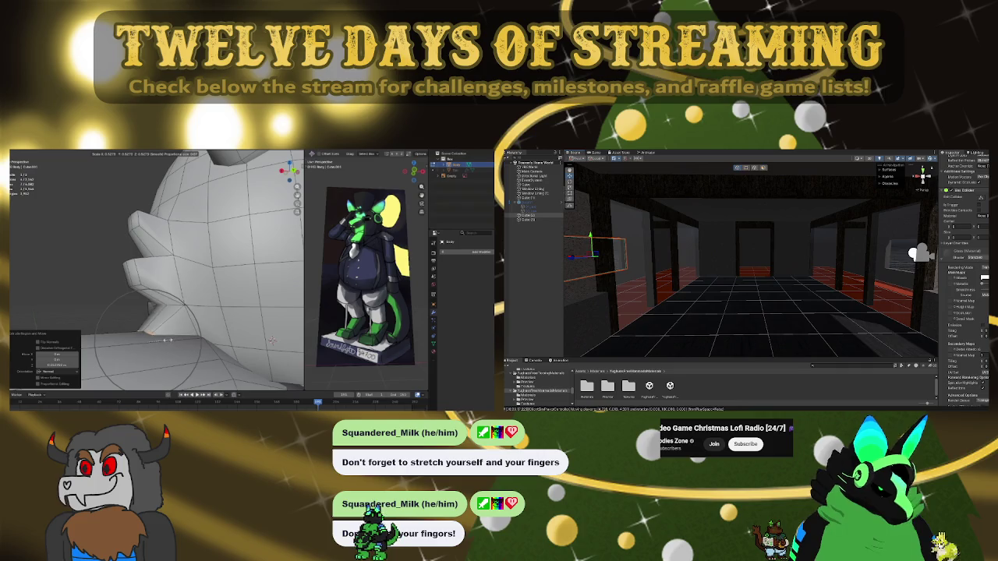
pyautogui.click(164, 338)
pyautogui.press('g')
pyautogui.press('z')
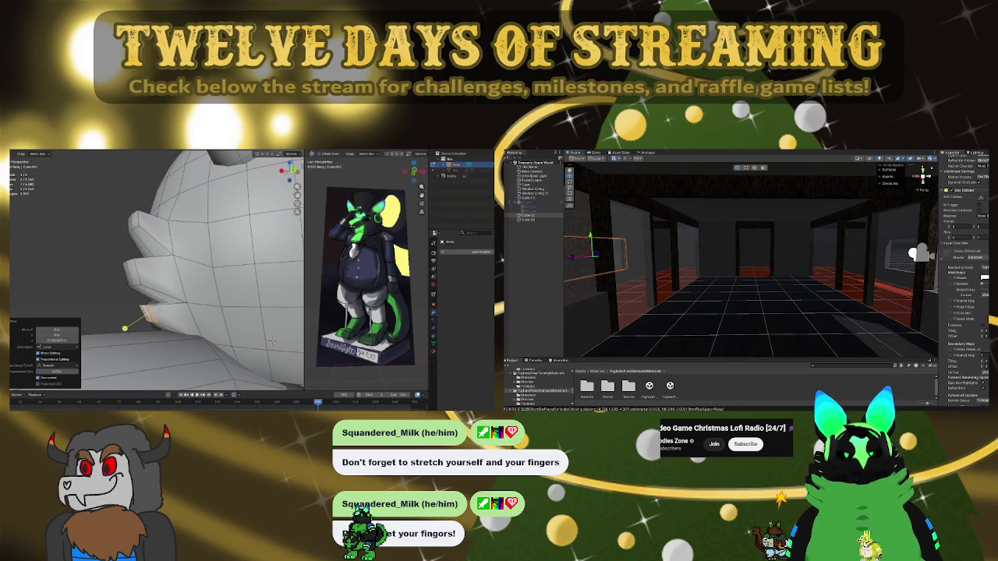
# Check the head mesh in wireframe, then rescale the selected face
pyautogui.moveTo(272, 340); pyautogui.dragTo(207, 303, button='middle')
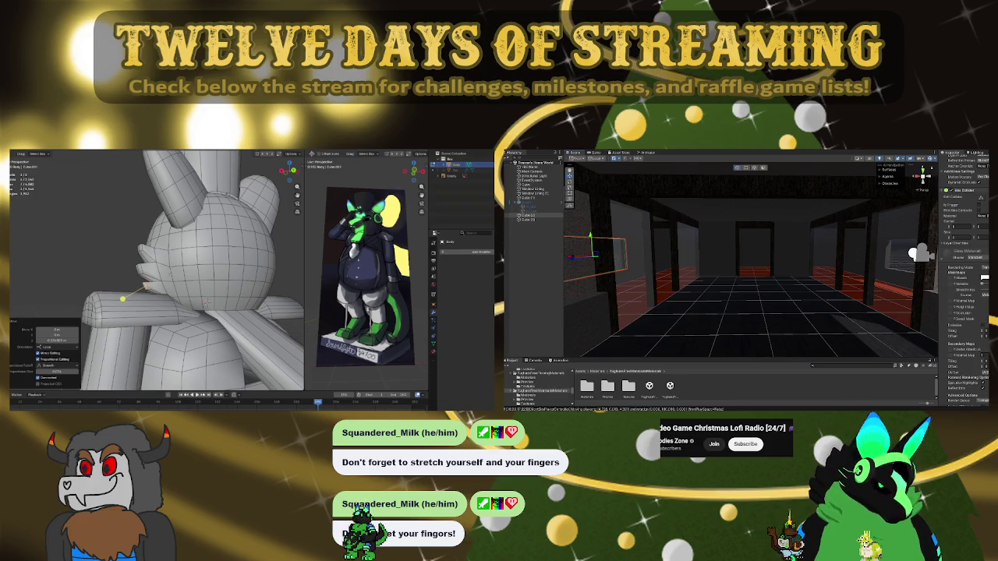
pyautogui.moveTo(207, 302); pyautogui.dragTo(187, 281, button='middle')
pyautogui.hotkey('shift', 'z')
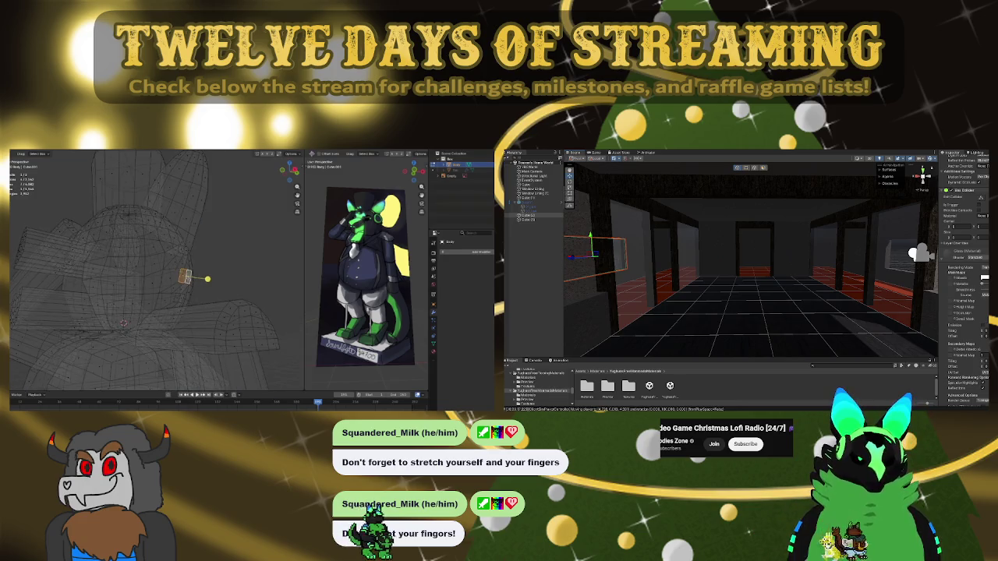
pyautogui.hotkey('shift', 'z')
pyautogui.press('s')
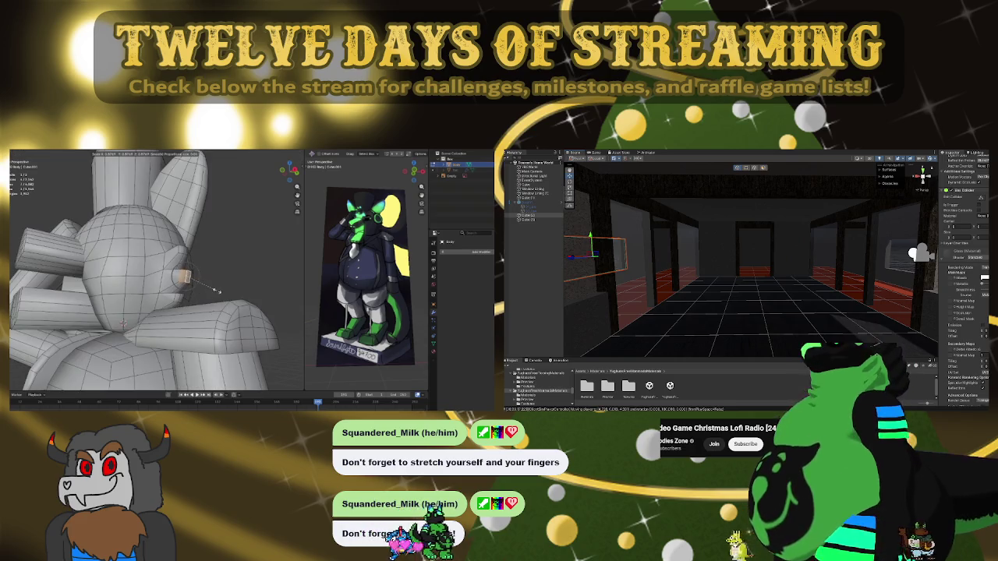
pyautogui.click(218, 290)
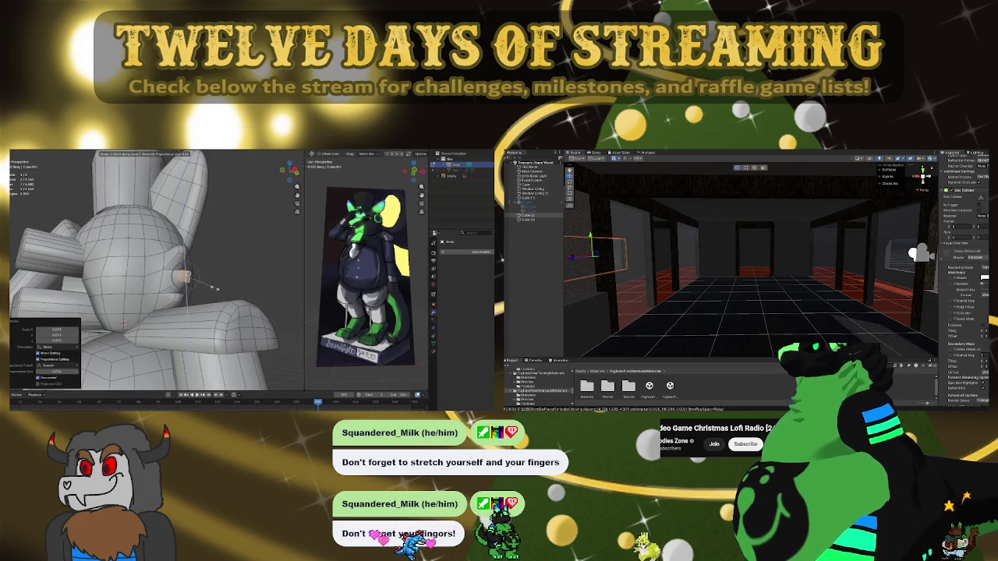
pyautogui.click(214, 286)
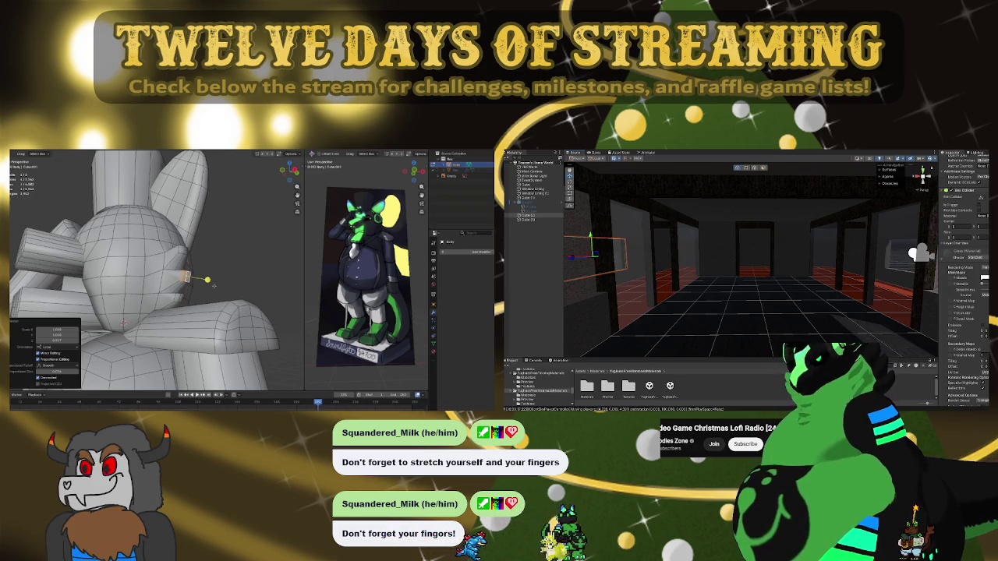
# Extrude one more tuft below the others, rotate it and place its tip
pyautogui.press('e')
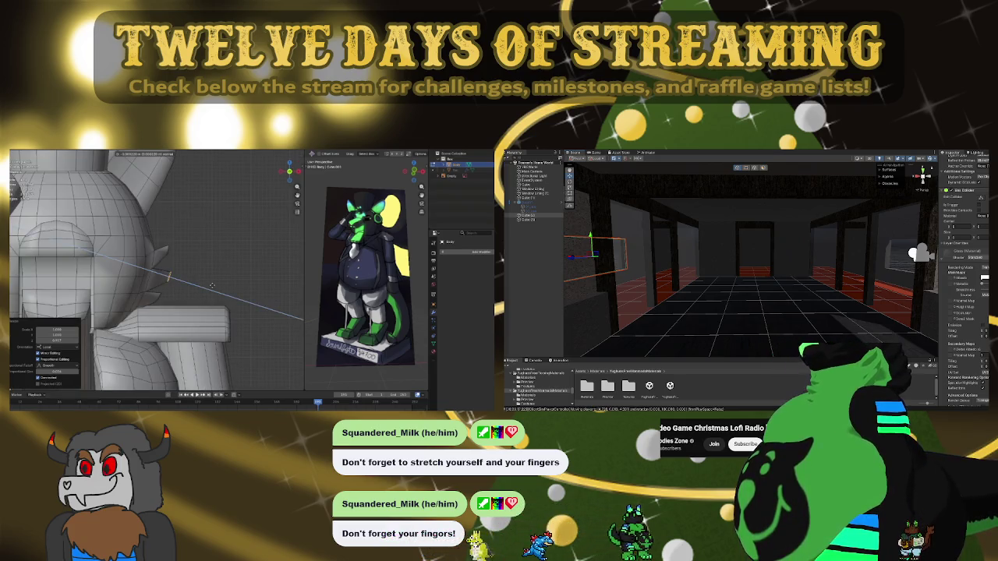
pyautogui.click(212, 285)
pyautogui.press('r')
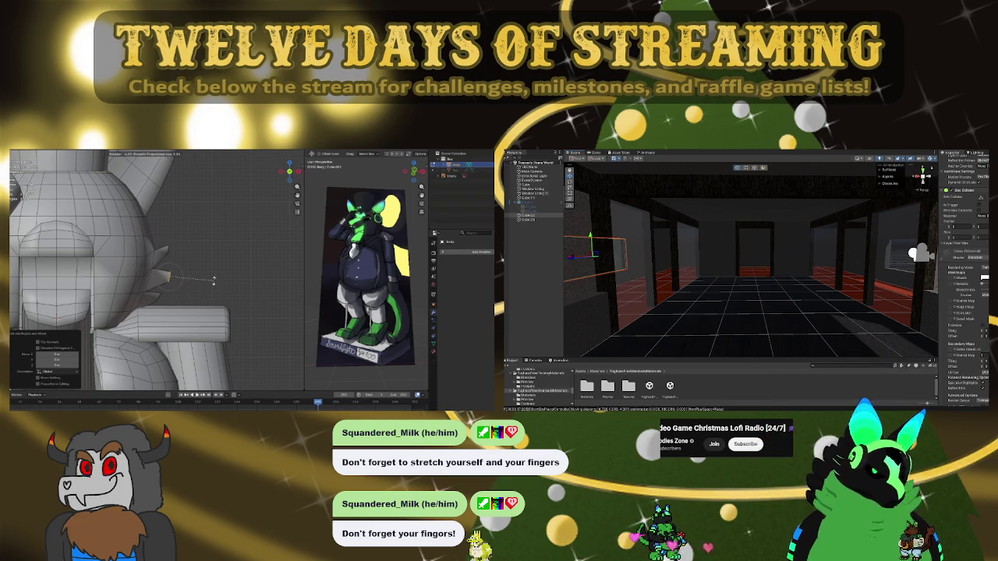
pyautogui.click(213, 280)
pyautogui.press('g')
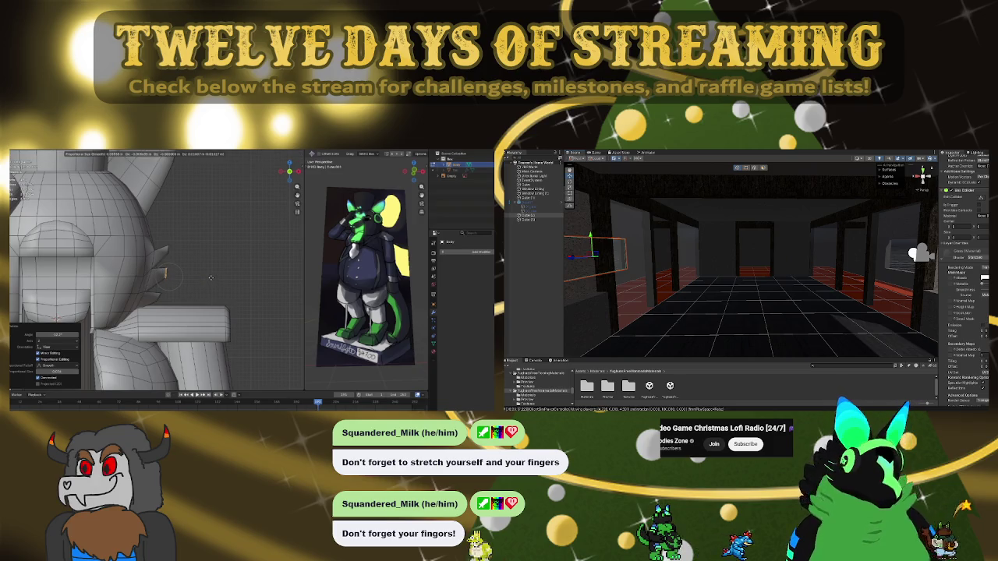
pyautogui.click(192, 266)
pyautogui.press('KP_1')
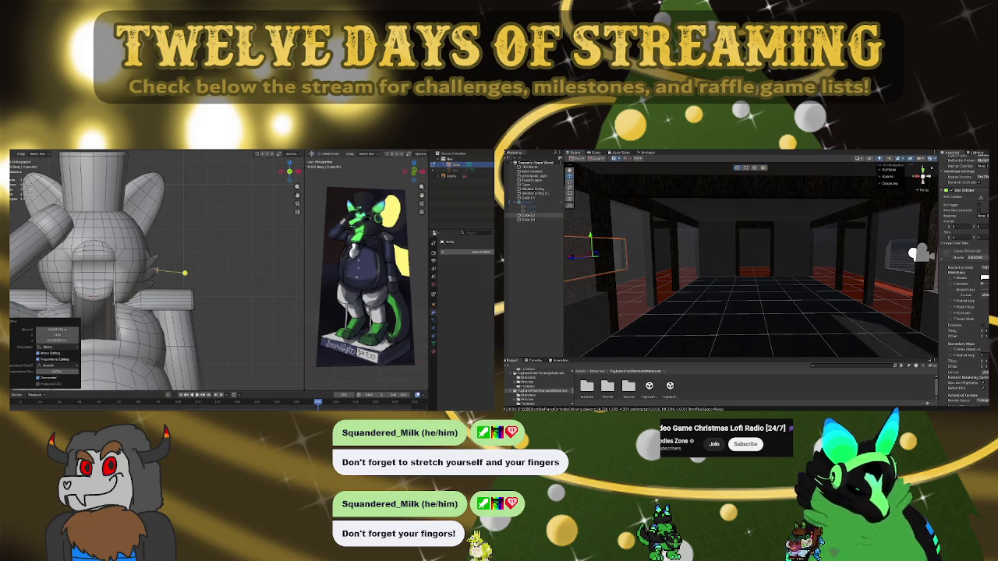
pyautogui.scroll(-5, 173, 269)
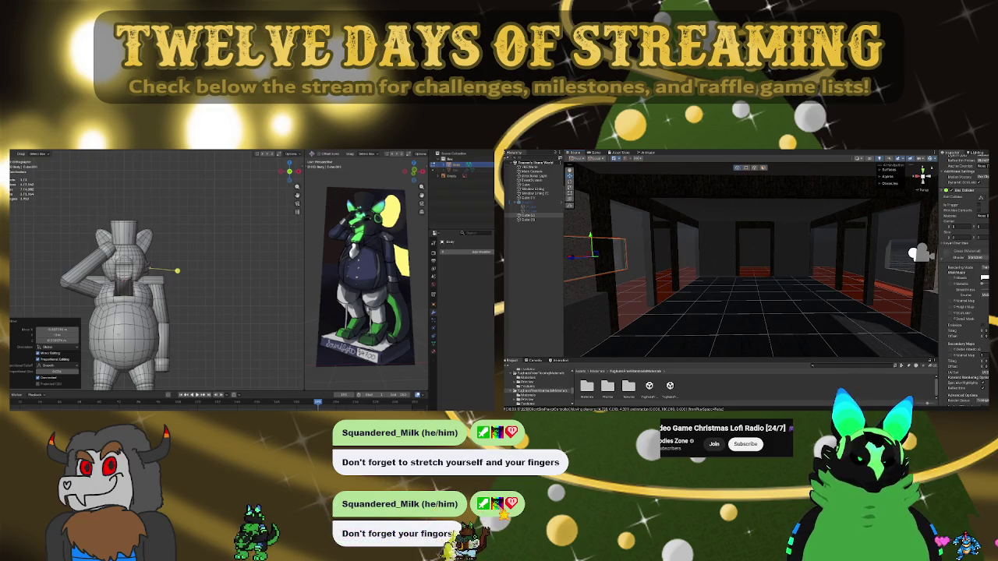
# Hover over the mascot's belly and select all its linked geometry with L
pyautogui.click(115, 331)
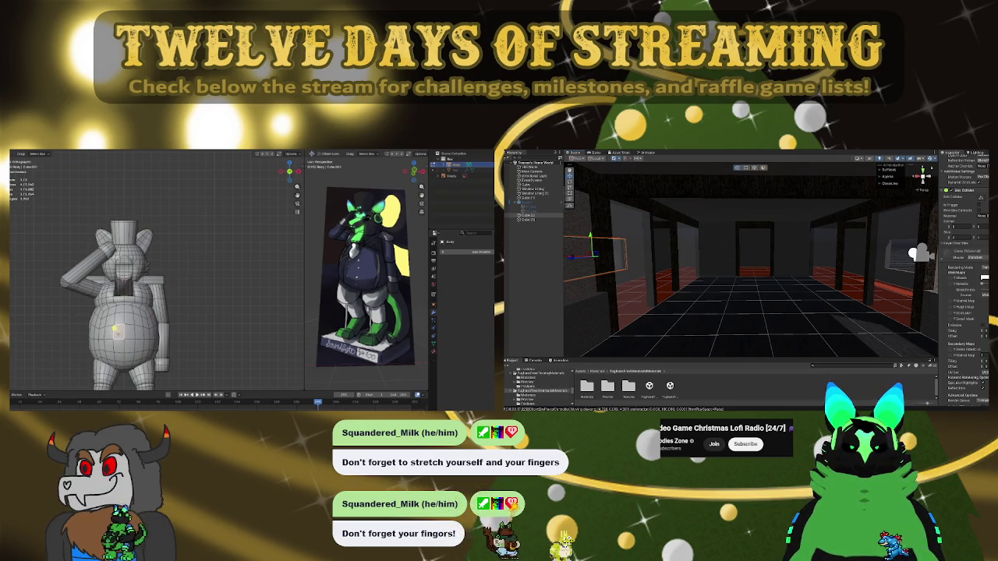
pyautogui.press('l')
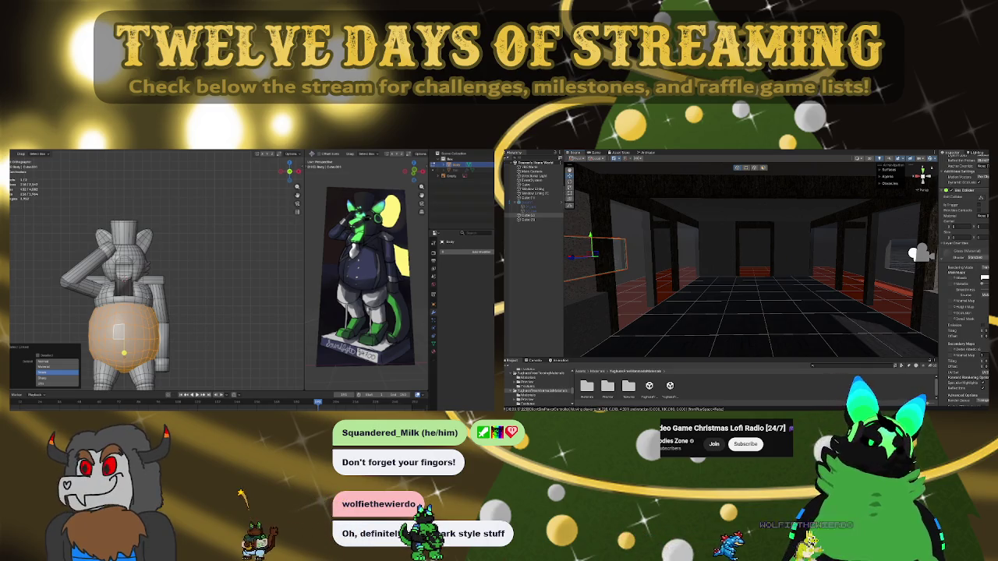
# Fly the Unity scene camera back inside, looking straight down the corridor
pyautogui.moveTo(782, 294)
pyautogui.mouseDown(button='right')
pyautogui.moveTo(692, 281)
pyautogui.moveTo(889, 293)
pyautogui.moveTo(633, 288)
pyautogui.mouseUp(button='right')
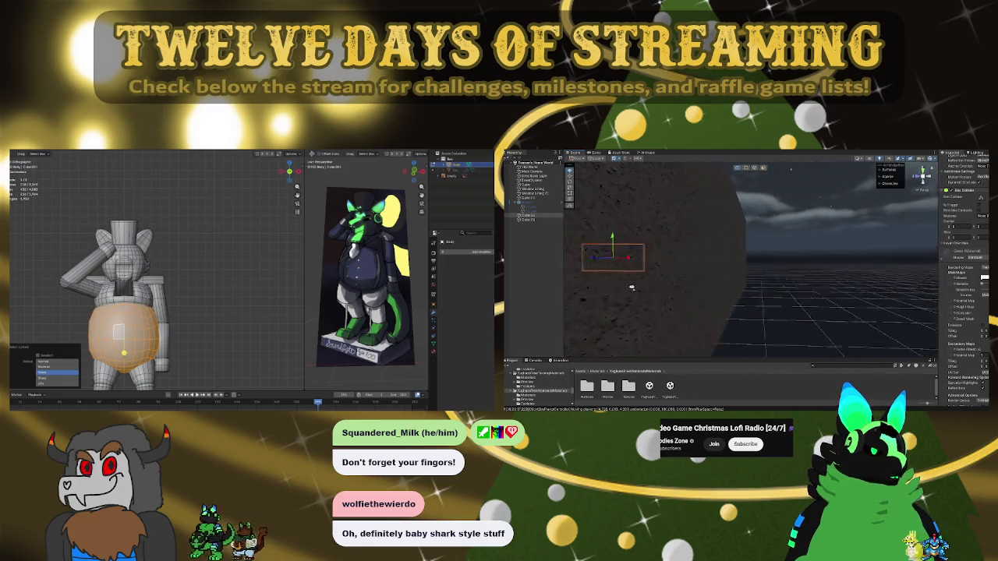
pyautogui.moveTo(634, 287)
pyautogui.mouseDown(button='right')
pyautogui.moveTo(561, 287)
pyautogui.moveTo(597, 283)
pyautogui.mouseUp(button='right')
pyautogui.moveTo(762, 287); pyautogui.dragTo(776, 293, button='right')
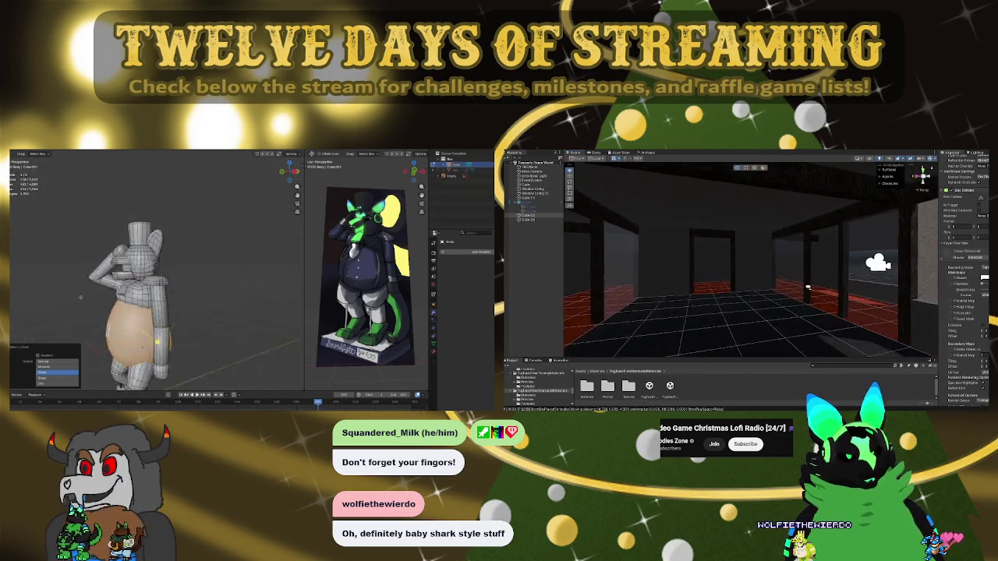
# Orbit Blender back to the mascot's front and deselect the belly piece
pyautogui.moveTo(141, 257); pyautogui.dragTo(188, 260, button='middle')
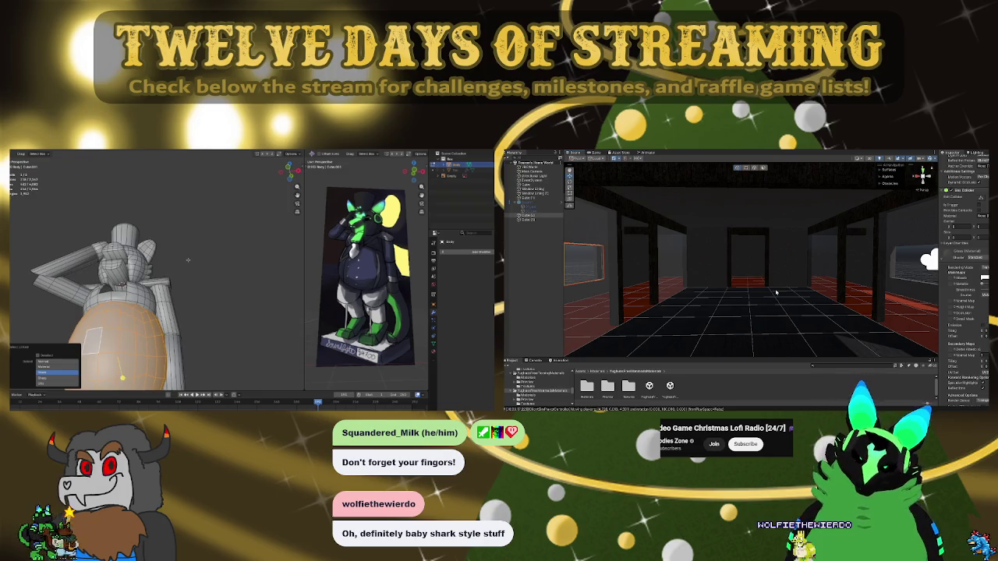
pyautogui.moveTo(188, 260); pyautogui.dragTo(156, 281, button='middle')
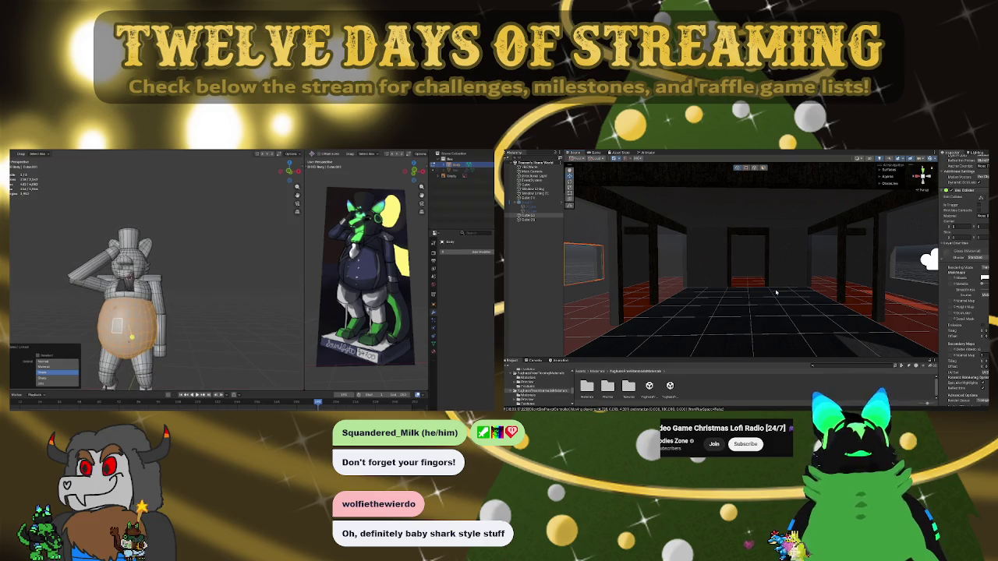
pyautogui.hotkey('alt', 'a')
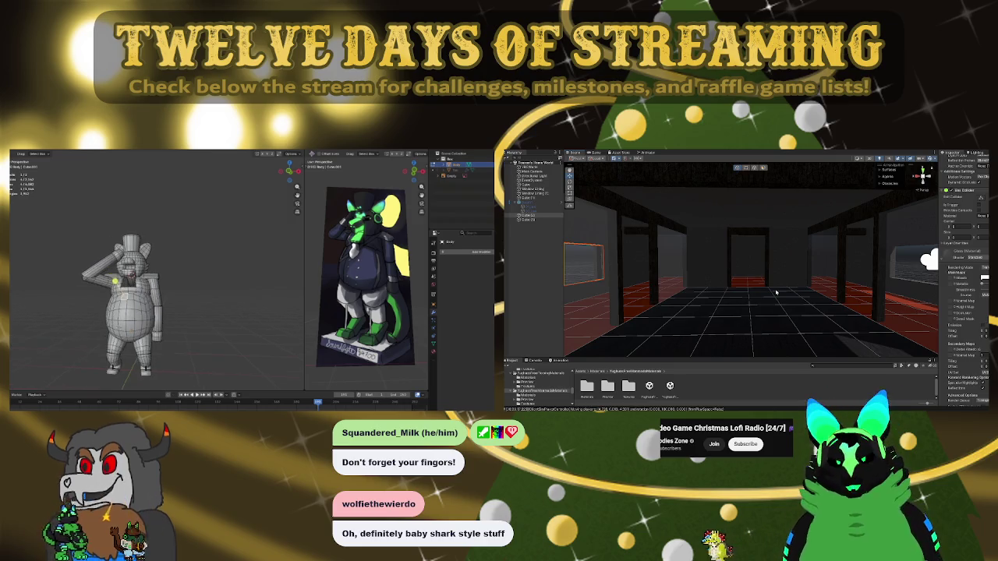
# Orbit around the Blender mascot and move Unity's scene camera through the room
pyautogui.scroll(1, 117, 304)
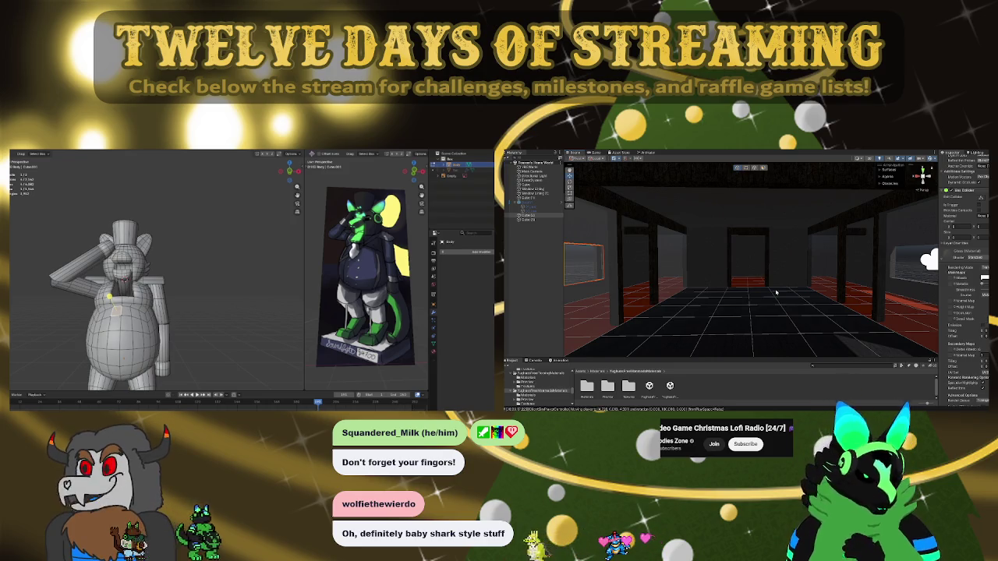
pyautogui.moveTo(109, 296)
pyautogui.mouseDown(button='middle')
pyautogui.moveTo(140, 304)
pyautogui.moveTo(113, 296)
pyautogui.moveTo(156, 283)
pyautogui.moveTo(207, 285)
pyautogui.mouseUp(button='middle')
pyautogui.scroll(3, 141, 273)
pyautogui.scroll(2, 141, 273)
pyautogui.scroll(3, 140, 273)
pyautogui.scroll(-4, 156, 273)
pyautogui.scroll(2, 156, 281)
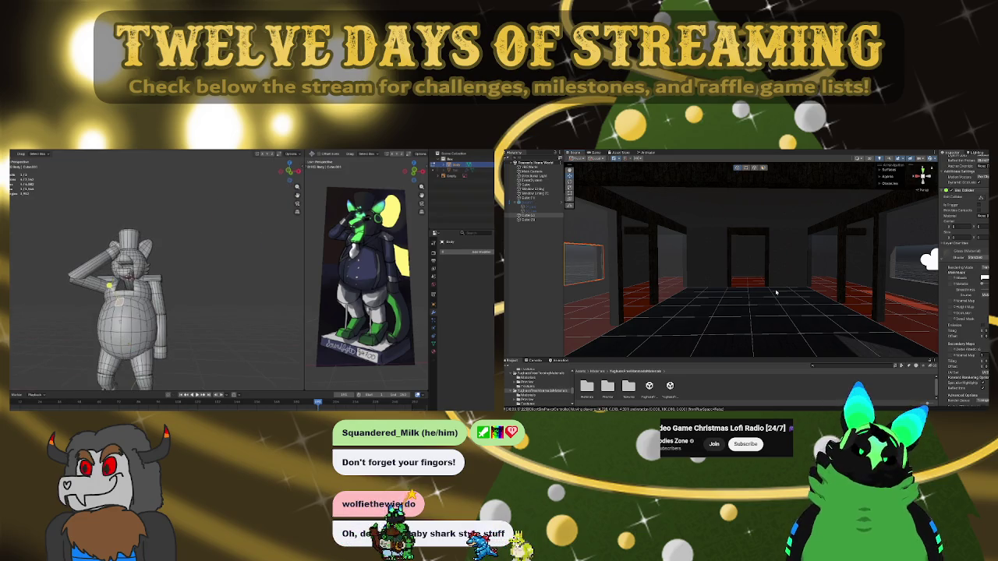
pyautogui.scroll(2, 124, 304)
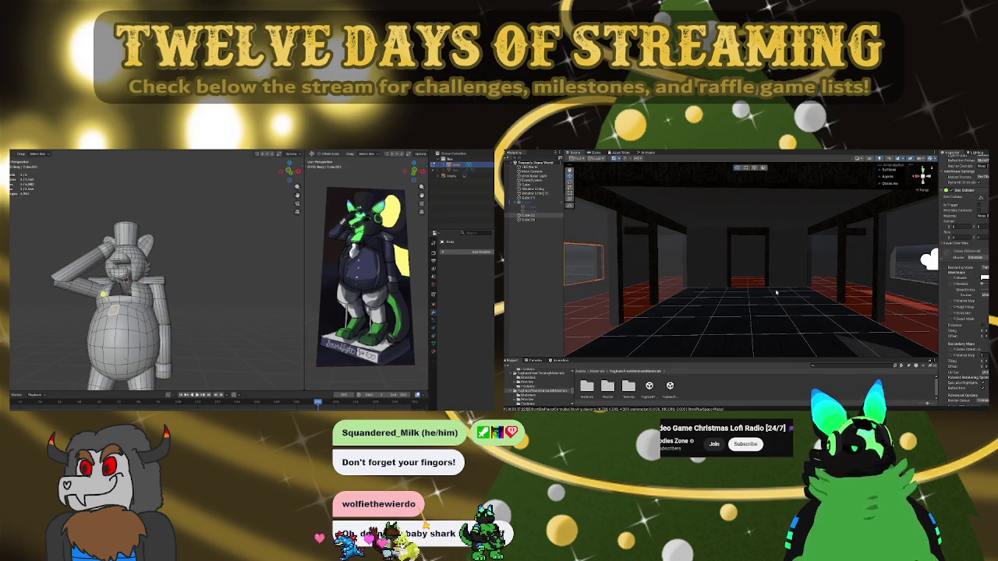
pyautogui.moveTo(769, 293)
pyautogui.mouseDown(button='right')
pyautogui.moveTo(828, 285)
pyautogui.moveTo(566, 286)
pyautogui.moveTo(754, 289)
pyautogui.mouseUp(button='right')
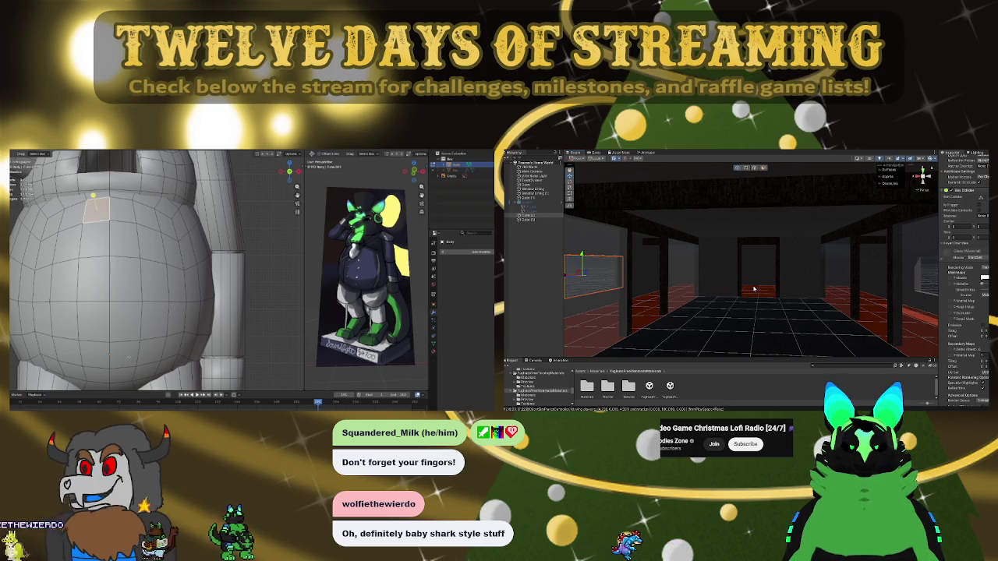
# Frame the whole mascot and orbit it to a perspective angle
pyautogui.press('Home')
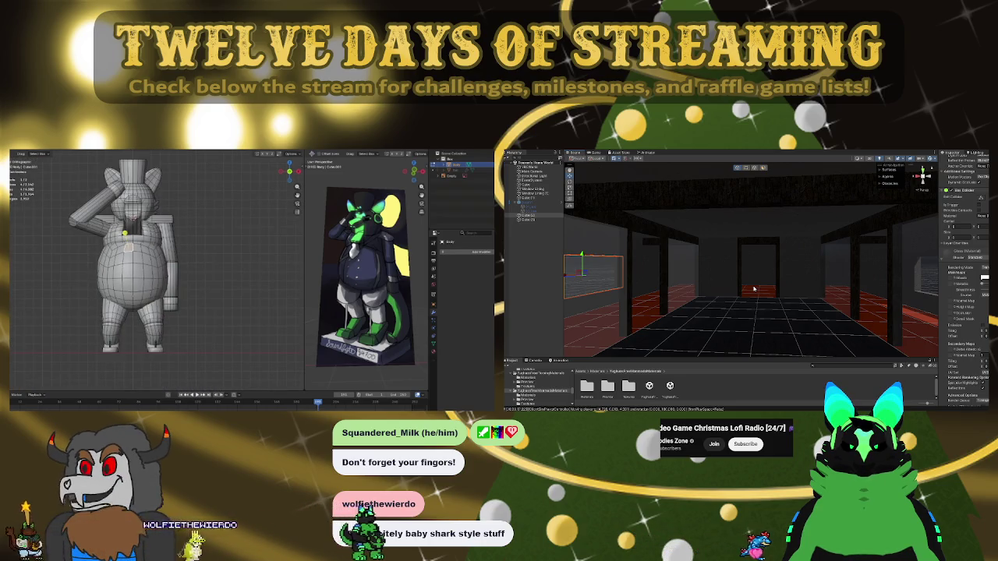
pyautogui.scroll(-4, 139, 257)
pyautogui.scroll(5, 138, 257)
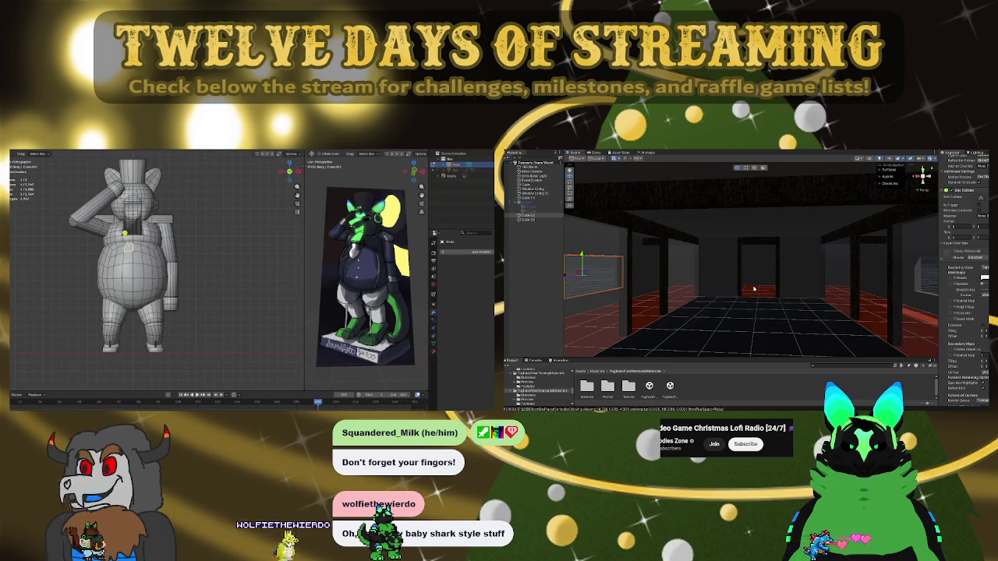
pyautogui.moveTo(141, 257)
pyautogui.mouseDown(button='middle')
pyautogui.moveTo(187, 242)
pyautogui.moveTo(156, 249)
pyautogui.mouseUp(button='middle')
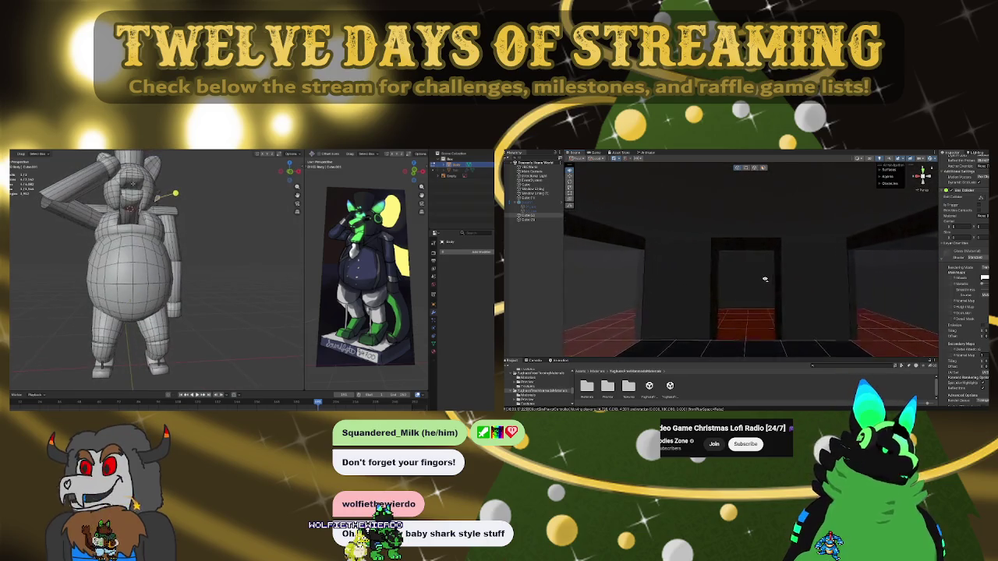
pyautogui.scroll(-3, 765, 279)
pyautogui.scroll(-4, 765, 279)
pyautogui.scroll(-3, 760, 234)
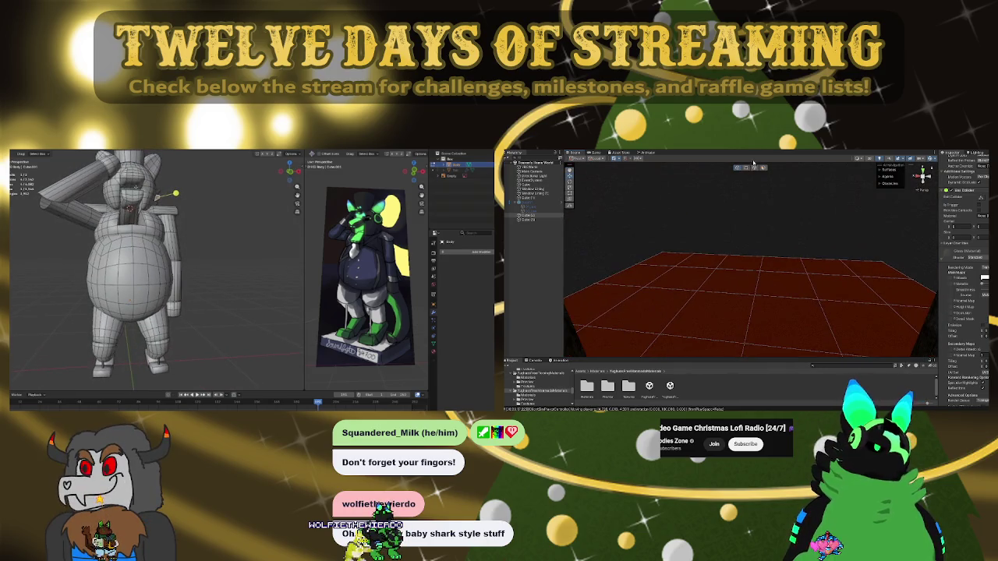
# Select the Unity room's floor and open the Materials swatch folder
pyautogui.click(752, 265)
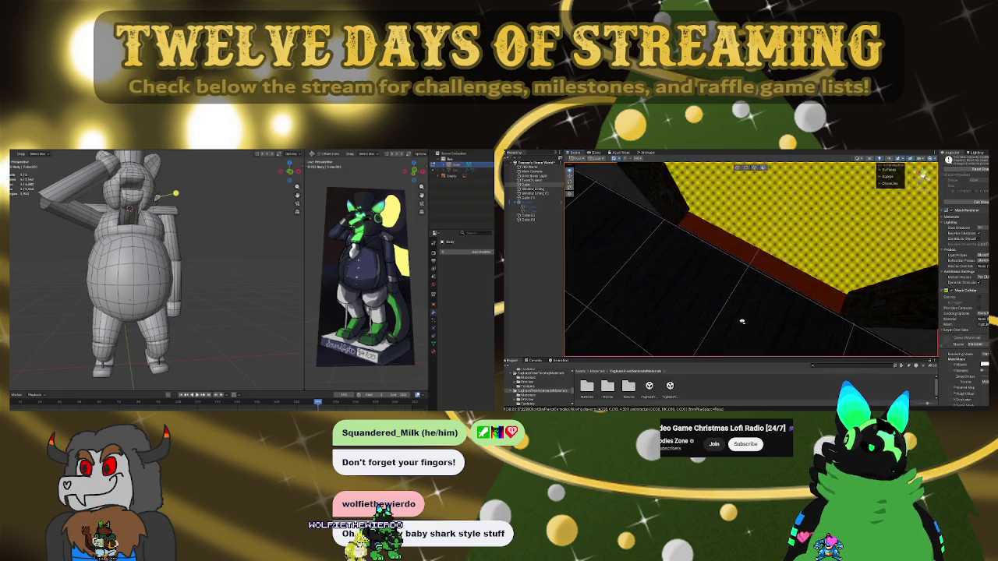
pyautogui.scroll(5, 760, 273)
pyautogui.press('f')
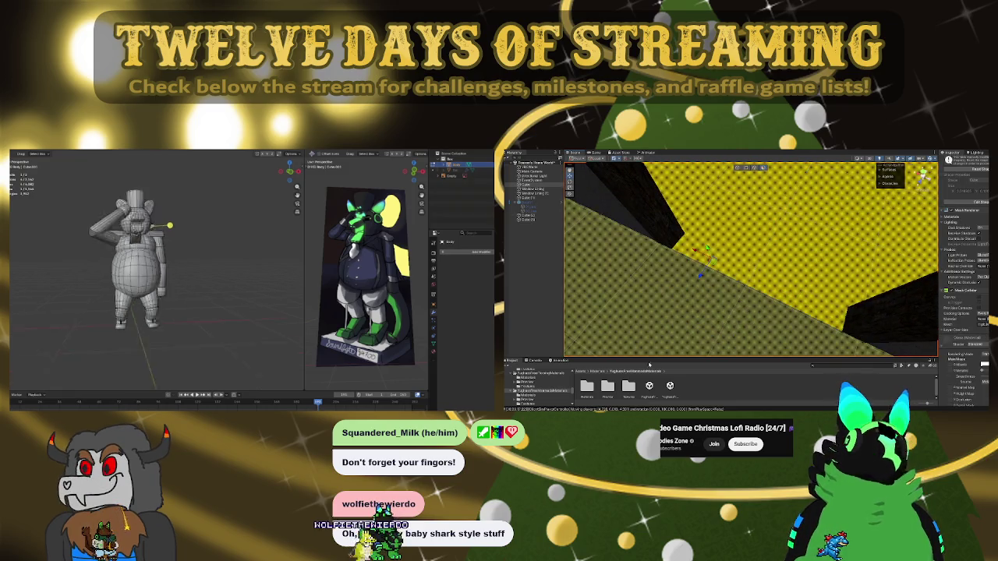
pyautogui.click(597, 372)
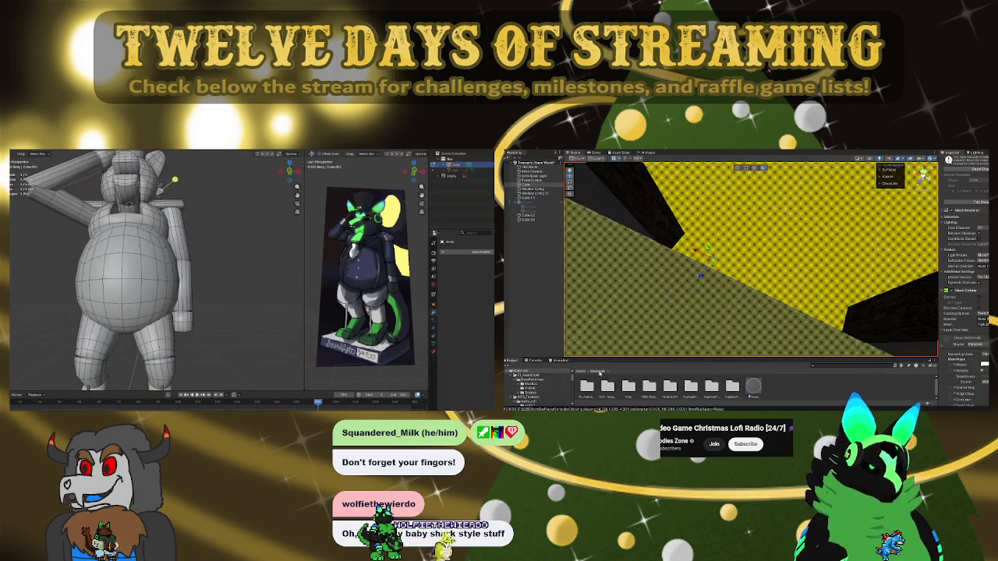
pyautogui.click(691, 386)
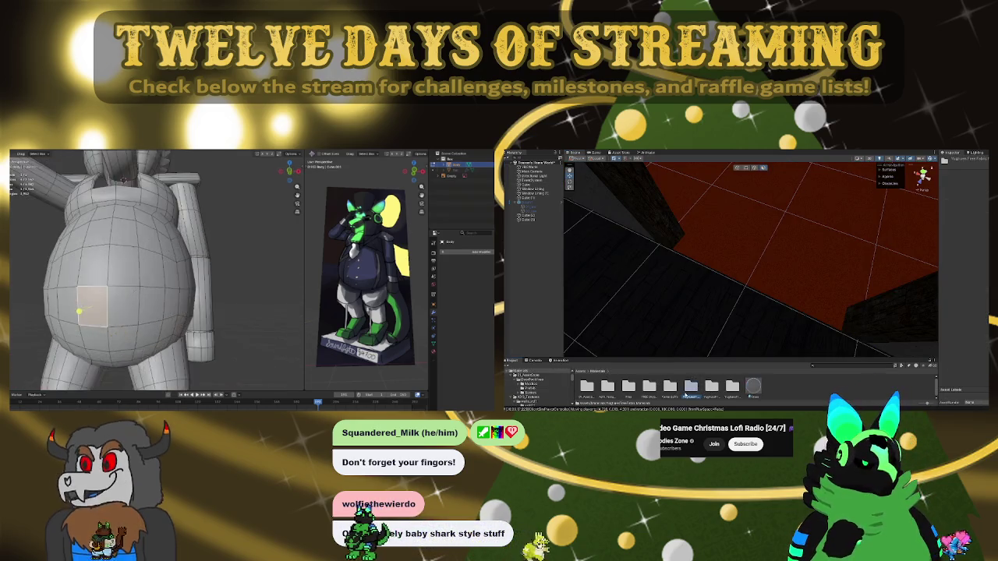
pyautogui.moveTo(121, 208); pyautogui.dragTo(121, 211, button='middle')
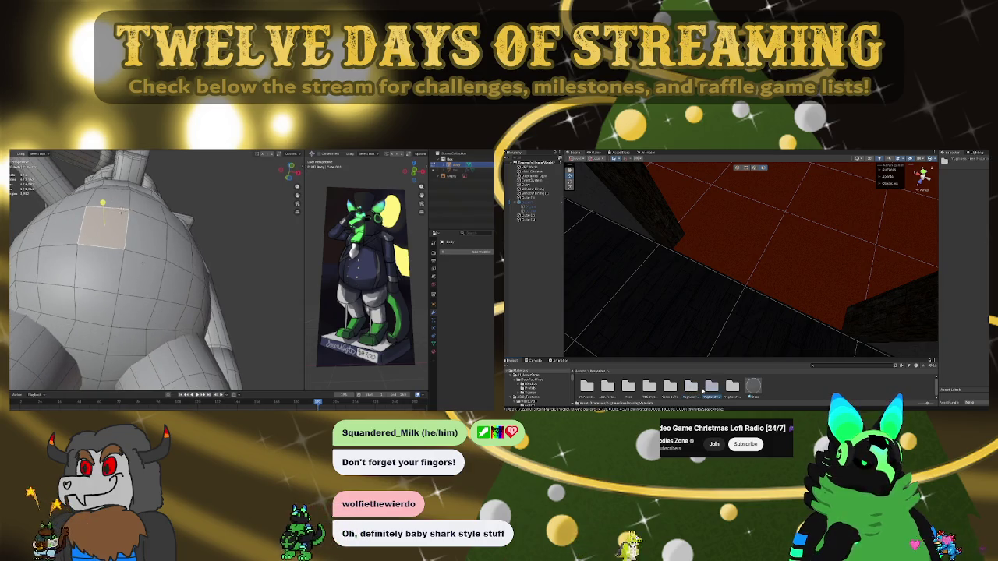
pyautogui.doubleClick(691, 386)
pyautogui.moveTo(123, 211)
pyautogui.mouseDown(button='middle')
pyautogui.moveTo(125, 225)
pyautogui.moveTo(137, 184)
pyautogui.mouseUp(button='middle')
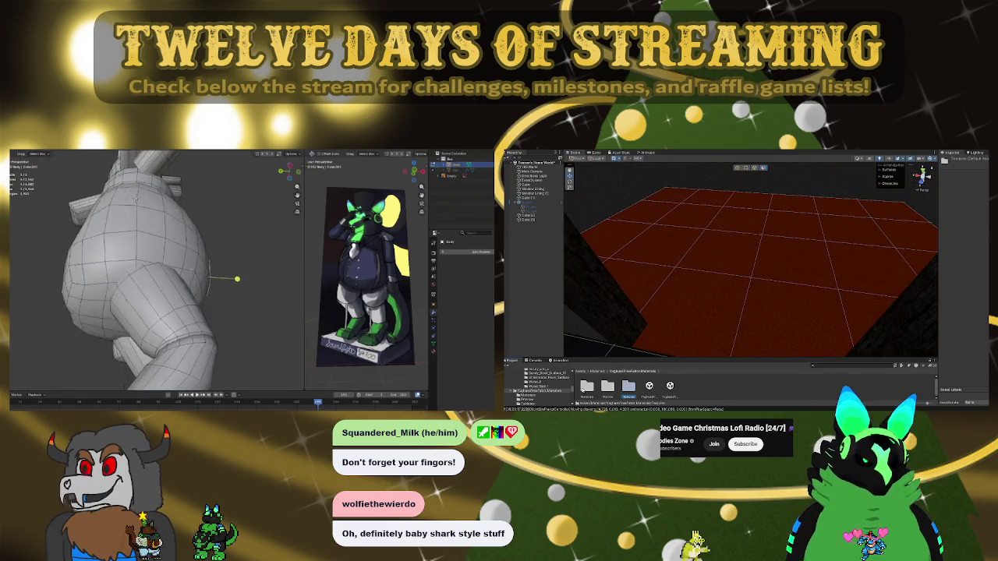
pyautogui.click(710, 294)
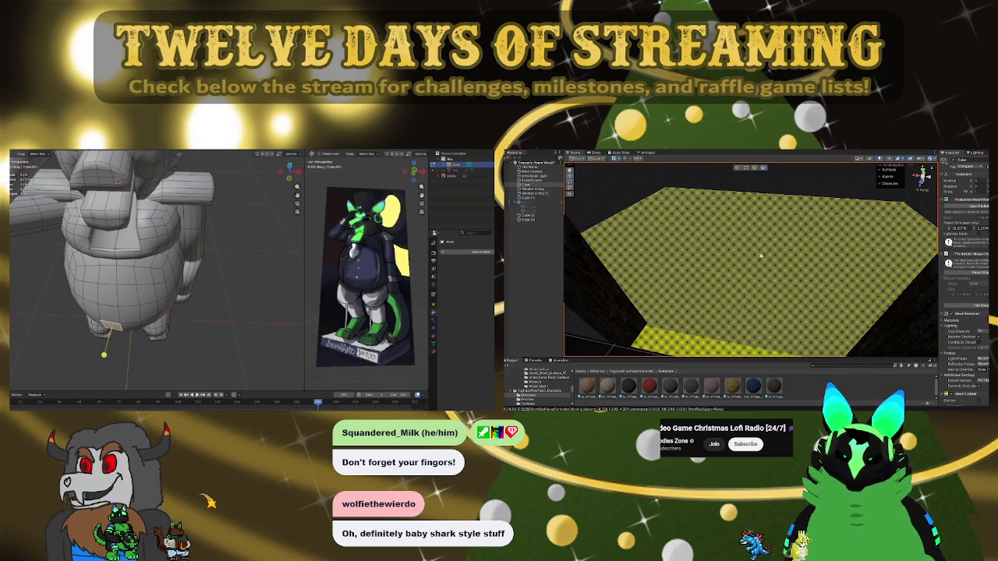
# Apply the dark grey material to the room's floor, then switch Blender to Texture Paint
pyautogui.moveTo(824, 266)
pyautogui.mouseDown(button='right')
pyautogui.moveTo(680, 231)
pyautogui.moveTo(809, 286)
pyautogui.moveTo(778, 296)
pyautogui.moveTo(889, 258)
pyautogui.mouseUp(button='right')
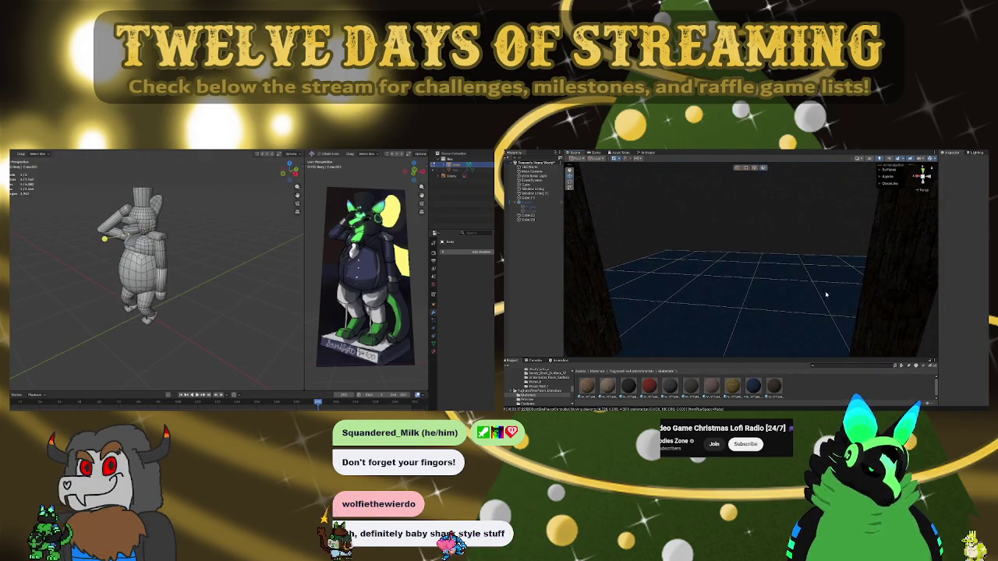
pyautogui.moveTo(148, 234); pyautogui.dragTo(170, 226, button='middle')
pyautogui.moveTo(671, 389); pyautogui.dragTo(739, 302)
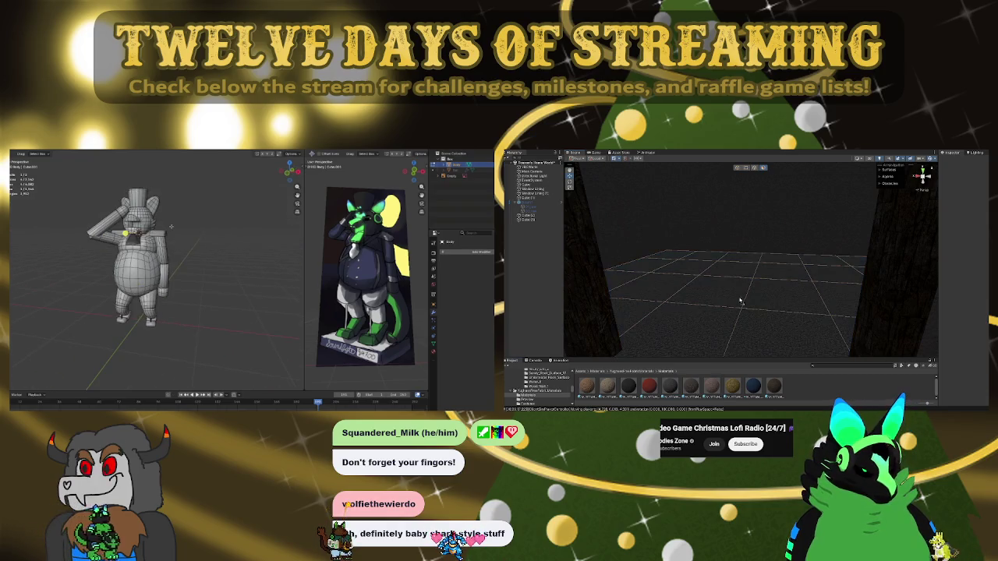
pyautogui.moveTo(741, 301); pyautogui.dragTo(797, 262, button='right')
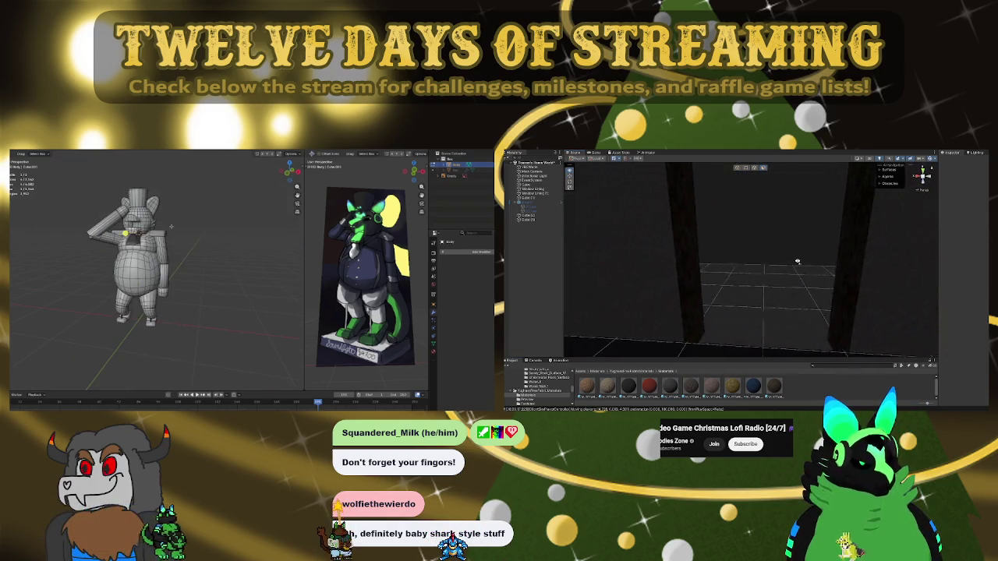
pyautogui.moveTo(171, 227); pyautogui.dragTo(181, 221, button='middle')
pyautogui.moveTo(797, 262); pyautogui.dragTo(802, 255, button='right')
pyautogui.scroll(-2, 181, 222)
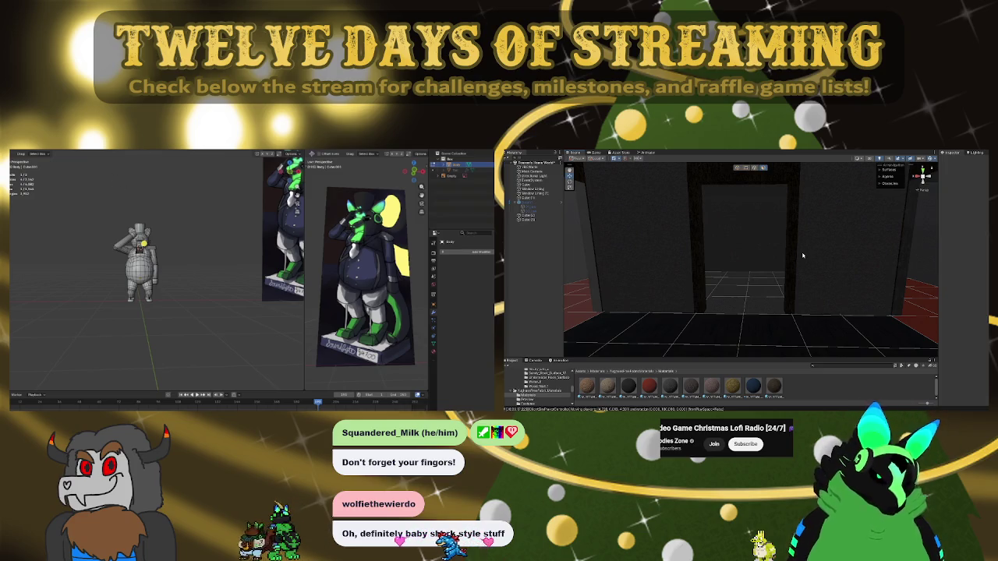
pyautogui.hotkey('ctrl', 'pagedown')
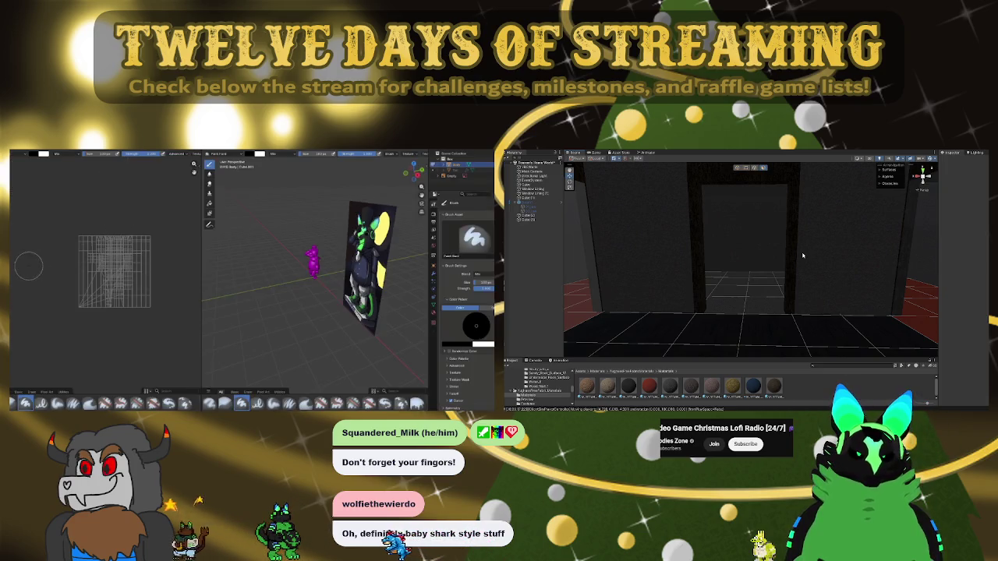
# View the mascot from the front, start a new blank image, and browse Unity's asset folders
pyautogui.press('KP_1')
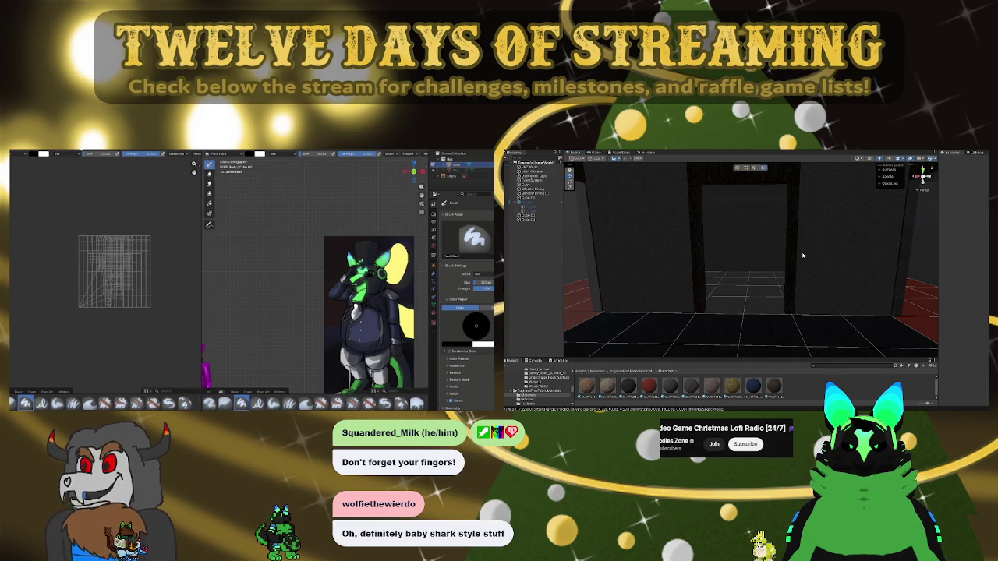
pyautogui.hotkey('alt', 'n')
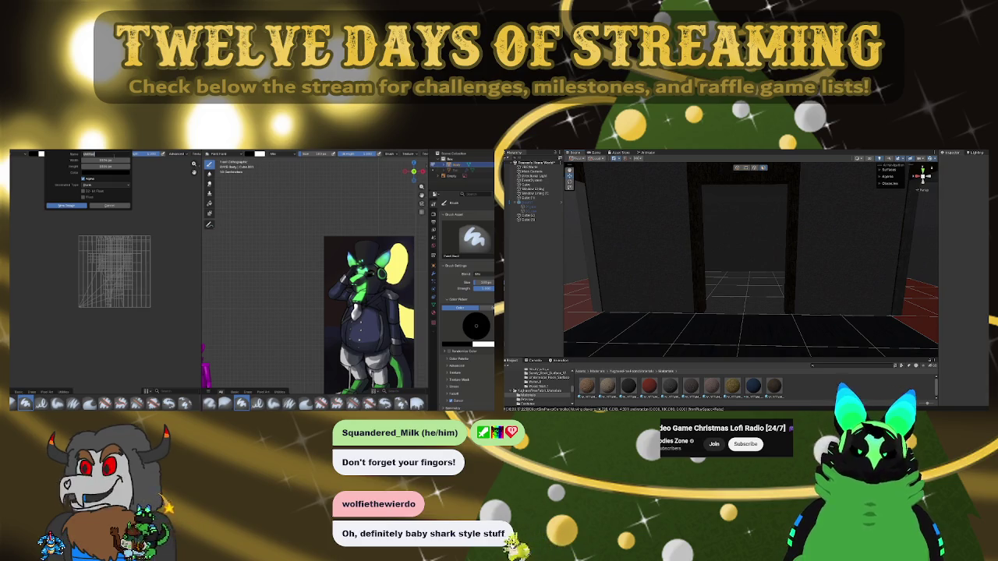
pyautogui.click(580, 371)
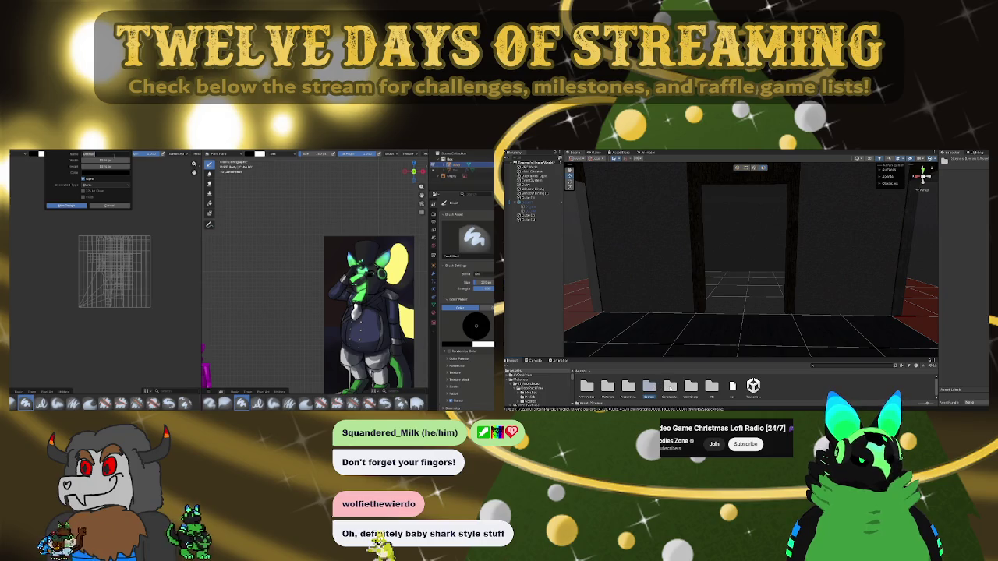
pyautogui.doubleClick(648, 387)
pyautogui.click(581, 372)
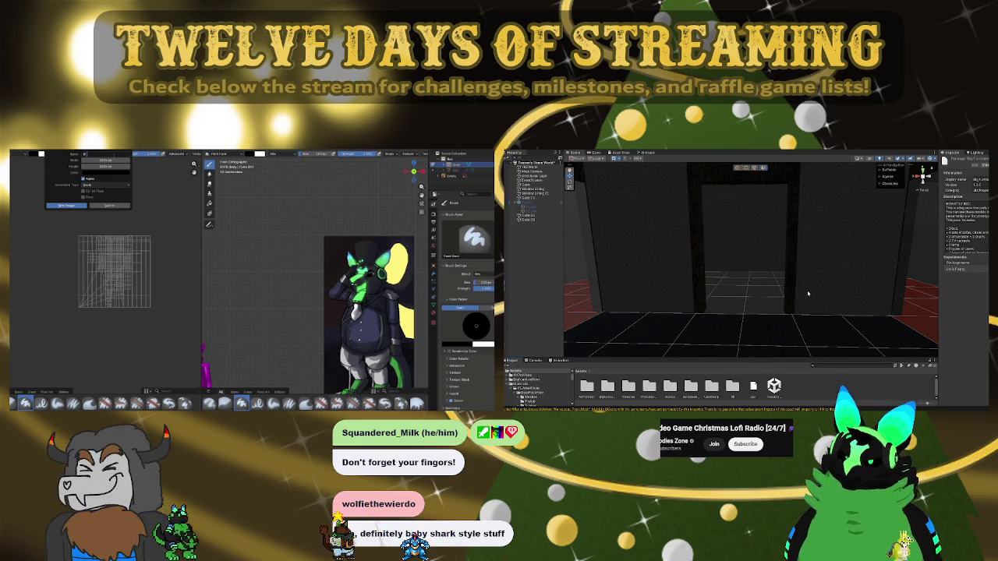
# Name the new image 'one', set its height to 200 px, and open its colour choices
pyautogui.write('one')
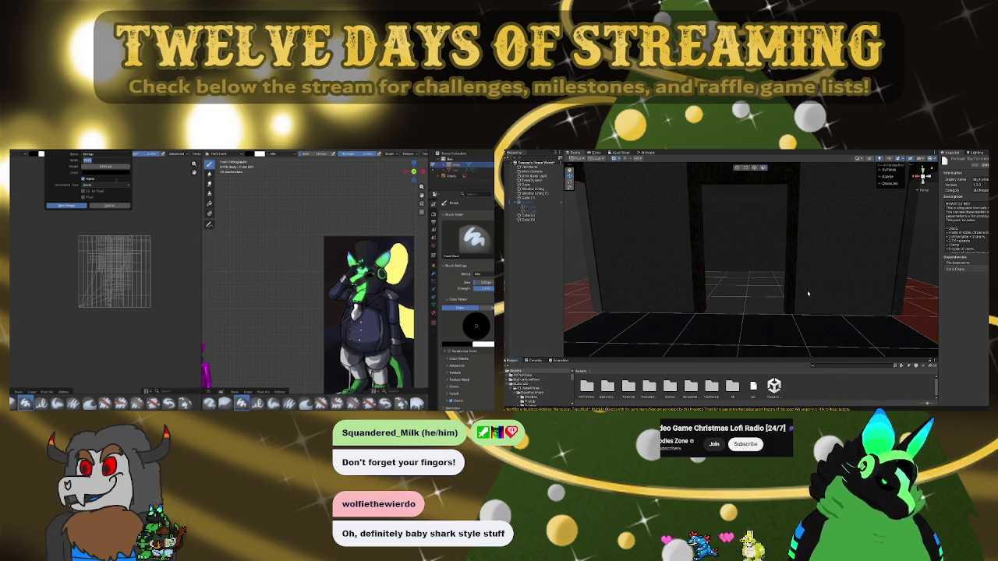
pyautogui.press('Tab')
pyautogui.write('200')
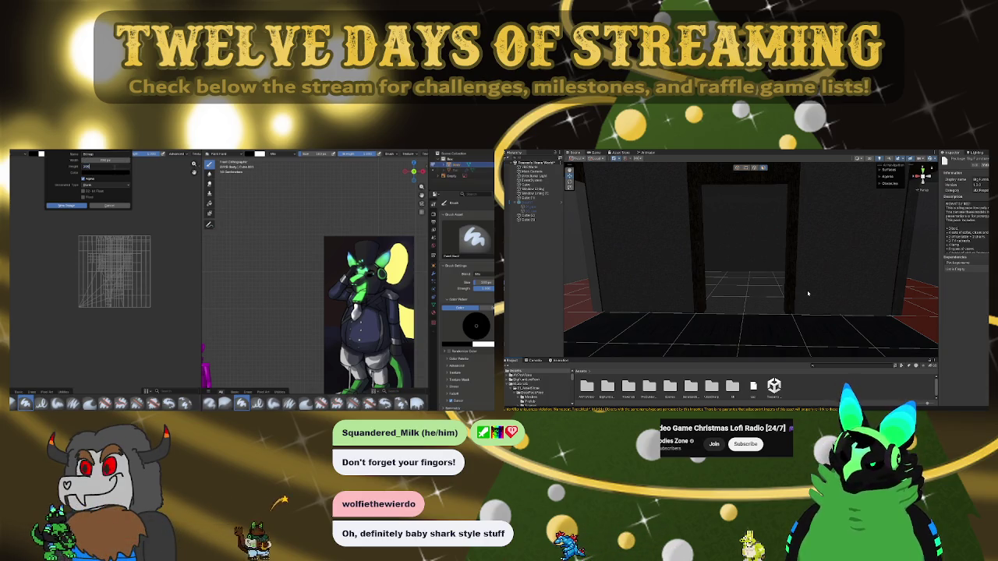
pyautogui.press('Return')
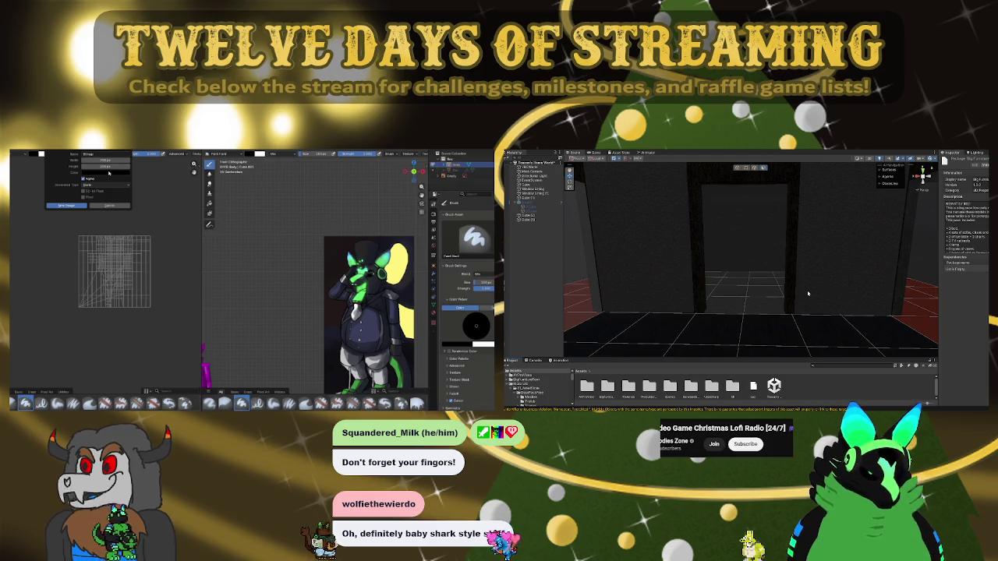
pyautogui.click(110, 173)
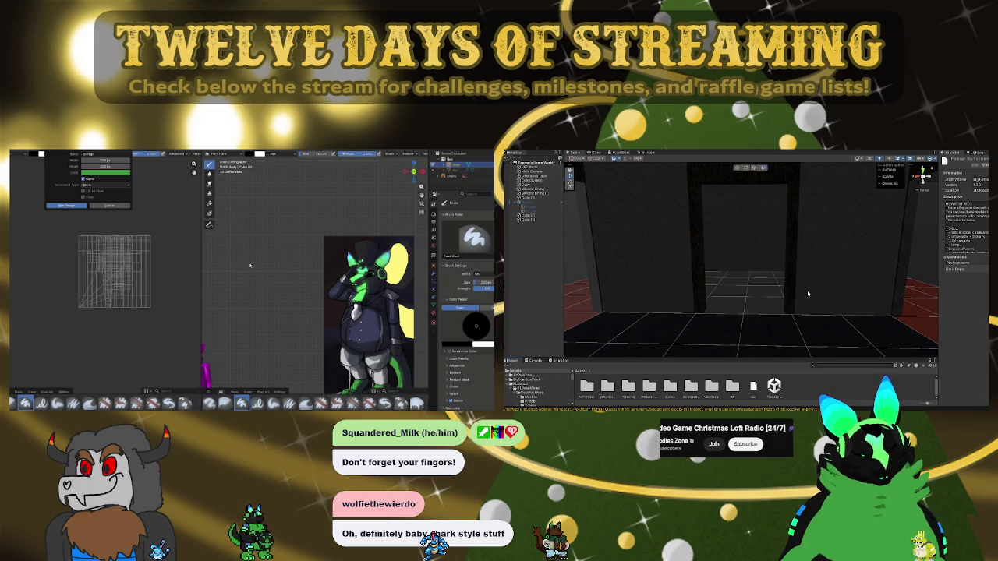
pyautogui.click(123, 177)
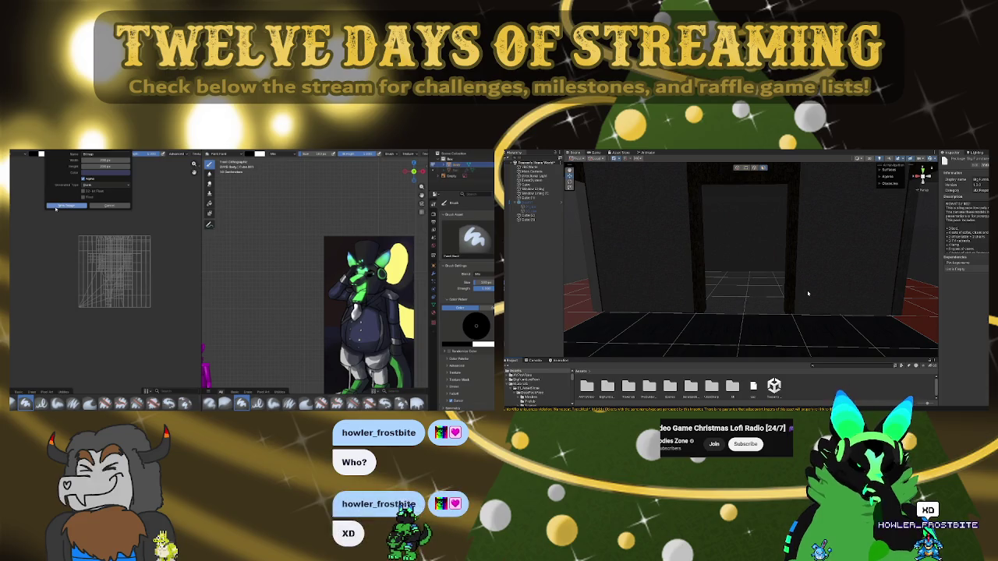
# Create the blank image and paint a green dab and a pale white blob on it
pyautogui.click(56, 207)
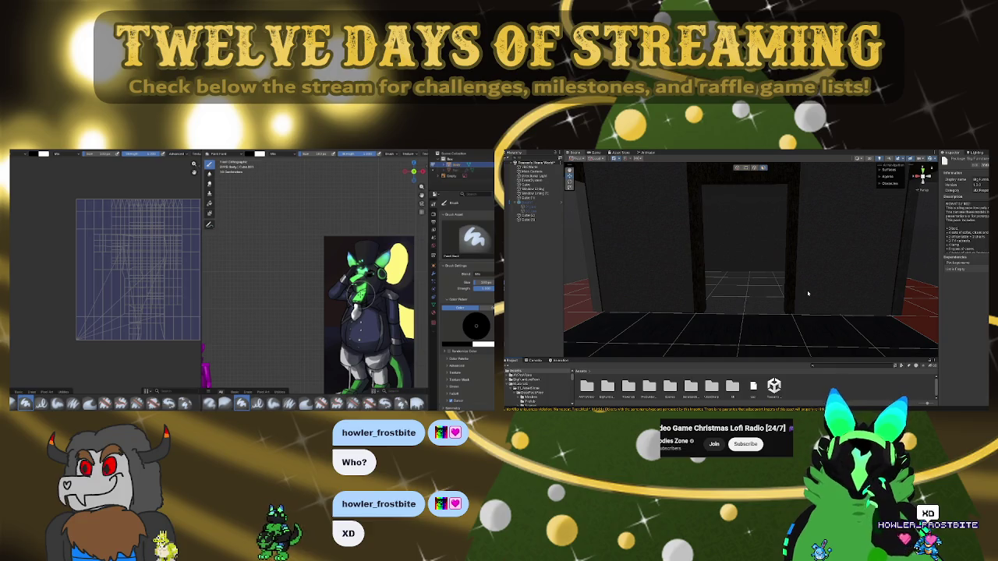
pyautogui.press('s')
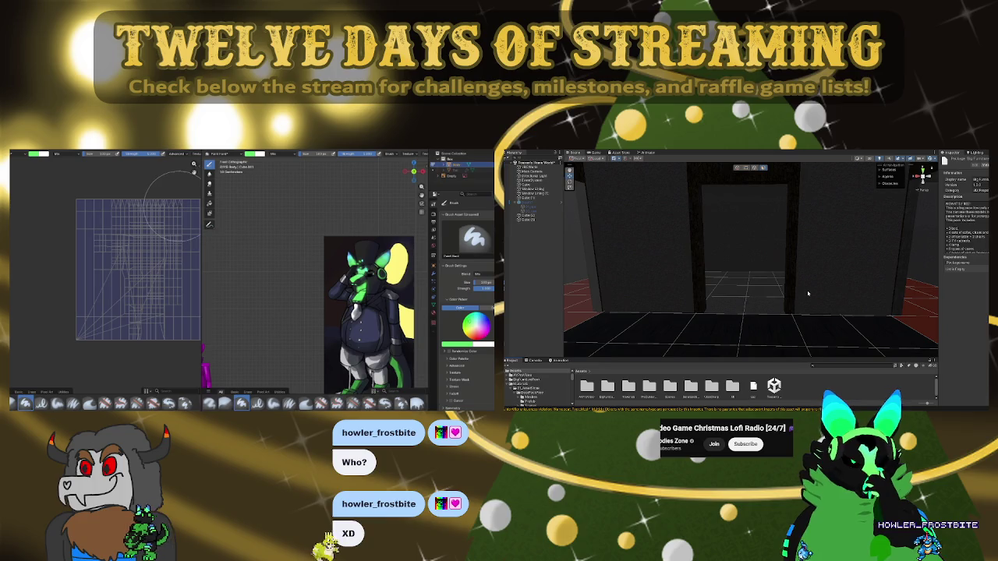
pyautogui.click(177, 212)
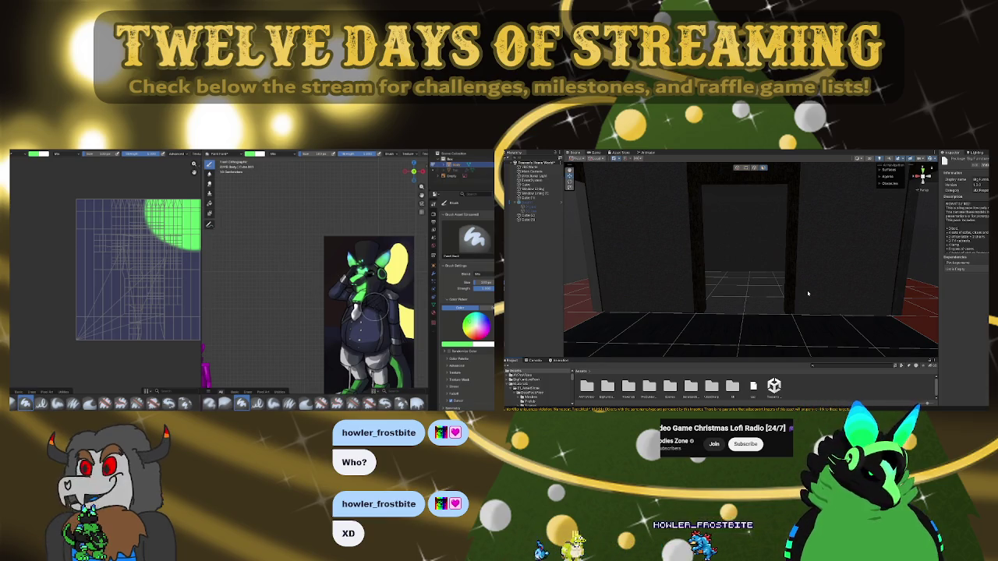
pyautogui.click(178, 260)
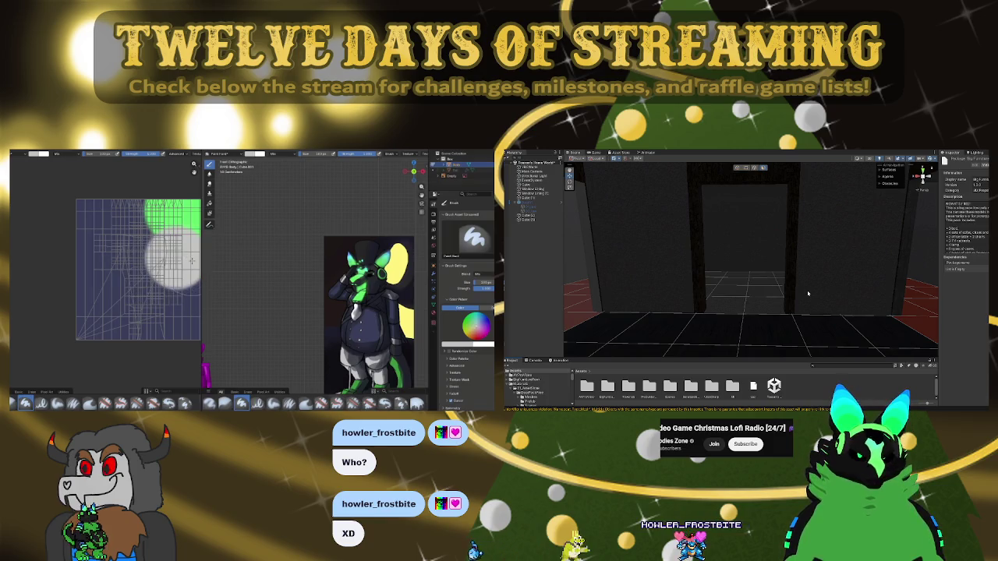
# Switch the paint colour between green, darker and white, and rotate the Unity room view
pyautogui.click(468, 321)
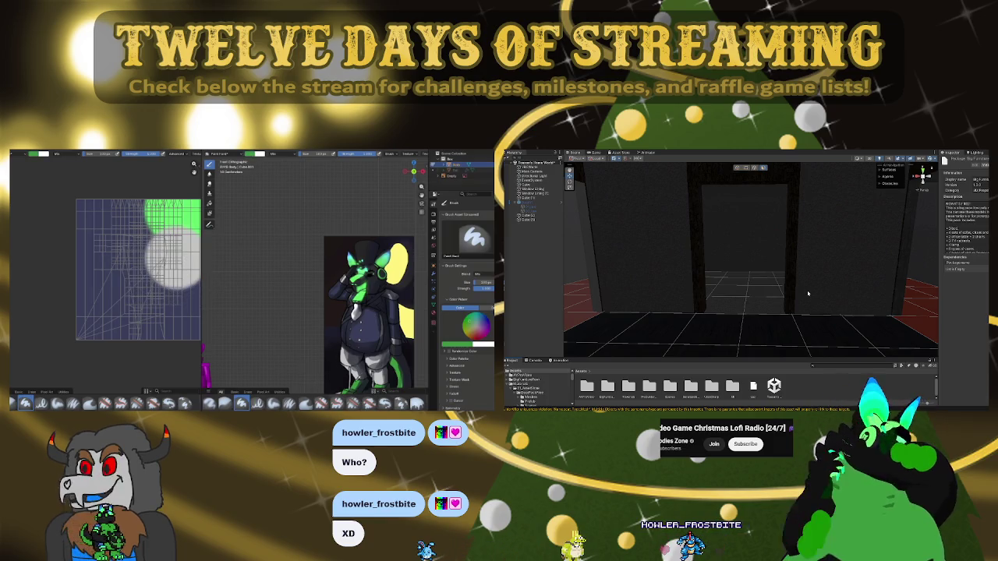
pyautogui.click(449, 343)
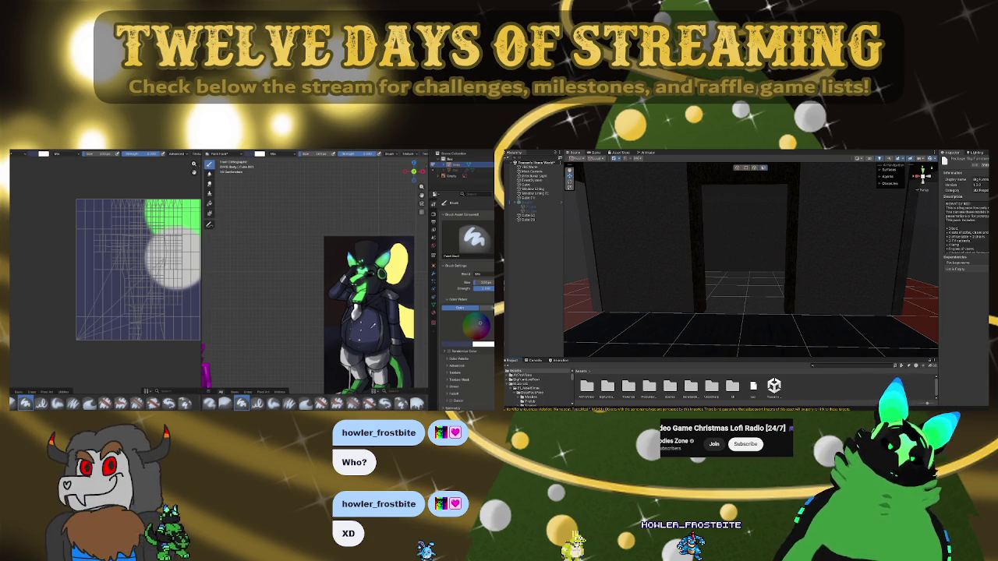
pyautogui.hotkey('ctrl', 'z')
pyautogui.hotkey('ctrl', 'shift', 'z')
pyautogui.moveTo(780, 260)
pyautogui.mouseDown(button='right')
pyautogui.moveTo(683, 271)
pyautogui.moveTo(507, 258)
pyautogui.mouseUp(button='right')
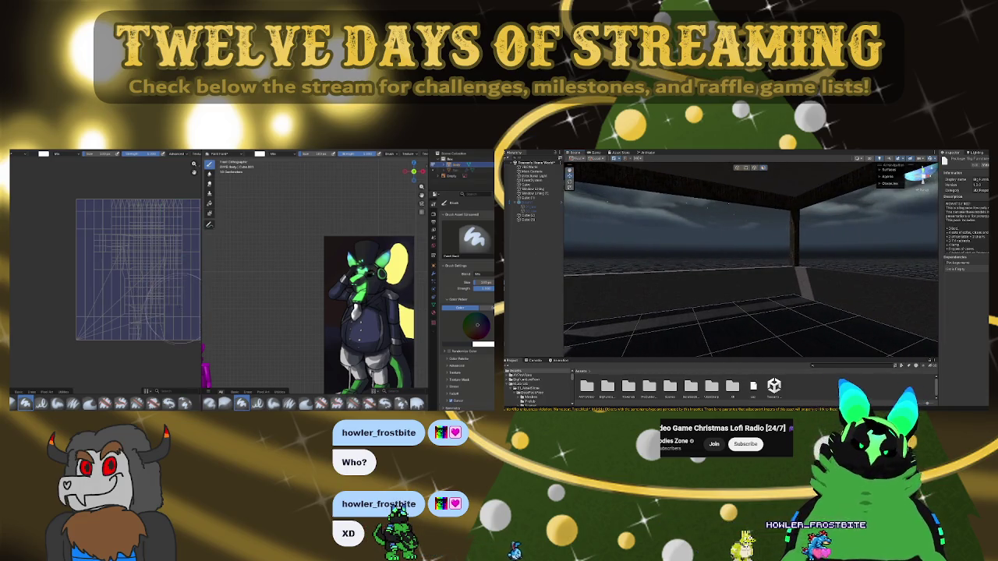
# Browse Unity's assets into BigFurniturePack > Prefabs while turning the room view
pyautogui.moveTo(507, 258)
pyautogui.mouseDown(button='right')
pyautogui.moveTo(607, 275)
pyautogui.moveTo(893, 281)
pyautogui.moveTo(900, 302)
pyautogui.mouseUp(button='right')
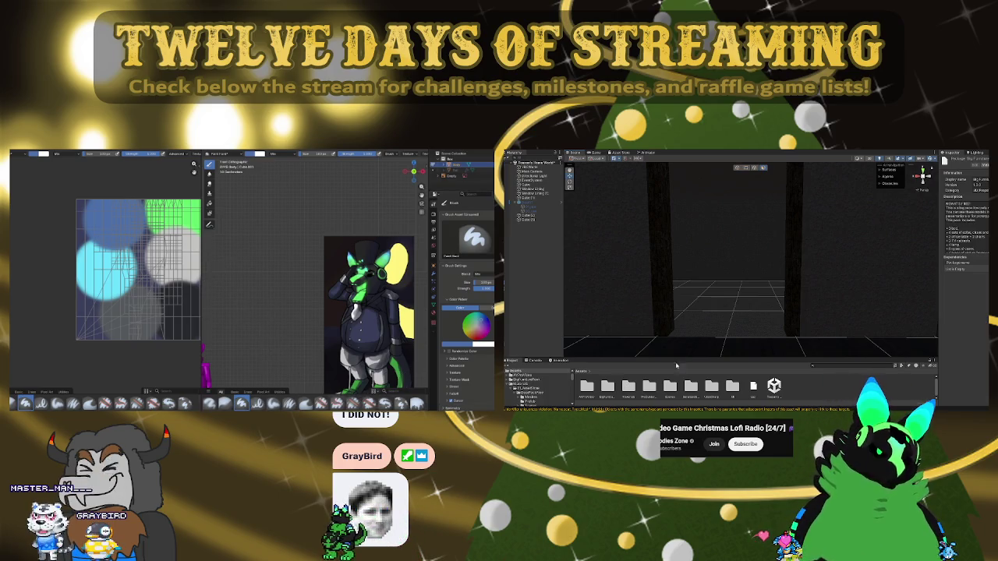
pyautogui.click(670, 385)
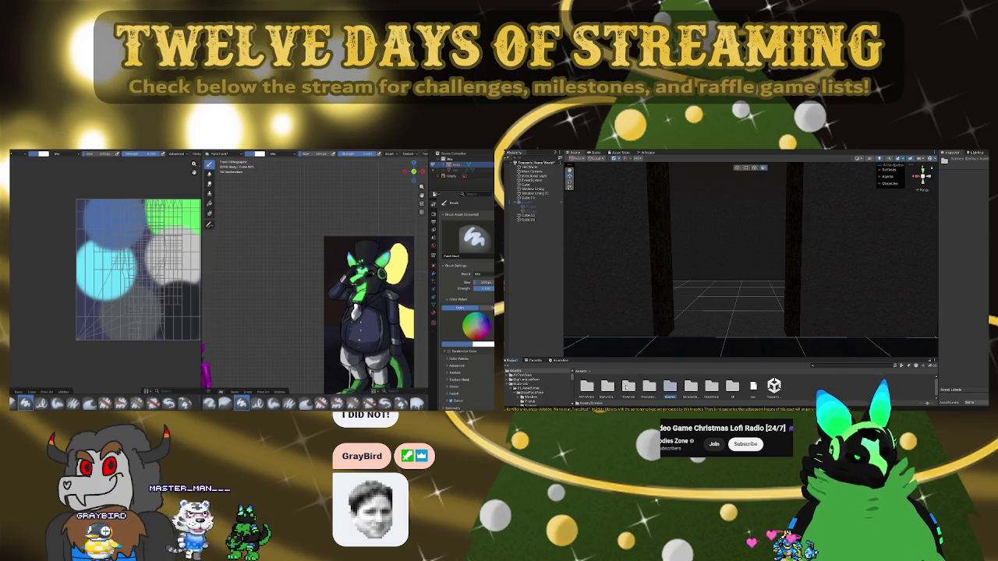
pyautogui.doubleClick(626, 387)
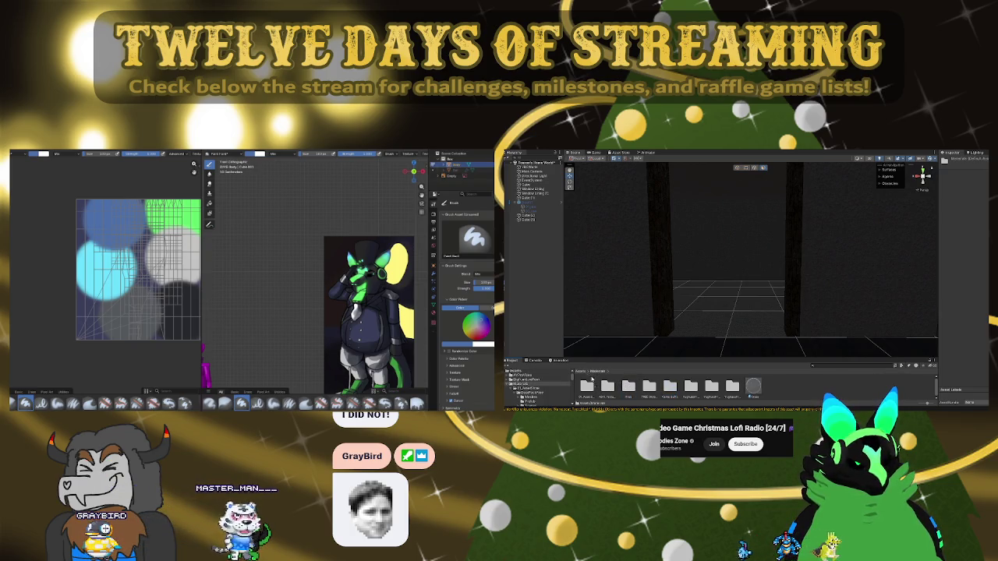
pyautogui.click(580, 372)
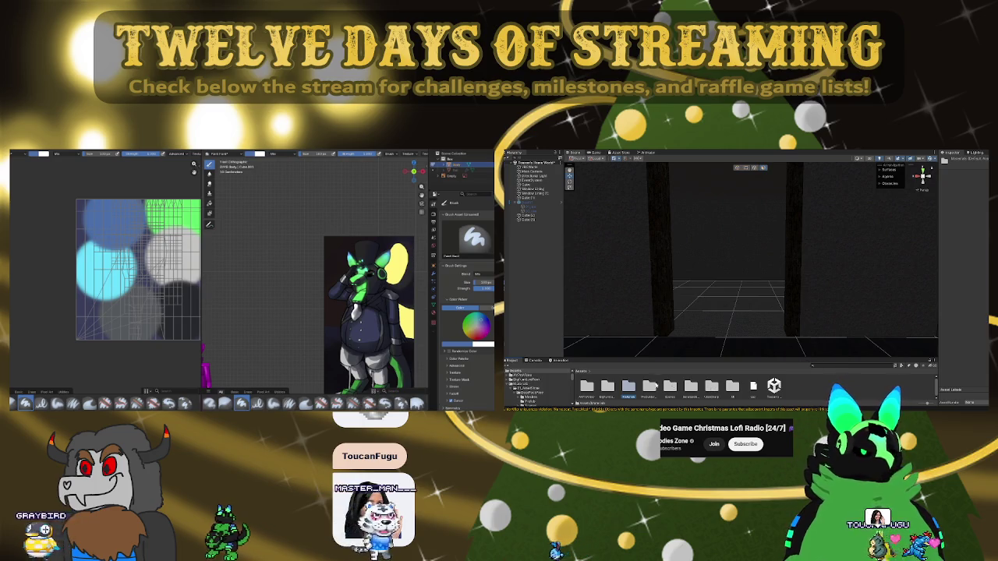
pyautogui.doubleClick(608, 386)
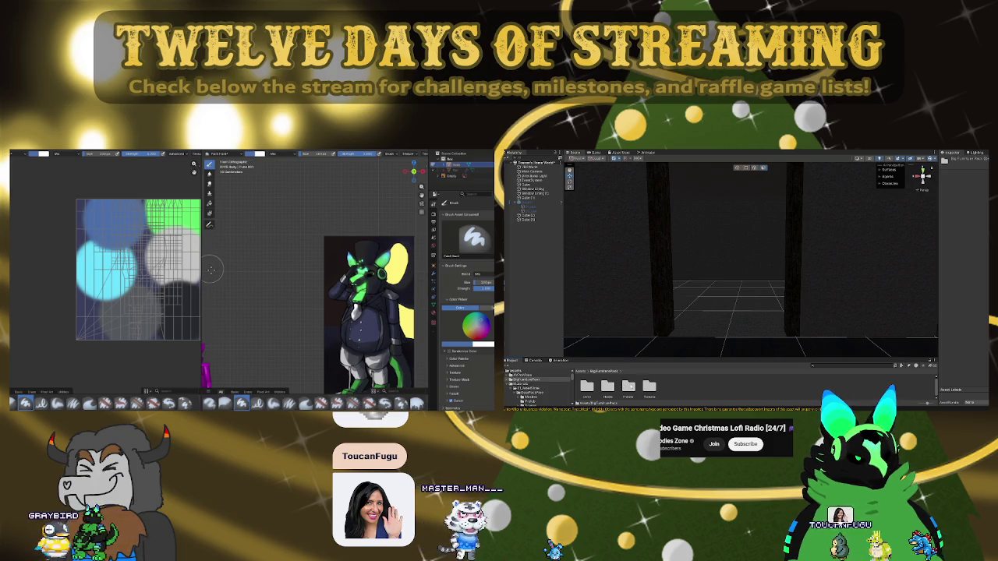
pyautogui.doubleClick(629, 385)
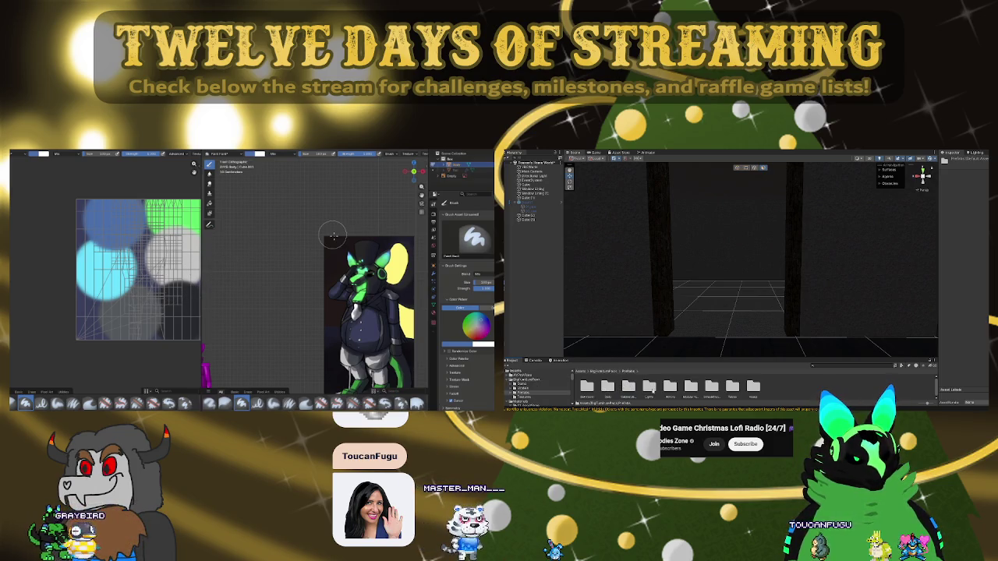
pyautogui.moveTo(780, 296)
pyautogui.mouseDown(button='right')
pyautogui.moveTo(858, 306)
pyautogui.moveTo(668, 317)
pyautogui.moveTo(659, 384)
pyautogui.mouseUp(button='right')
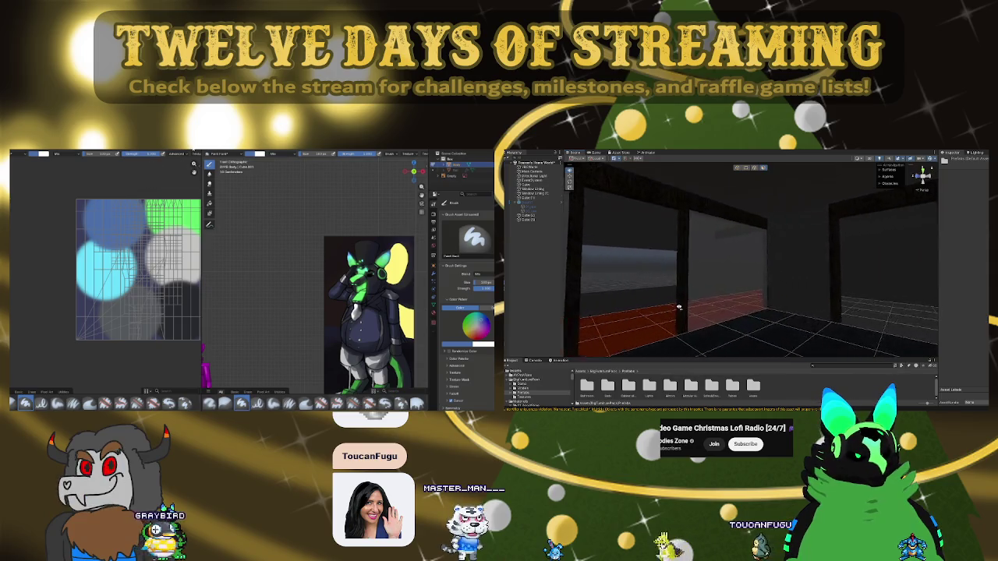
# Open a furniture category folder in Unity and load the painted palette into Blender's image editor
pyautogui.doubleClick(655, 385)
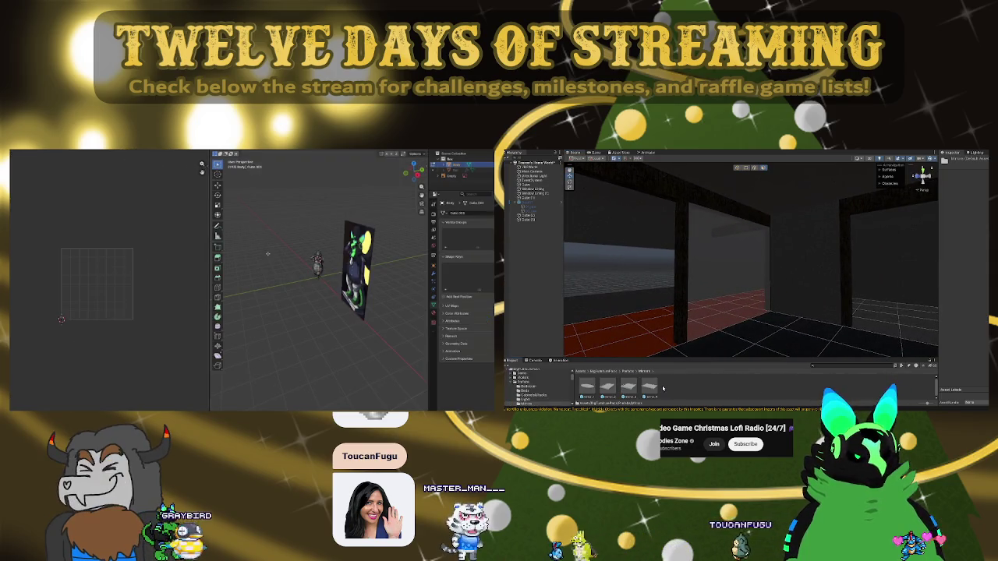
pyautogui.click(142, 154)
pyautogui.click(148, 156)
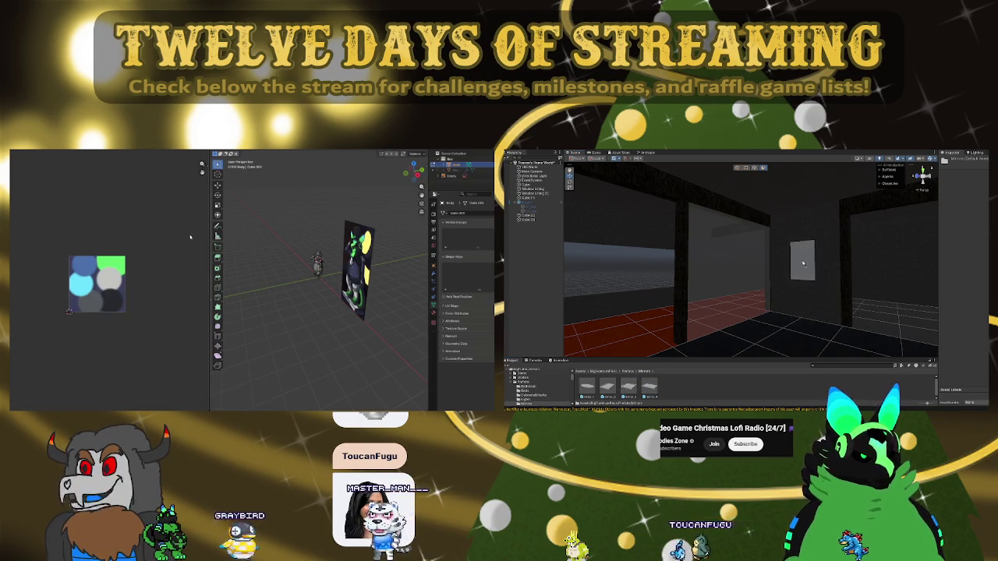
pyautogui.moveTo(789, 287)
pyautogui.mouseDown(button='right')
pyautogui.moveTo(722, 308)
pyautogui.moveTo(871, 310)
pyautogui.moveTo(734, 301)
pyautogui.mouseUp(button='right')
pyautogui.moveTo(716, 305); pyautogui.dragTo(947, 295, button='right')
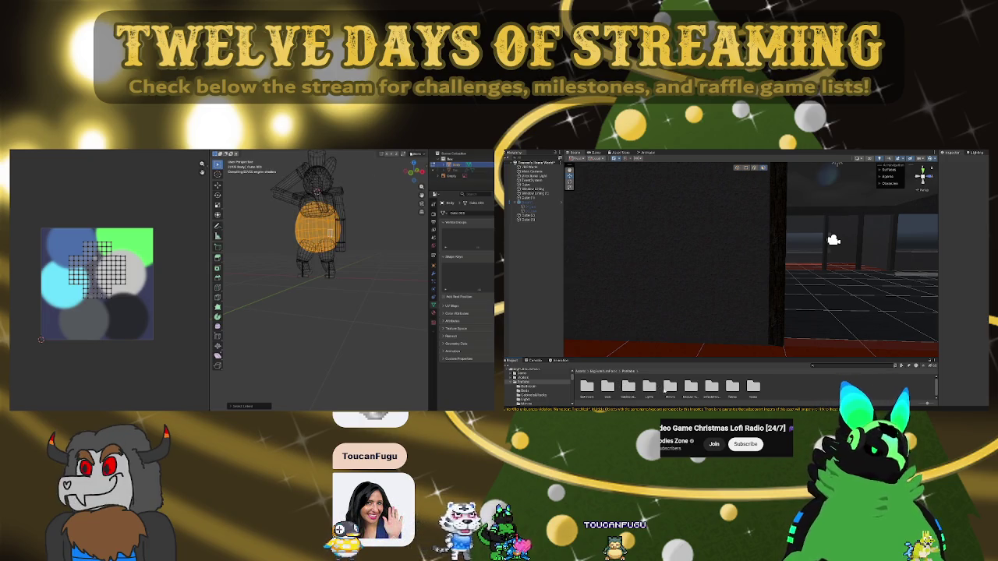
# Show the mascot in Solid shading and front view with material settings, and select the whole mesh
pyautogui.click(411, 152)
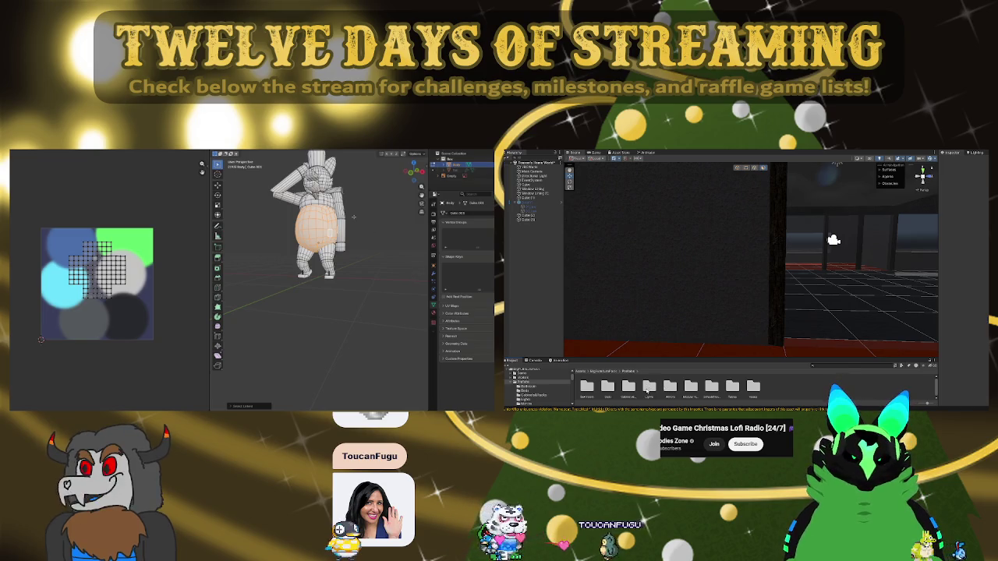
pyautogui.doubleClick(649, 386)
pyautogui.moveTo(717, 346)
pyautogui.mouseDown(button='right')
pyautogui.moveTo(726, 309)
pyautogui.moveTo(615, 372)
pyautogui.mouseUp(button='right')
pyautogui.scroll(2, 312, 234)
pyautogui.scroll(2, 312, 234)
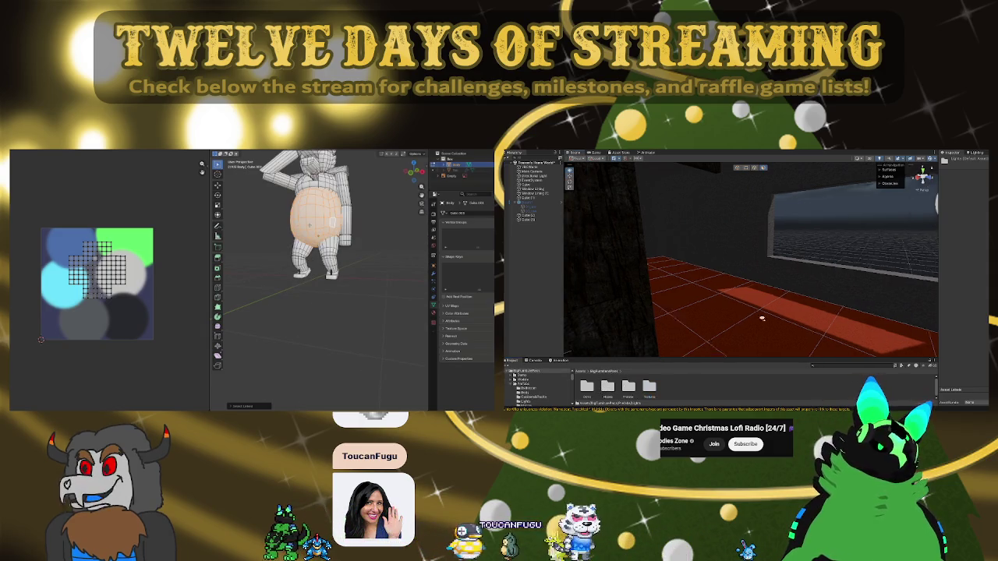
pyautogui.press('KP_Decimal')
pyautogui.press('KP_1')
pyautogui.scroll(-3, 315, 292)
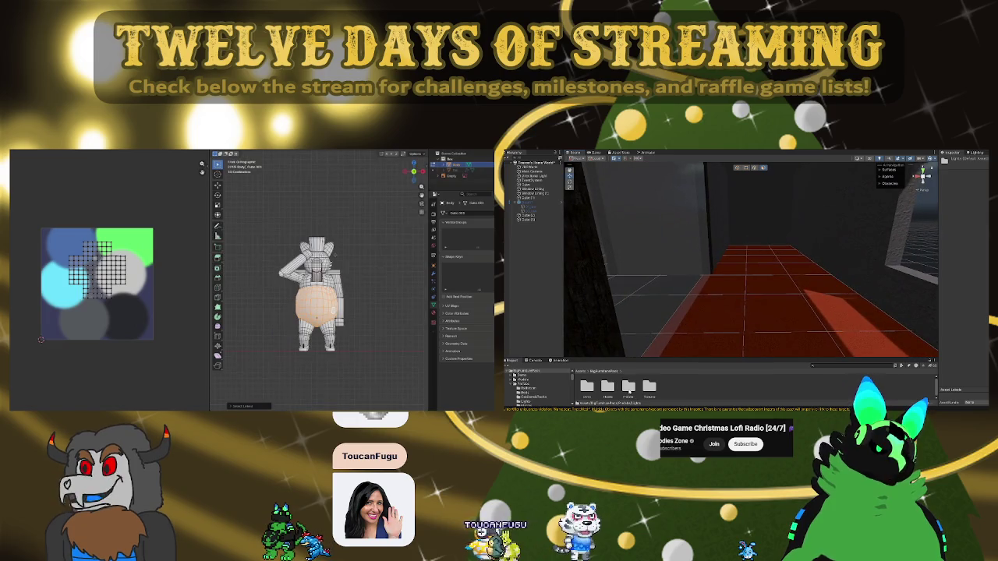
pyautogui.click(433, 316)
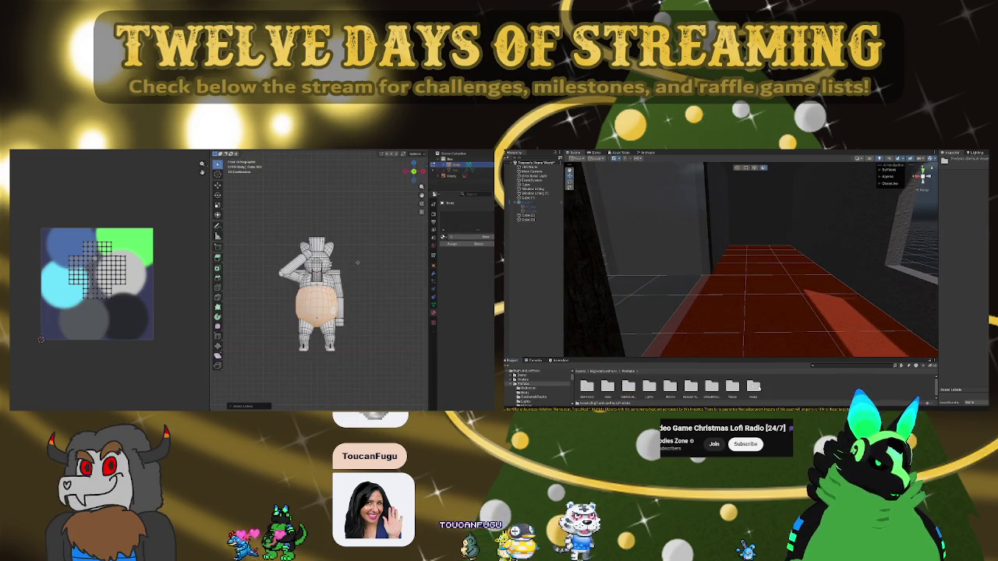
pyautogui.press('a')
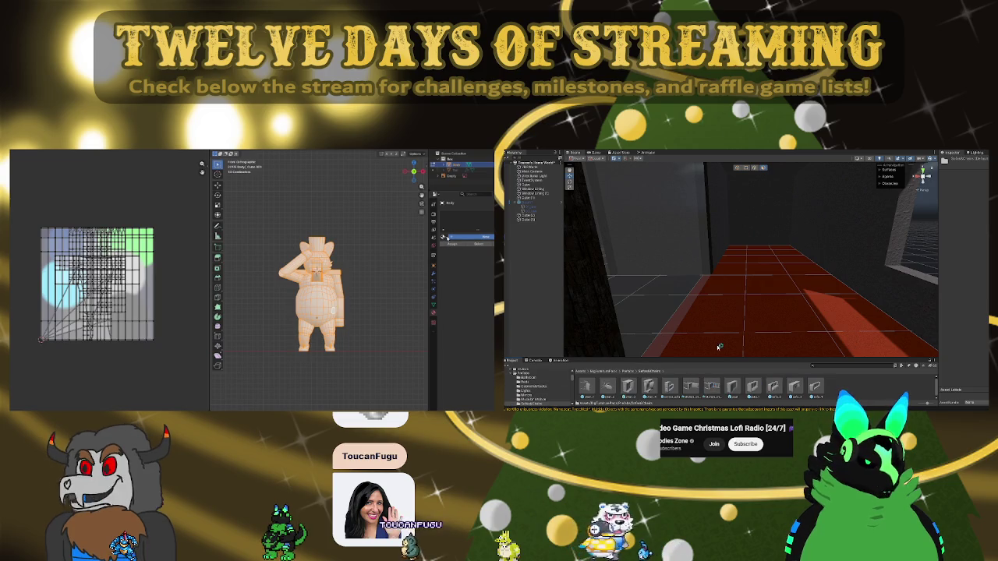
# Place a grey sofa in the Unity room and nudge it into position
pyautogui.moveTo(717, 362); pyautogui.dragTo(788, 408, button='right')
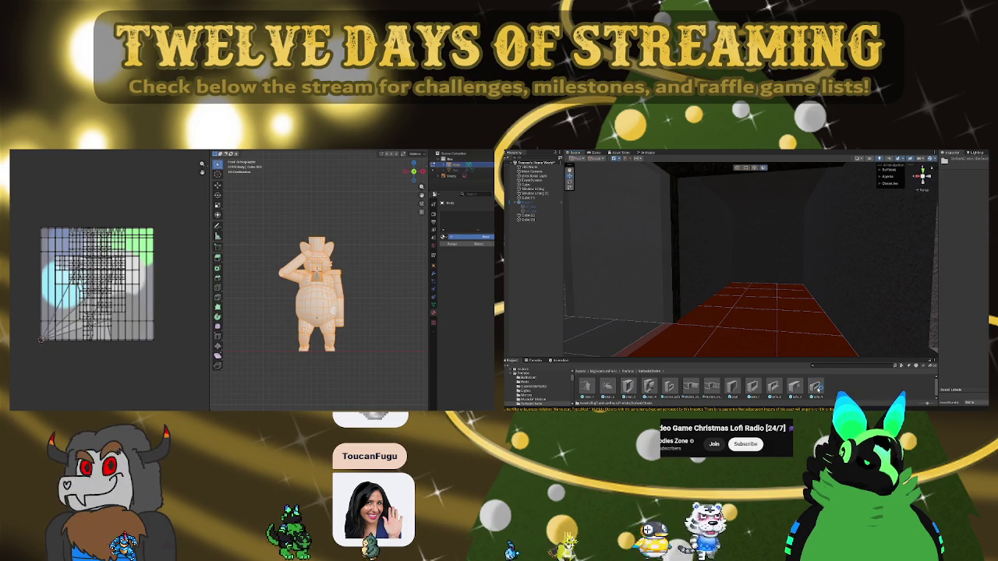
pyautogui.moveTo(816, 387); pyautogui.dragTo(756, 318)
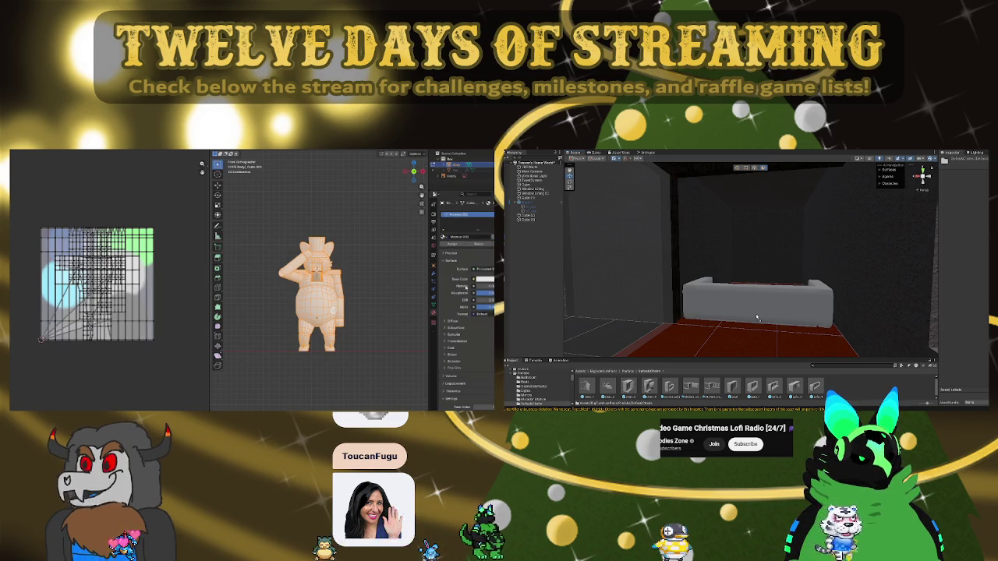
pyautogui.moveTo(757, 317); pyautogui.dragTo(759, 312)
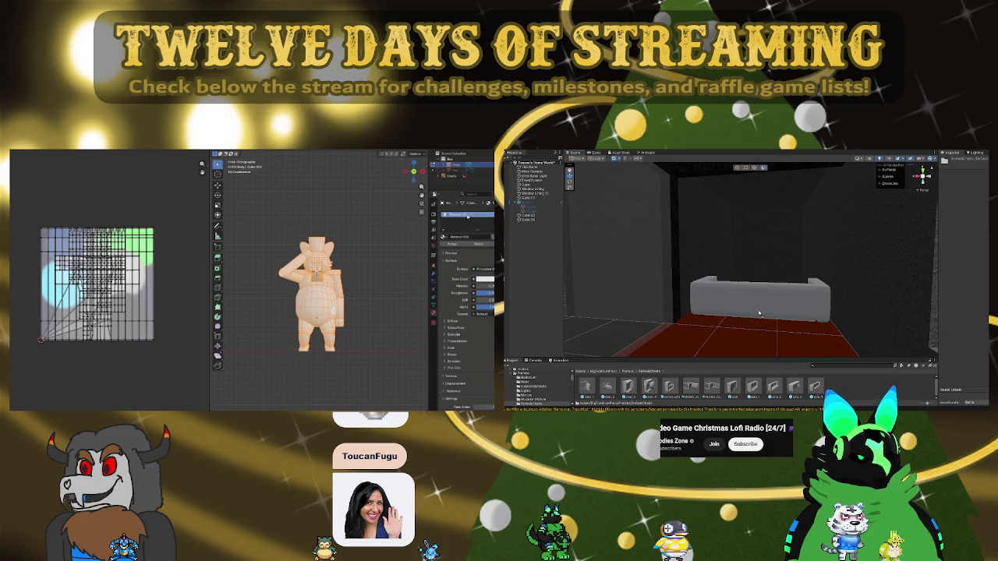
pyautogui.moveTo(758, 312)
pyautogui.mouseDown(button='right')
pyautogui.moveTo(725, 277)
pyautogui.moveTo(647, 286)
pyautogui.moveTo(641, 255)
pyautogui.moveTo(793, 306)
pyautogui.mouseUp(button='right')
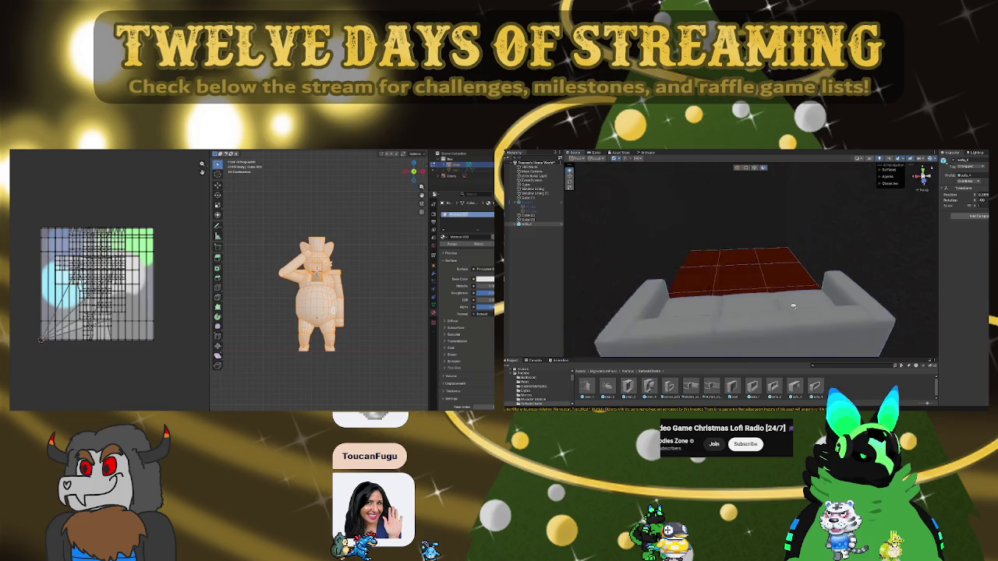
pyautogui.scroll(-3, 793, 306)
pyautogui.click(756, 319)
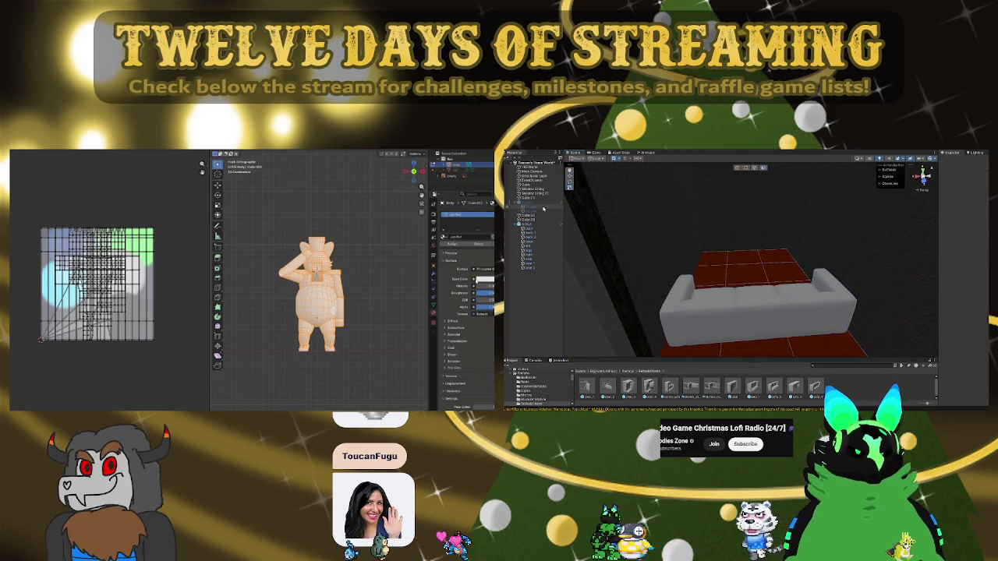
pyautogui.moveTo(748, 288)
pyautogui.mouseDown(button='right')
pyautogui.moveTo(816, 282)
pyautogui.moveTo(739, 268)
pyautogui.moveTo(745, 296)
pyautogui.moveTo(634, 290)
pyautogui.moveTo(755, 280)
pyautogui.moveTo(706, 166)
pyautogui.moveTo(756, 267)
pyautogui.mouseUp(button='right')
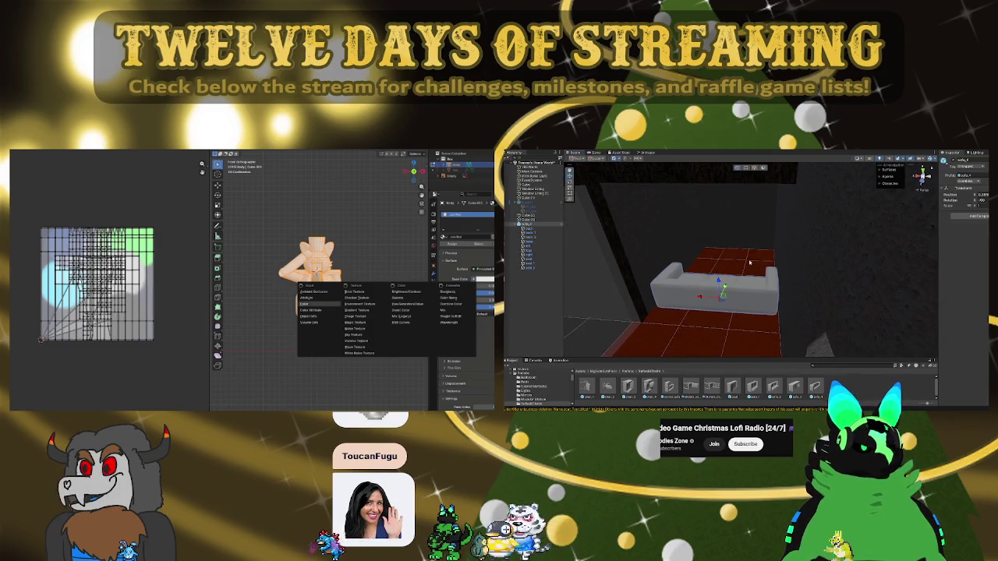
# Rotate the sofa about 90° to sit end-on and move it back-left across the floor
pyautogui.scroll(2, 755, 305)
pyautogui.press('e')
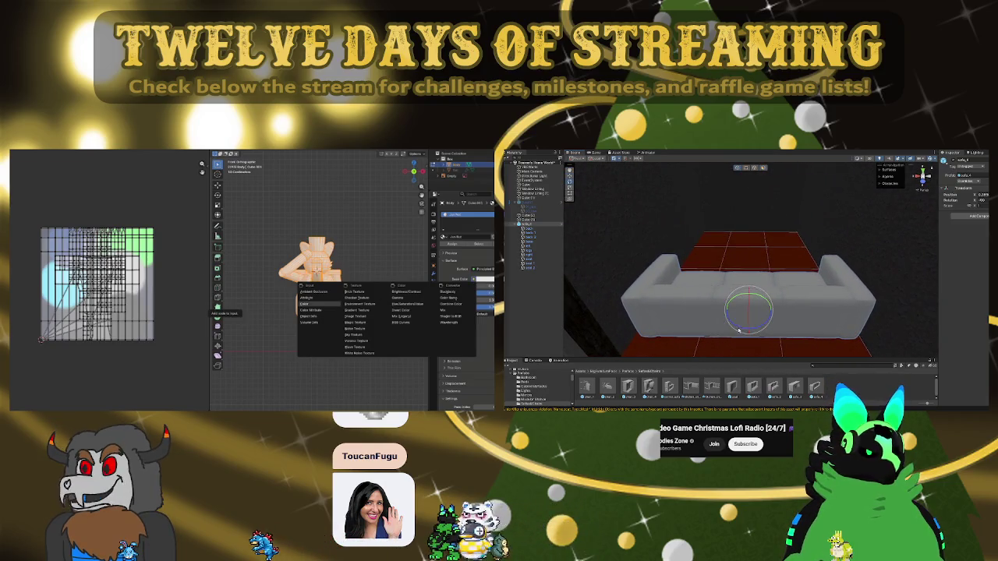
pyautogui.moveTo(739, 331); pyautogui.dragTo(801, 326)
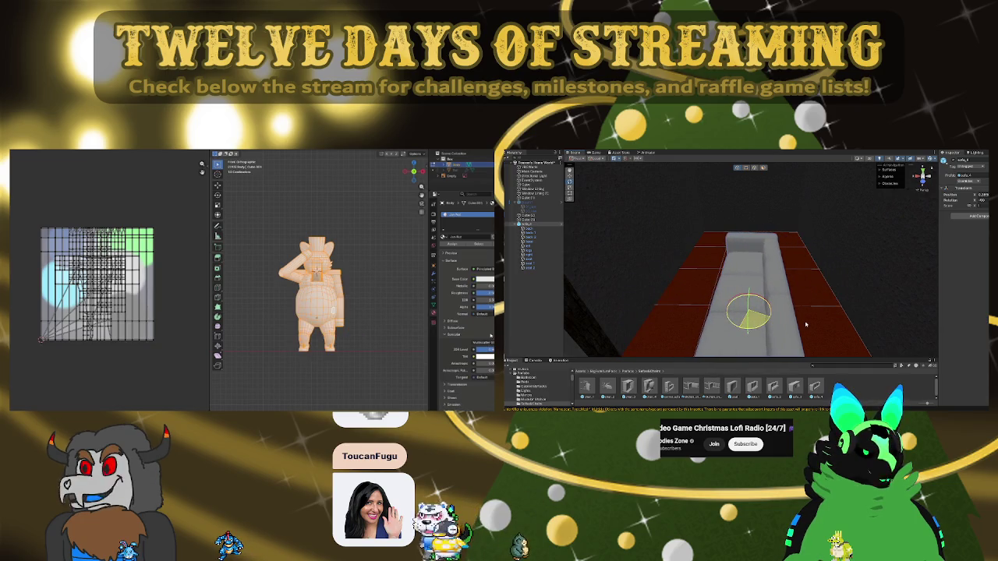
pyautogui.moveTo(749, 312); pyautogui.dragTo(698, 309, button='right')
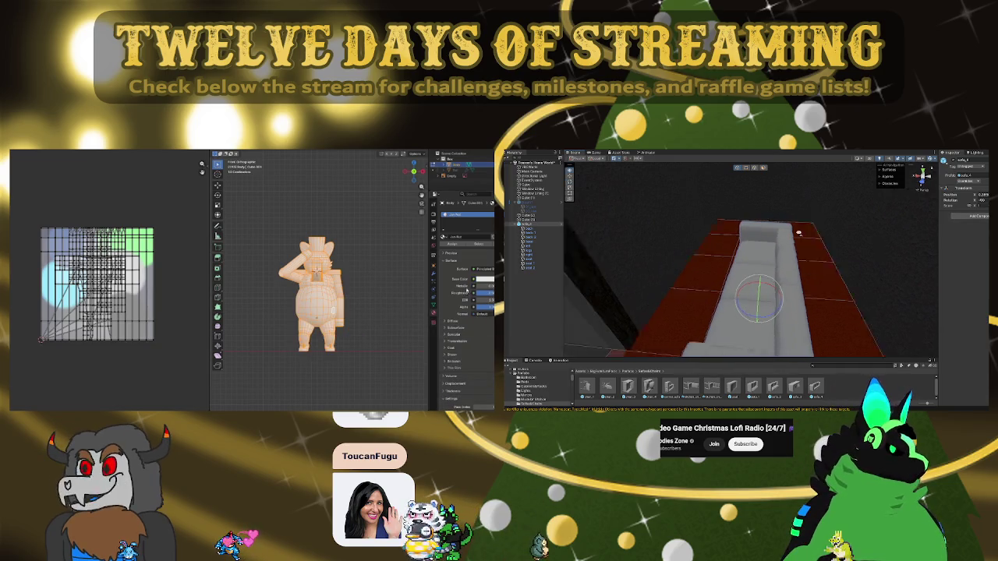
pyautogui.press('w')
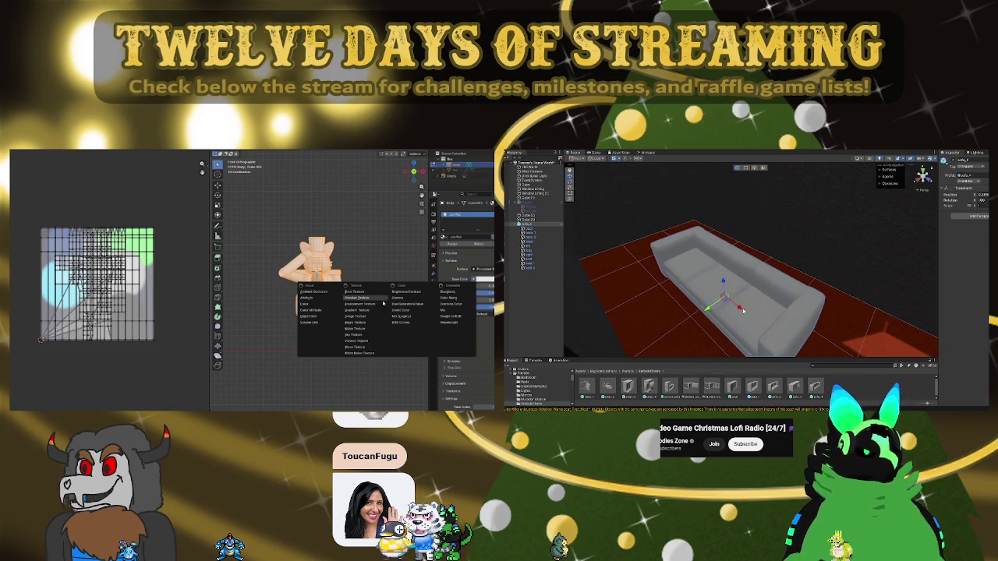
pyautogui.moveTo(731, 304)
pyautogui.mouseDown()
pyautogui.moveTo(691, 279)
pyautogui.moveTo(707, 282)
pyautogui.moveTo(746, 243)
pyautogui.moveTo(731, 258)
pyautogui.mouseUp()
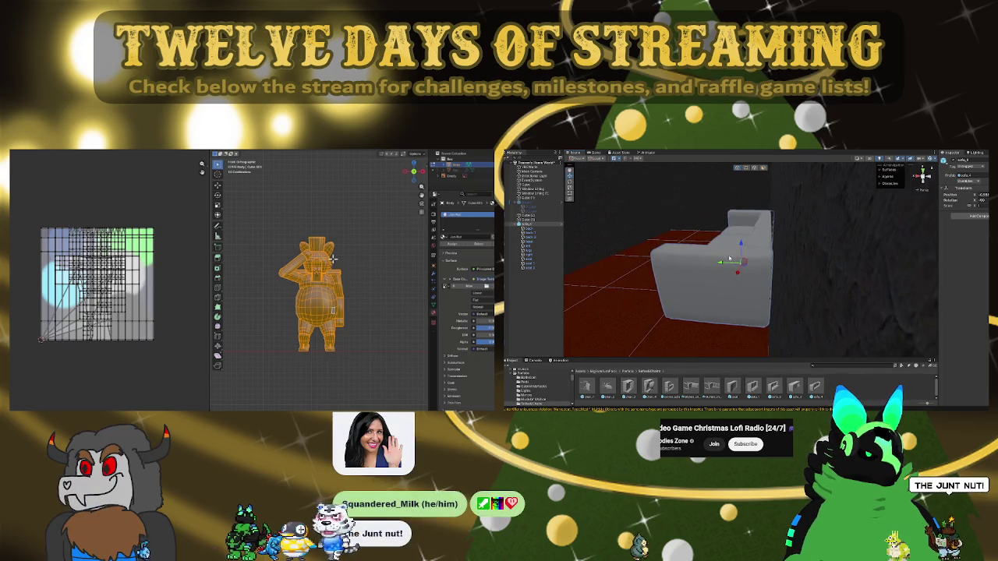
pyautogui.keyDown('alt'); pyautogui.moveTo(719, 264); pyautogui.dragTo(827, 275); pyautogui.keyUp('alt')
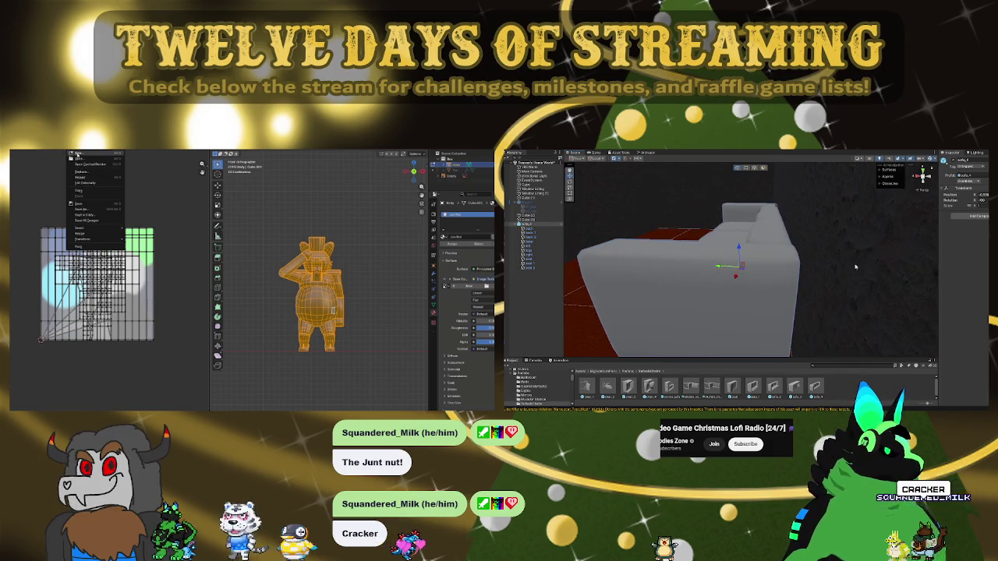
# Save the painted palette image, fine-tune the sofa's rotation value, and view it from the front
pyautogui.click(78, 203)
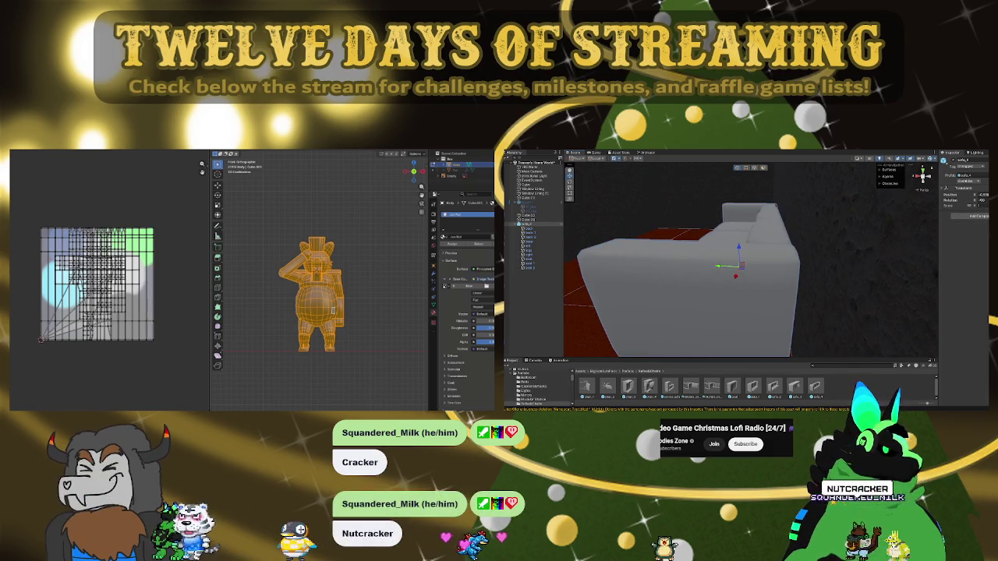
pyautogui.moveTo(955, 204); pyautogui.dragTo(965, 205)
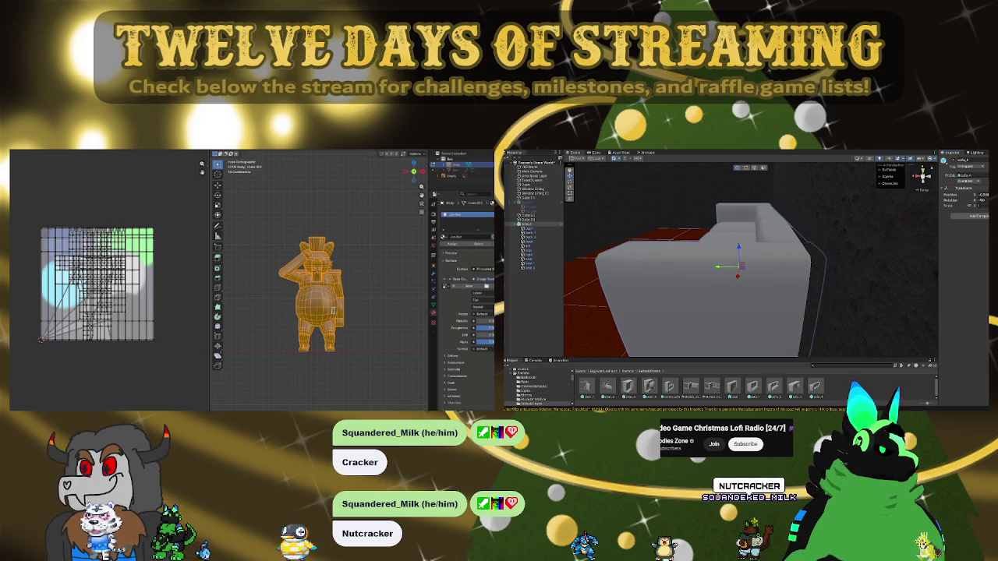
pyautogui.moveTo(965, 204); pyautogui.dragTo(971, 205)
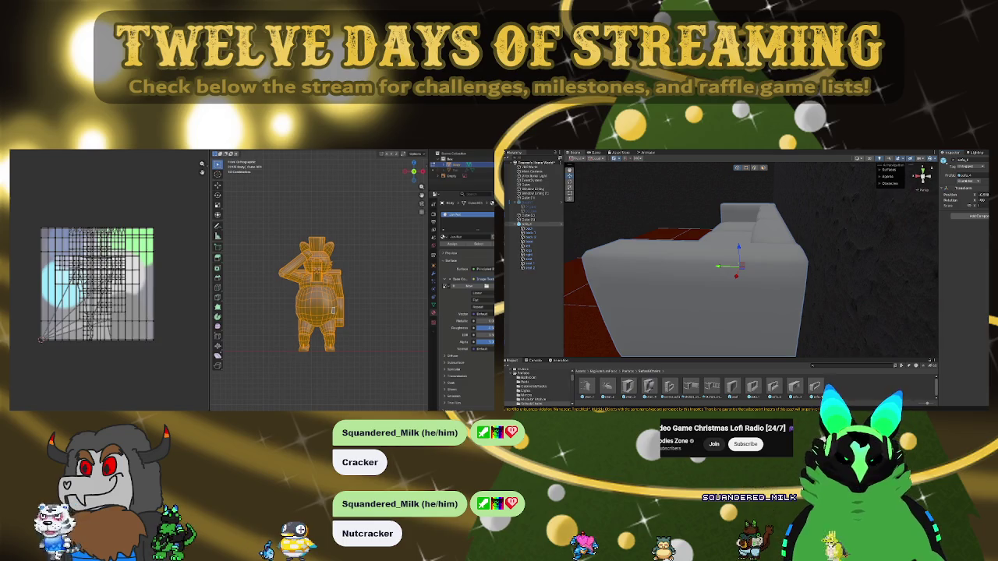
pyautogui.scroll(-3, 687, 246)
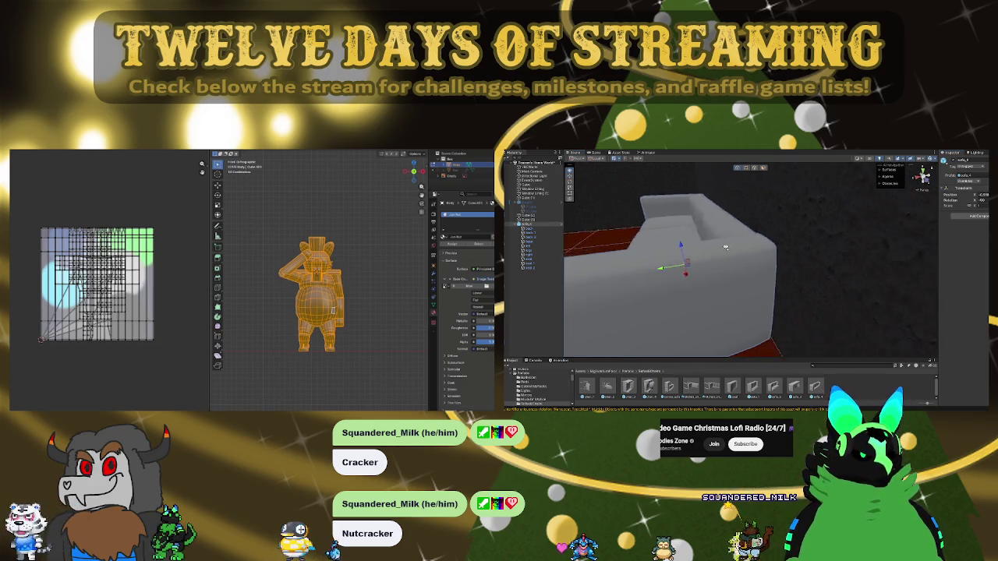
pyautogui.moveTo(686, 247)
pyautogui.keyDown('alt'); pyautogui.mouseDown()
pyautogui.moveTo(796, 246)
pyautogui.moveTo(809, 230)
pyautogui.moveTo(687, 238)
pyautogui.moveTo(694, 227)
pyautogui.moveTo(830, 319)
pyautogui.mouseUp(); pyautogui.keyUp('alt')
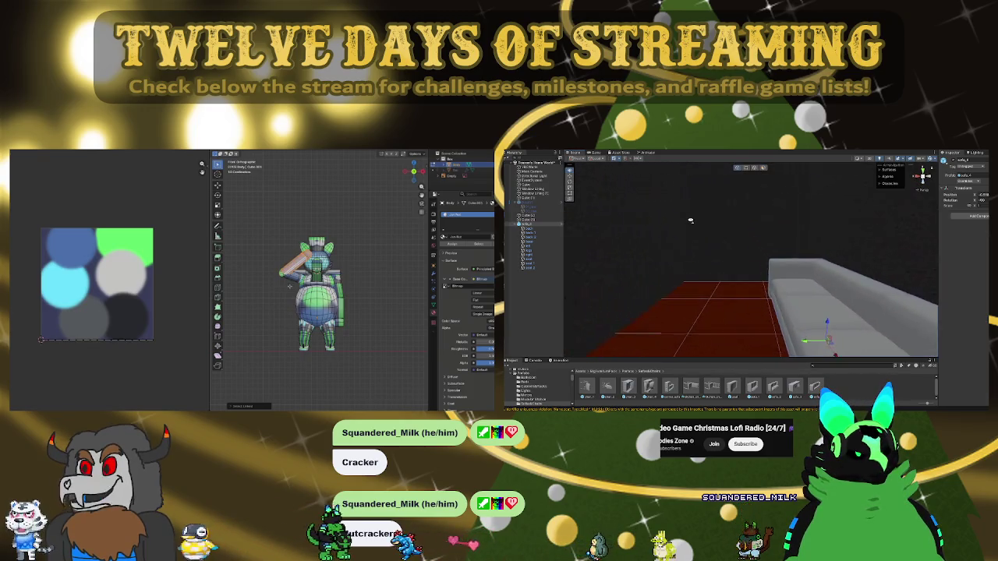
# Focus on the sofa and place a grey armchair beside it
pyautogui.press('f')
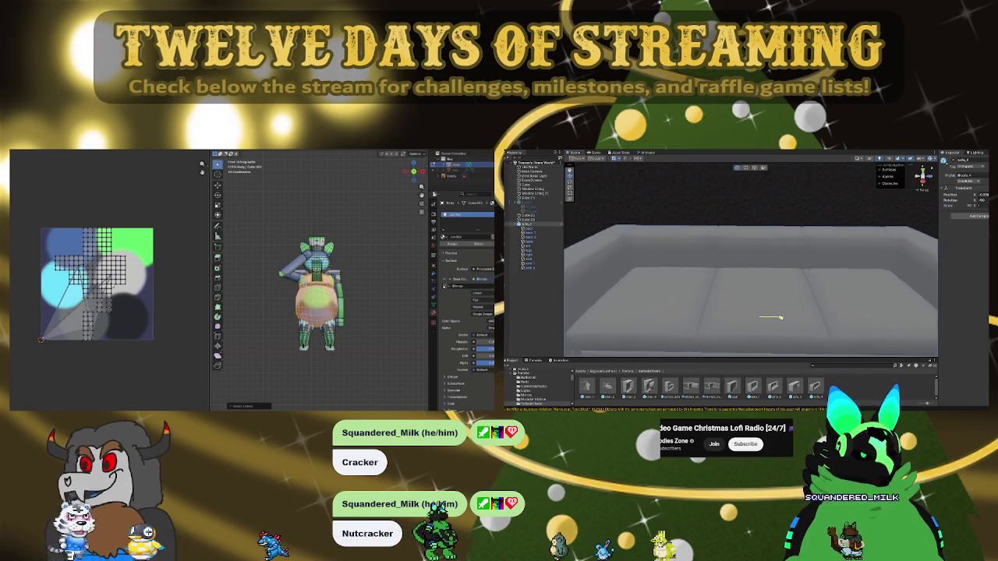
pyautogui.keyDown('alt'); pyautogui.moveTo(766, 317); pyautogui.dragTo(731, 269); pyautogui.keyUp('alt')
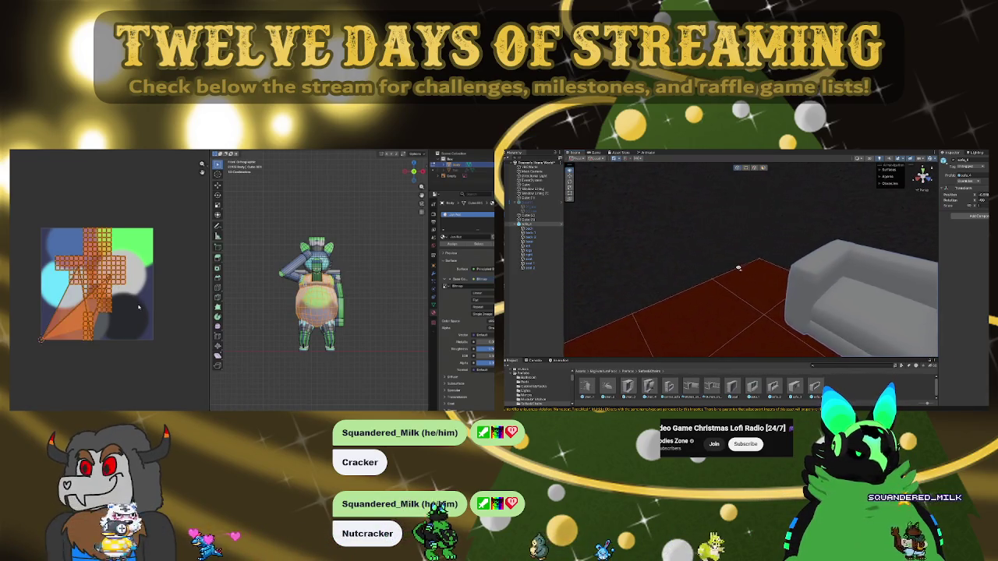
pyautogui.moveTo(628, 386)
pyautogui.mouseDown()
pyautogui.moveTo(715, 327)
pyautogui.moveTo(764, 244)
pyautogui.moveTo(726, 288)
pyautogui.moveTo(724, 280)
pyautogui.mouseUp()
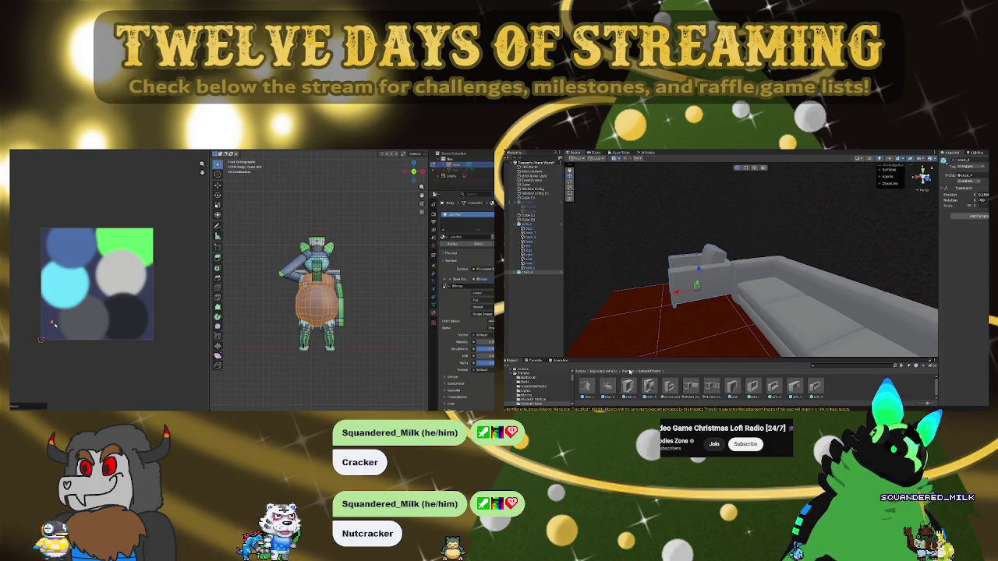
# Drag a wall model from the Models folder into the room, then delete it
pyautogui.doubleClick(608, 388)
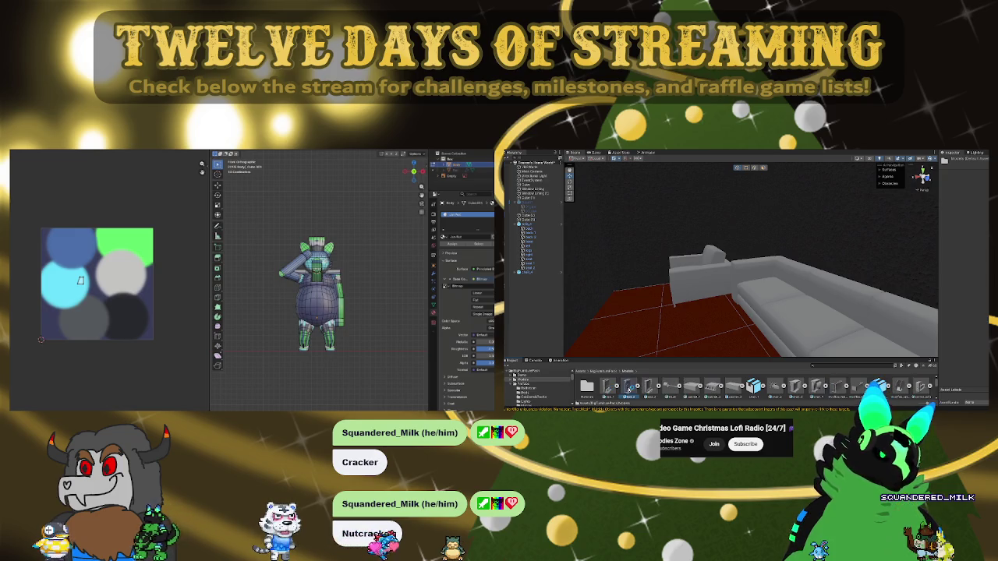
pyautogui.moveTo(629, 388); pyautogui.dragTo(633, 332)
pyautogui.press('f')
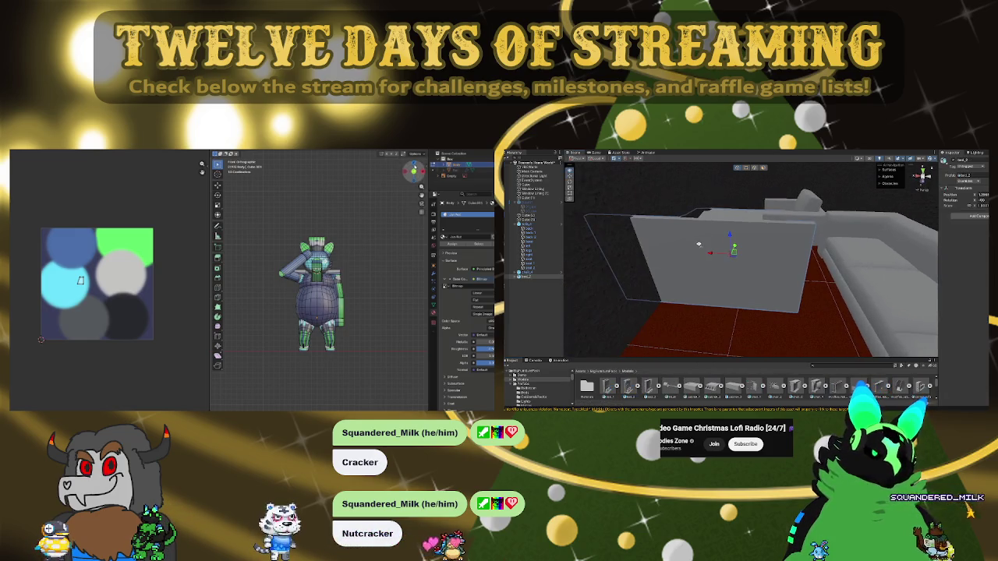
pyautogui.press('Delete')
# Widen Blender's 3D view, open Unity's Materials folder, and try then undo dark blue on the armchair
pyautogui.moveTo(208, 204); pyautogui.dragTo(167, 204)
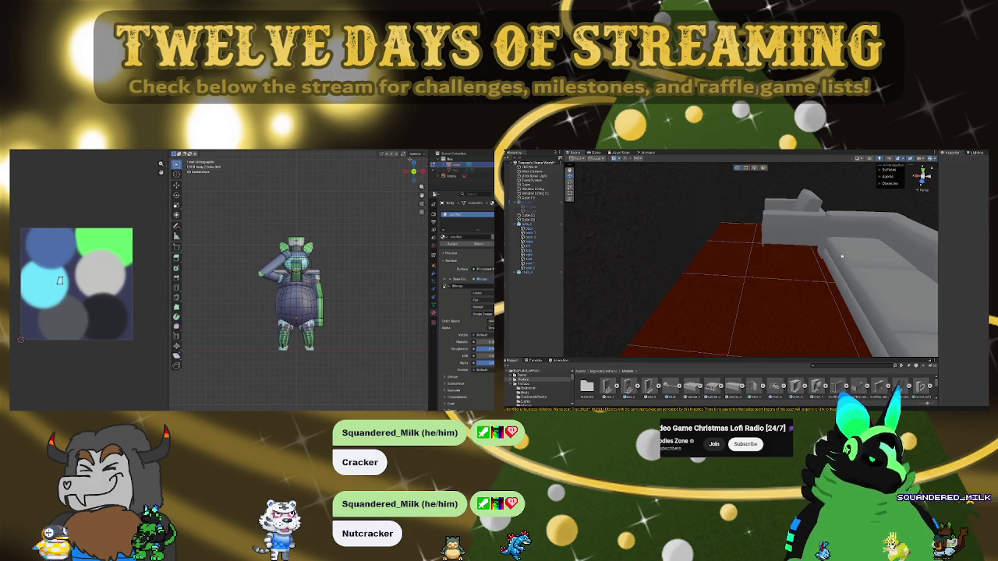
pyautogui.moveTo(765, 270); pyautogui.dragTo(751, 295, button='right')
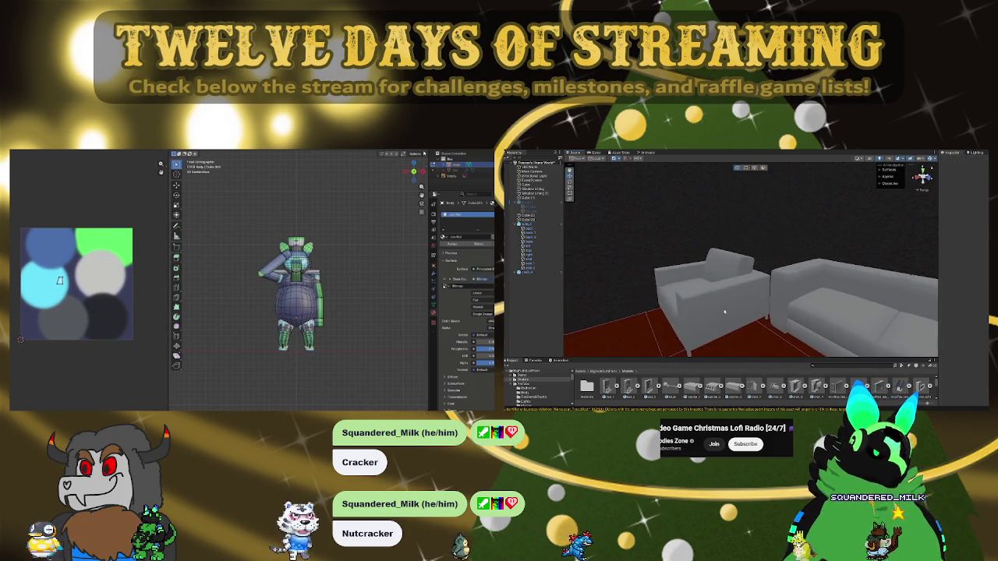
pyautogui.click(529, 383)
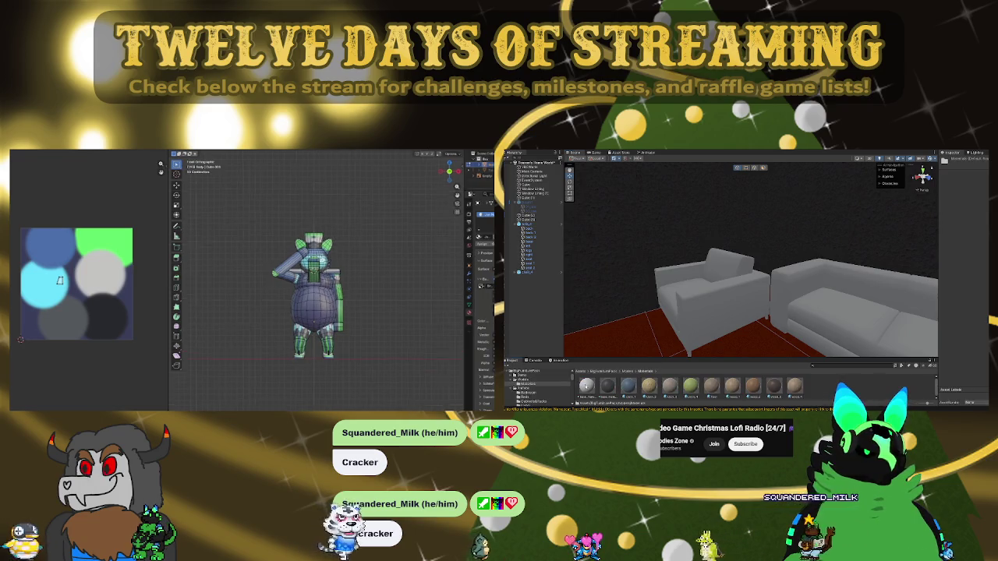
pyautogui.scroll(-8, 414, 288)
pyautogui.moveTo(628, 386); pyautogui.dragTo(712, 293)
pyautogui.moveTo(677, 353); pyautogui.dragTo(628, 375)
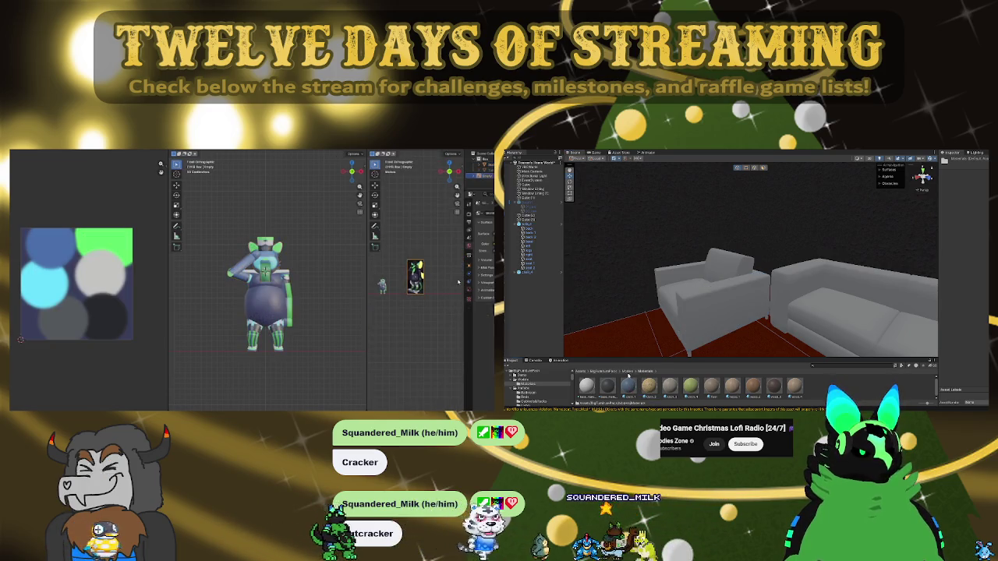
# Return Unity's browser to the BigFurniturePack folders and put the Blender mascot into Edit Mode
pyautogui.scroll(6, 419, 211)
pyautogui.click(608, 373)
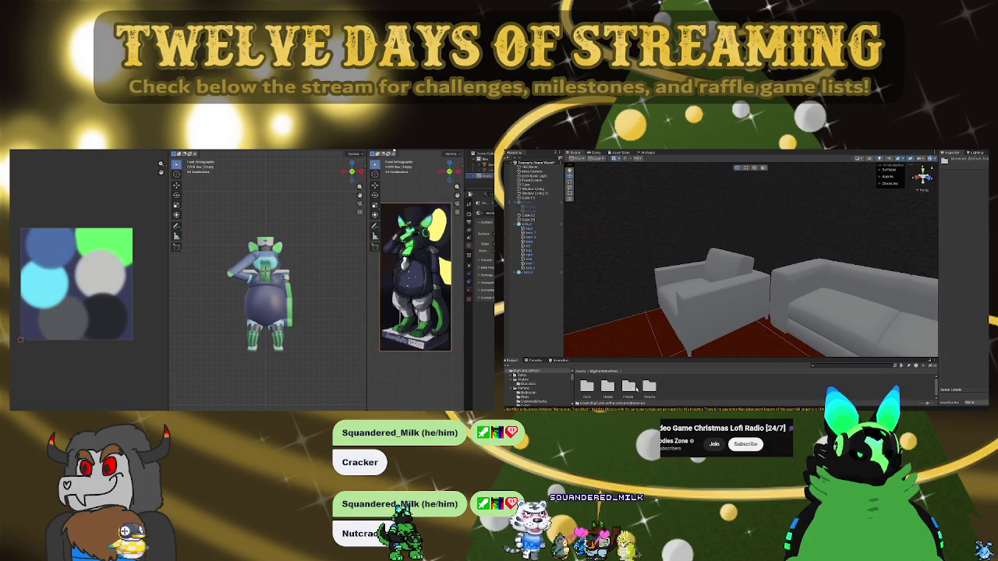
pyautogui.scroll(4, 265, 296)
pyautogui.click(524, 396)
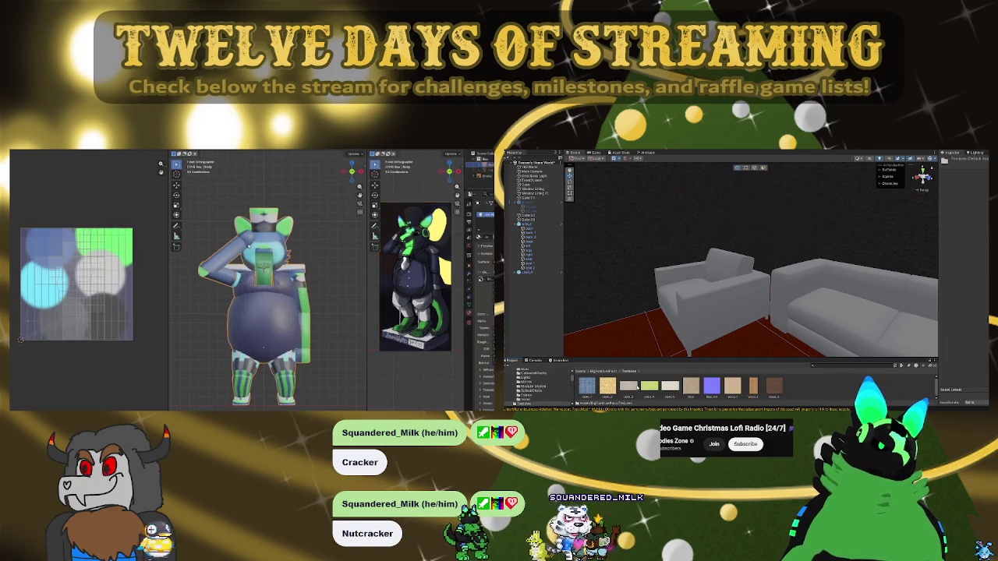
pyautogui.press('Tab')
# Select the mascot's whole top hat and shrink its UVs onto the palette's black blob
pyautogui.click(602, 372)
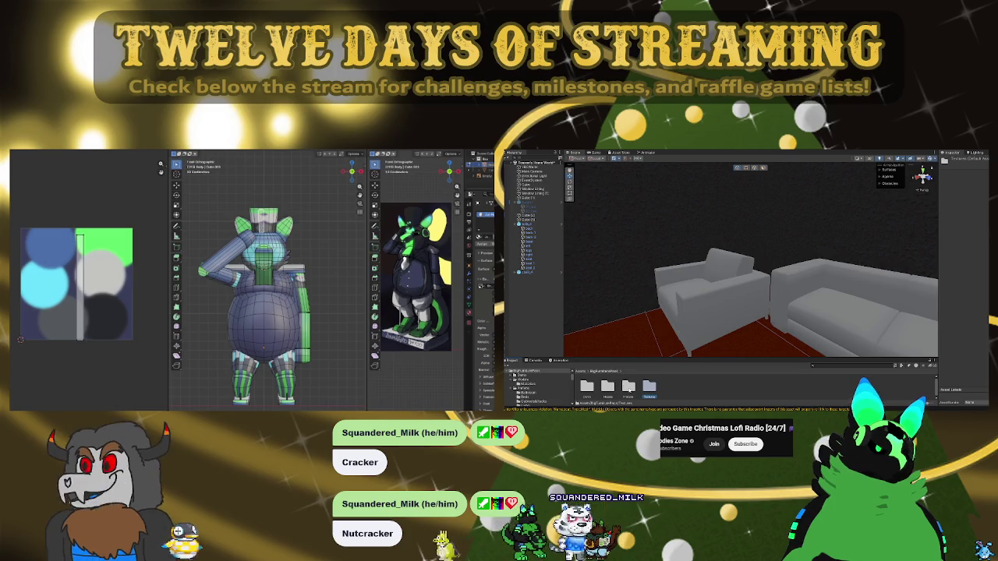
pyautogui.hotkey('ctrl', 'l')
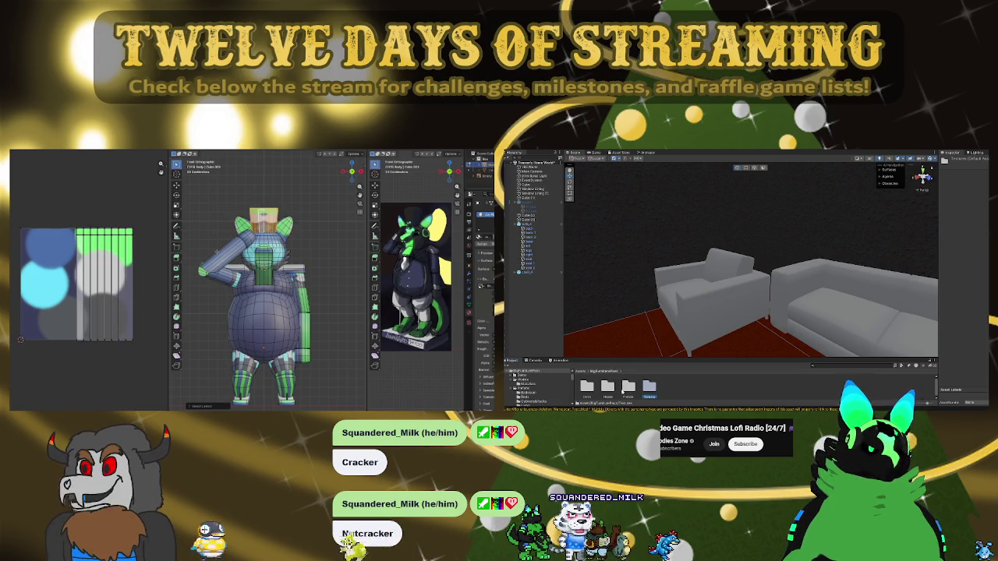
pyautogui.press('a')
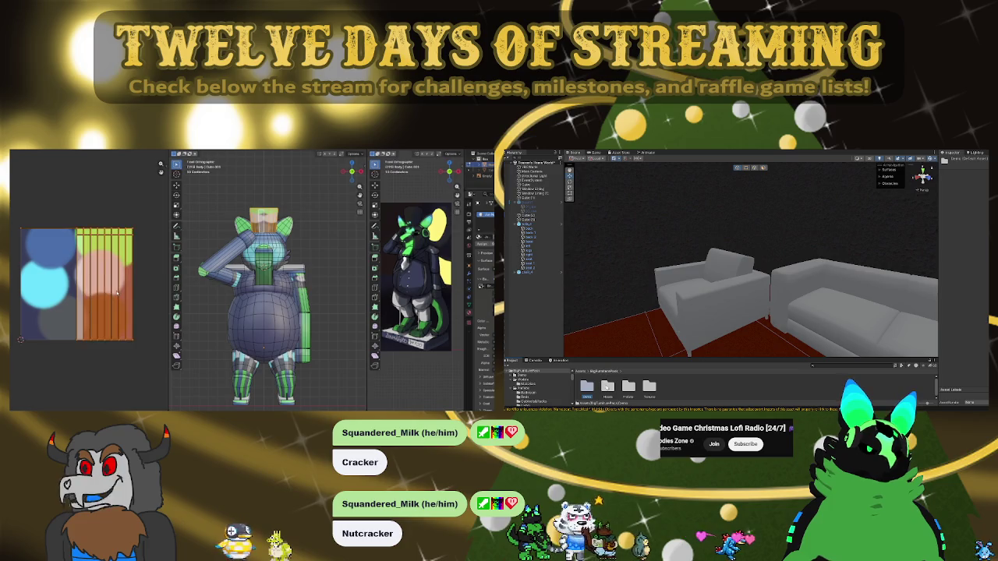
pyautogui.press('s')
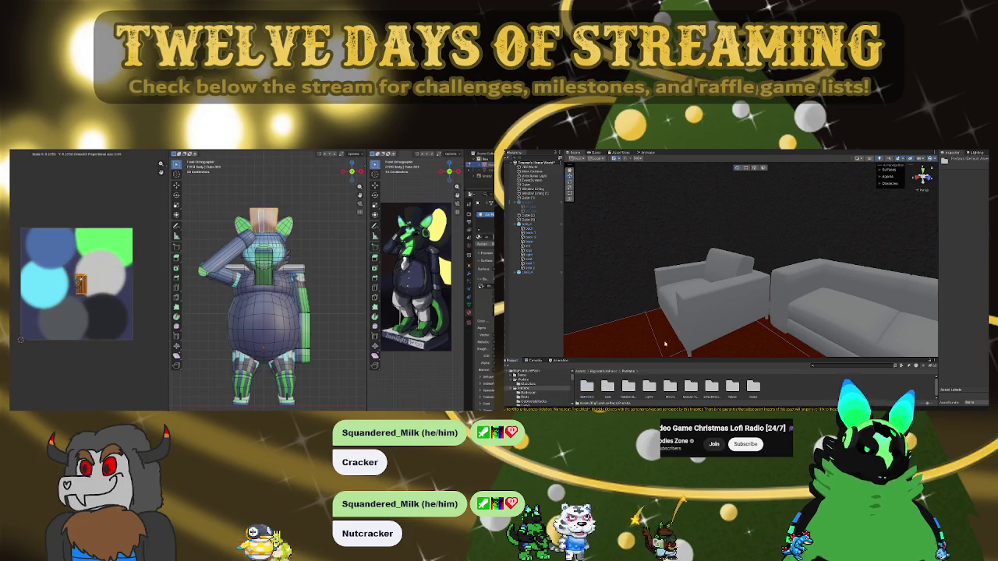
# Rotate the armchair in Unity and frame it alongside the long sofa
pyautogui.moveTo(651, 361)
pyautogui.mouseDown(button='right')
pyautogui.moveTo(724, 337)
pyautogui.moveTo(715, 320)
pyautogui.moveTo(698, 316)
pyautogui.mouseUp(button='right')
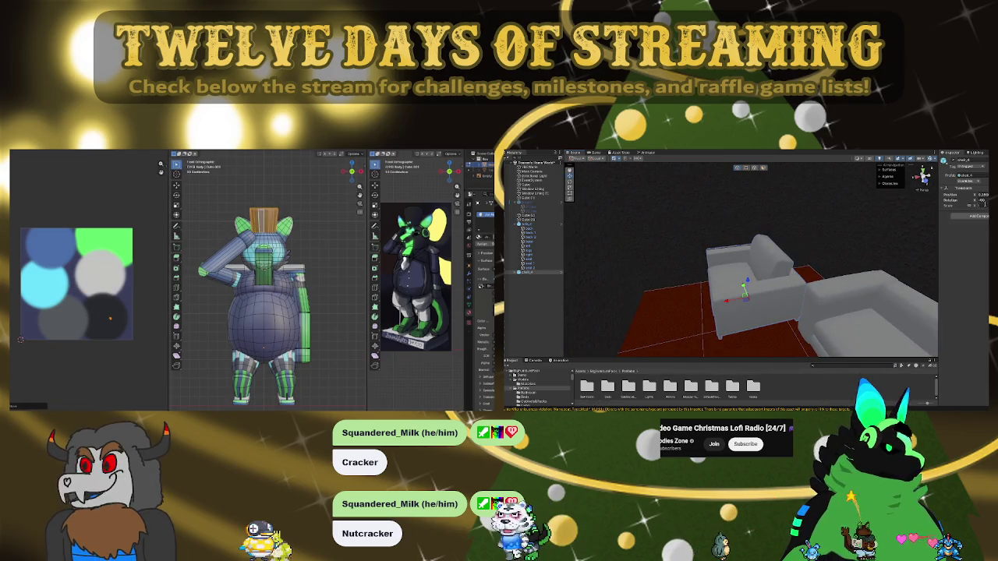
pyautogui.moveTo(975, 200); pyautogui.dragTo(967, 211)
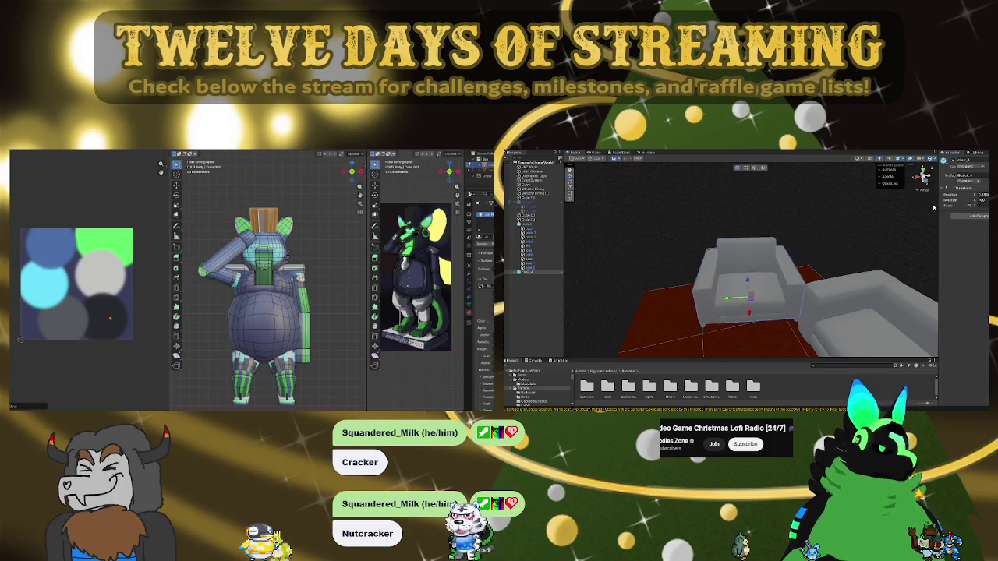
pyautogui.moveTo(920, 249); pyautogui.dragTo(736, 317, button='right')
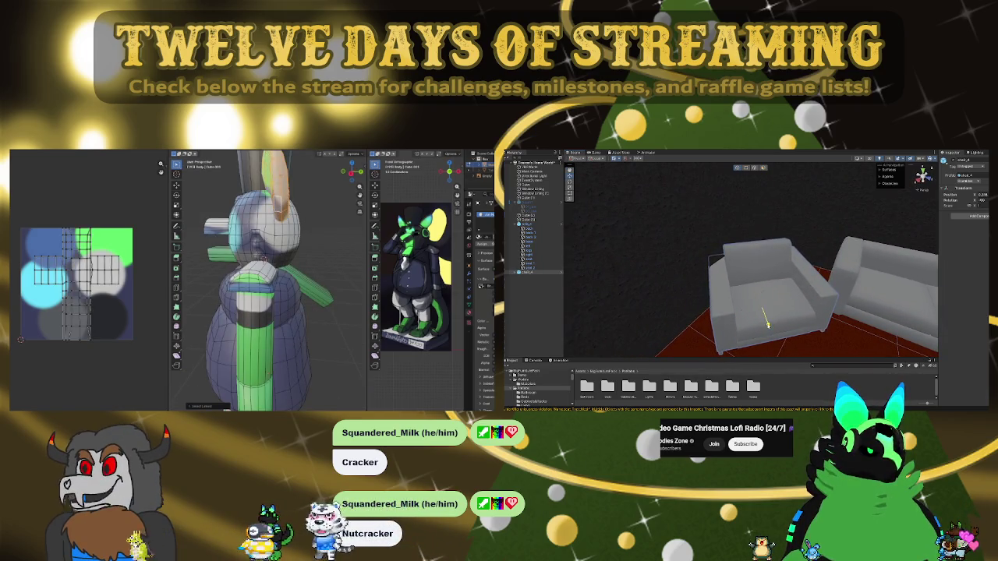
pyautogui.moveTo(770, 333)
pyautogui.mouseDown(button='right')
pyautogui.moveTo(755, 233)
pyautogui.moveTo(735, 278)
pyautogui.moveTo(725, 217)
pyautogui.moveTo(737, 316)
pyautogui.mouseUp(button='right')
pyautogui.click(737, 320)
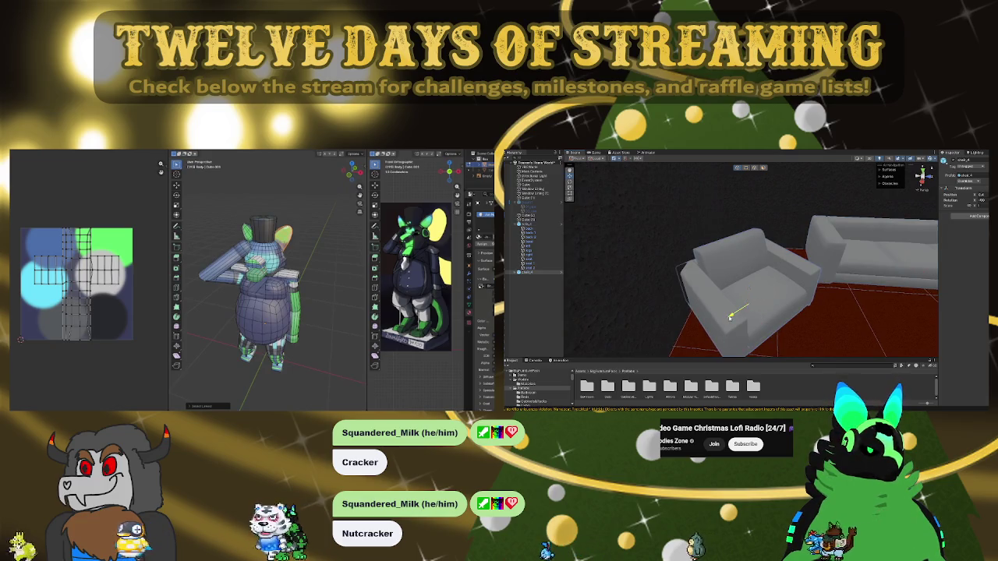
pyautogui.moveTo(731, 316)
pyautogui.mouseDown(button='right')
pyautogui.moveTo(876, 265)
pyautogui.moveTo(649, 255)
pyautogui.moveTo(611, 271)
pyautogui.mouseUp(button='right')
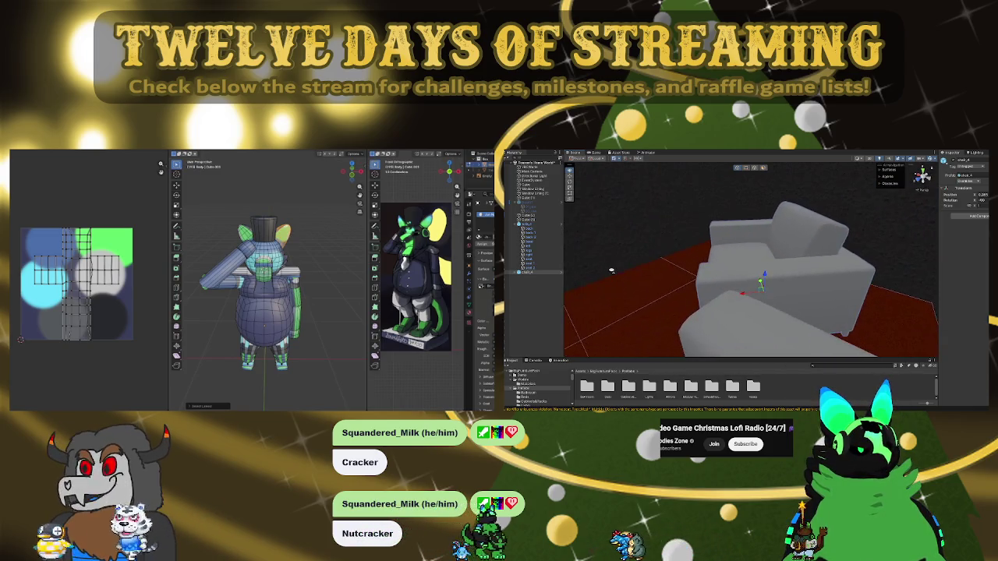
pyautogui.moveTo(729, 283)
pyautogui.mouseDown(button='right')
pyautogui.moveTo(967, 305)
pyautogui.moveTo(743, 281)
pyautogui.mouseUp(button='right')
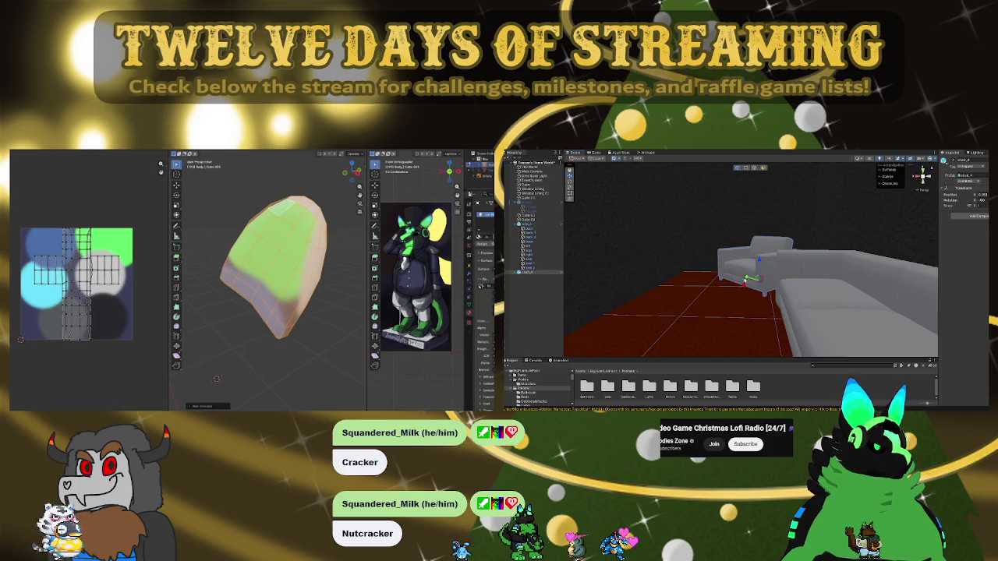
# Select the long sofa, frame it with the armchair, and move the ear's UVs onto the green blob
pyautogui.moveTo(751, 286)
pyautogui.mouseDown(button='right')
pyautogui.moveTo(900, 340)
pyautogui.moveTo(834, 314)
pyautogui.mouseUp(button='right')
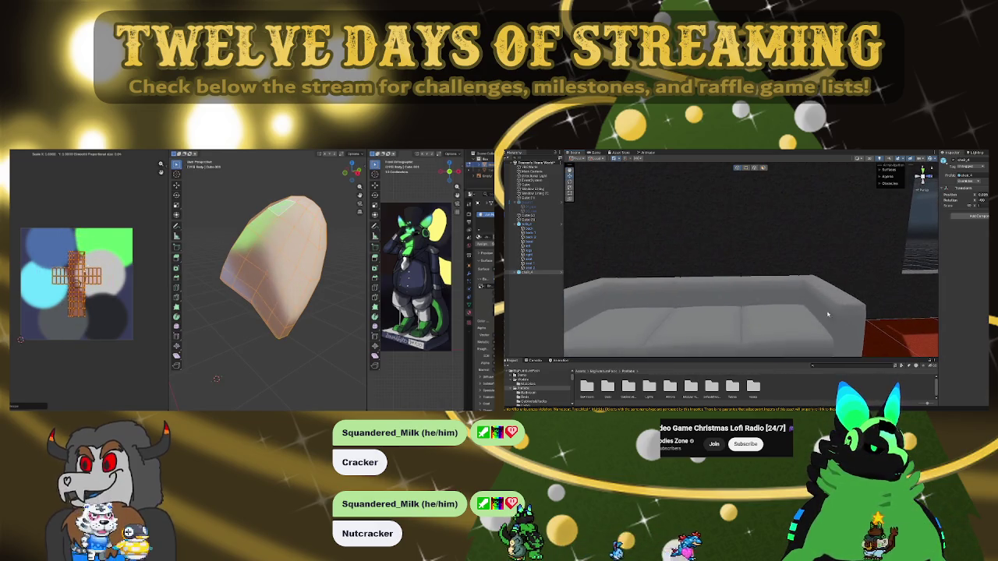
pyautogui.click(786, 296)
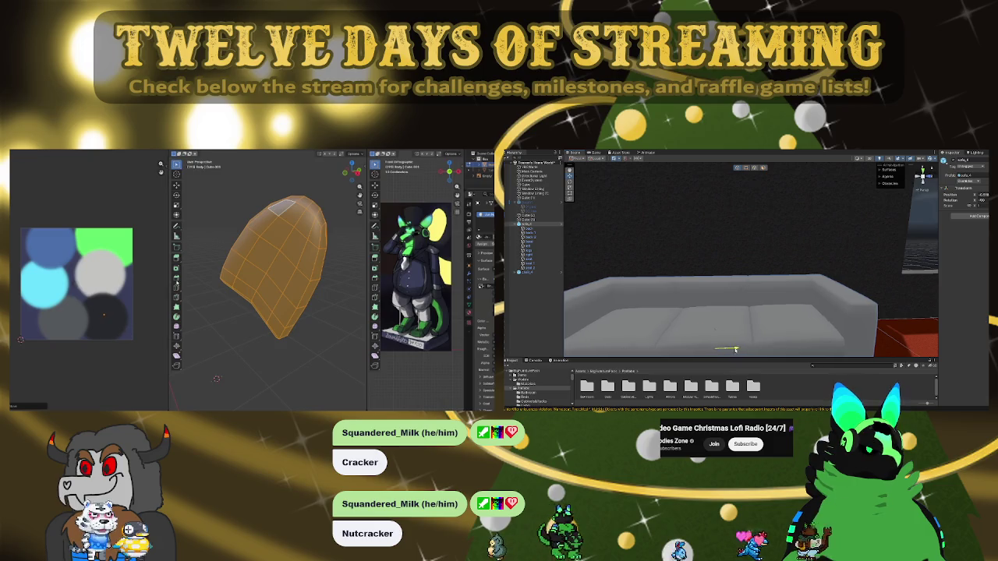
pyautogui.moveTo(733, 350); pyautogui.dragTo(750, 294, button='right')
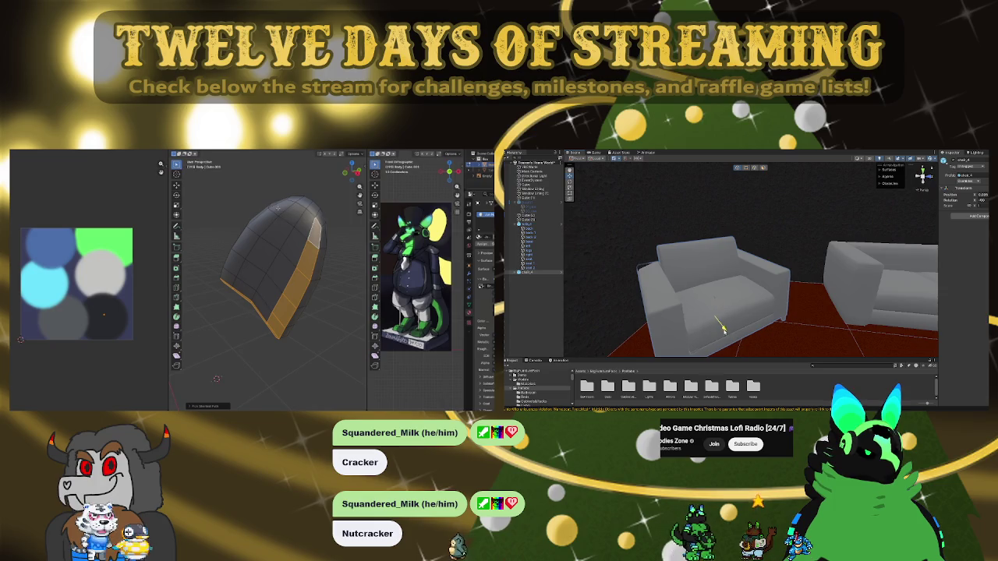
pyautogui.moveTo(724, 329); pyautogui.dragTo(731, 338, button='right')
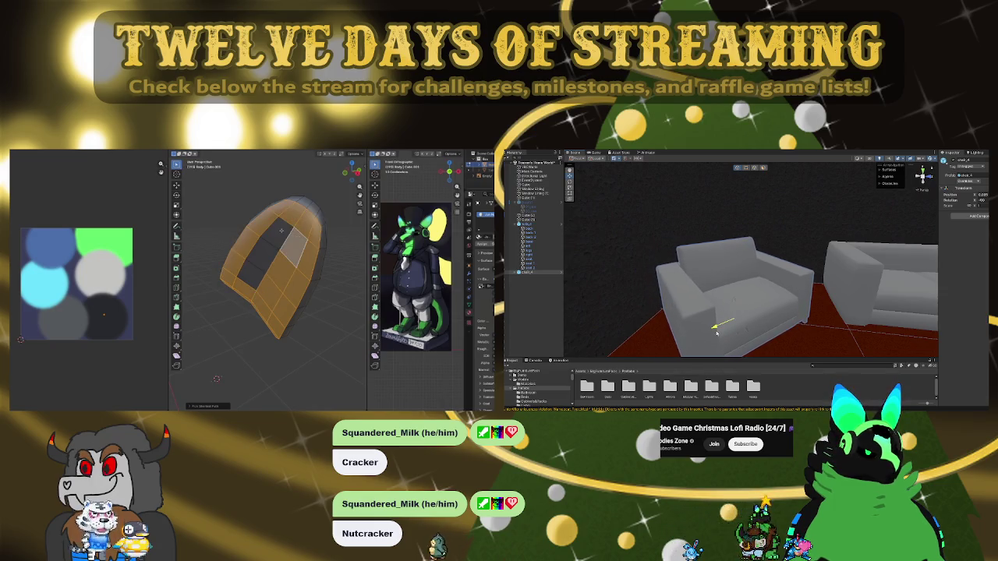
pyautogui.moveTo(820, 288); pyautogui.dragTo(822, 290, button='right')
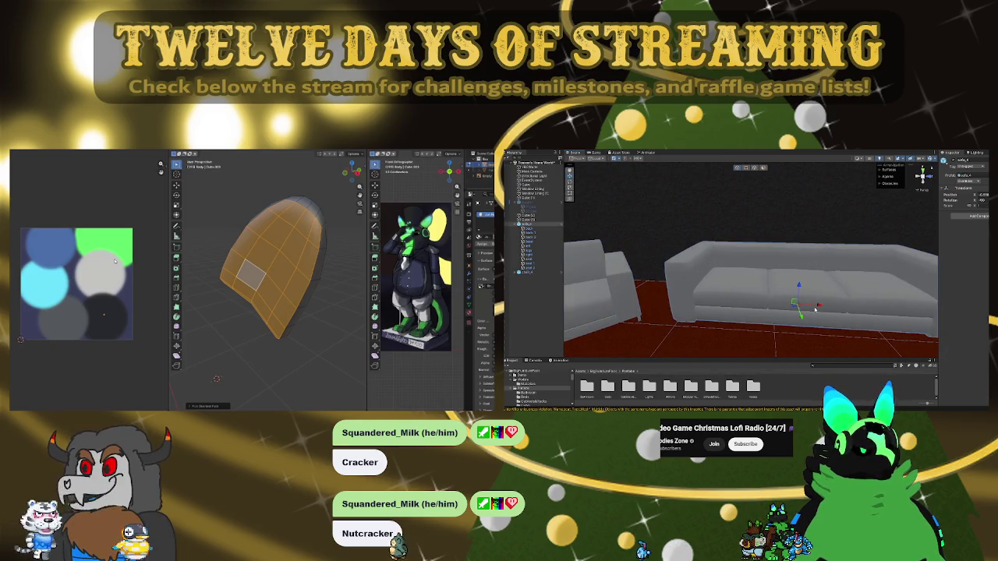
pyautogui.press('g')
pyautogui.moveTo(798, 308)
pyautogui.mouseDown(button='right')
pyautogui.moveTo(669, 292)
pyautogui.moveTo(693, 303)
pyautogui.moveTo(678, 298)
pyautogui.mouseUp(button='right')
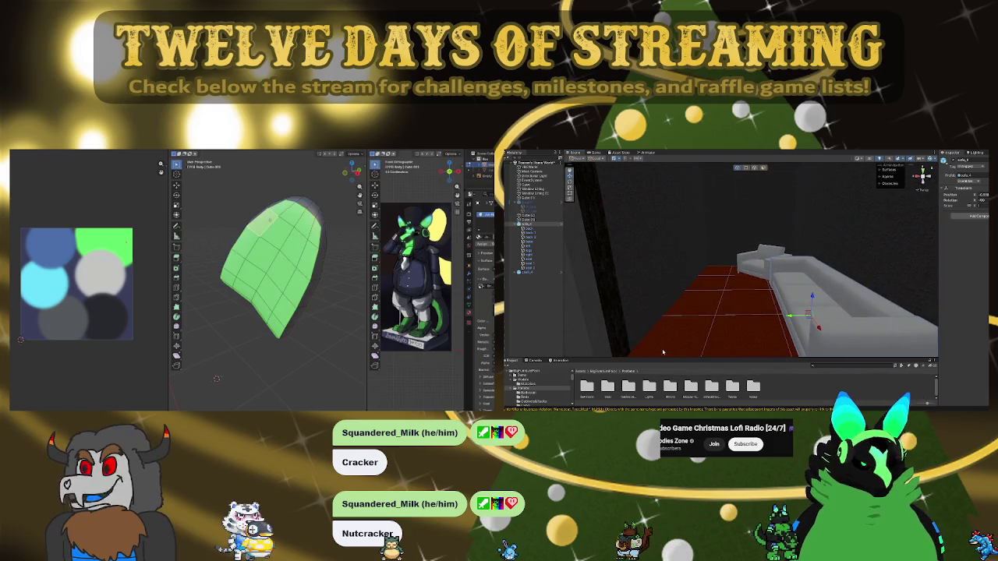
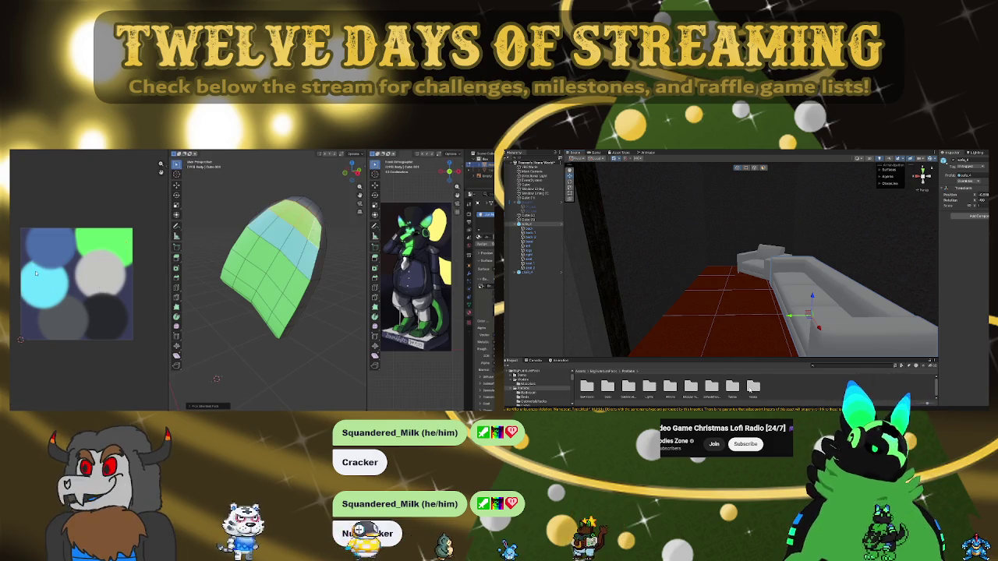
# Swing the Scene view away from the sofa to frame an empty stretch of floor
pyautogui.moveTo(702, 305)
pyautogui.mouseDown(button='right')
pyautogui.moveTo(651, 312)
pyautogui.moveTo(760, 322)
pyautogui.mouseUp(button='right')
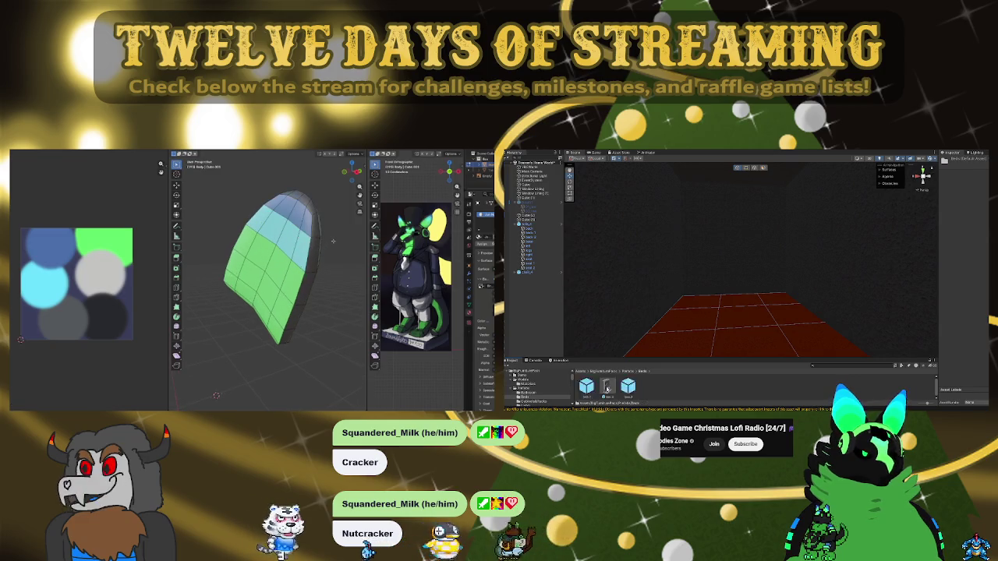
pyautogui.moveTo(675, 334); pyautogui.dragTo(676, 331, button='right')
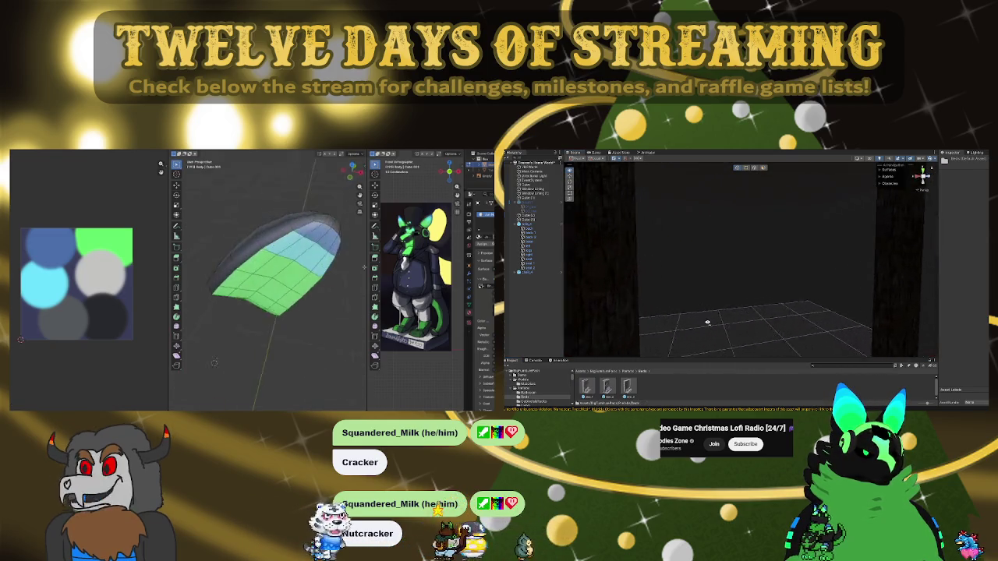
pyautogui.moveTo(333, 267)
pyautogui.mouseDown(button='middle')
pyautogui.moveTo(328, 225)
pyautogui.moveTo(330, 255)
pyautogui.moveTo(283, 250)
pyautogui.moveTo(273, 270)
pyautogui.mouseUp(button='middle')
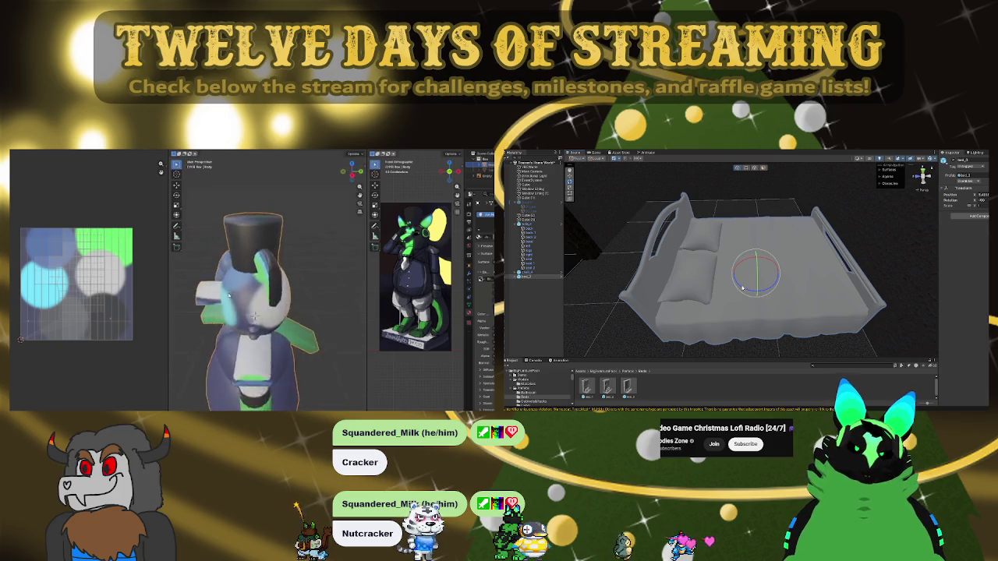
pyautogui.press('/')
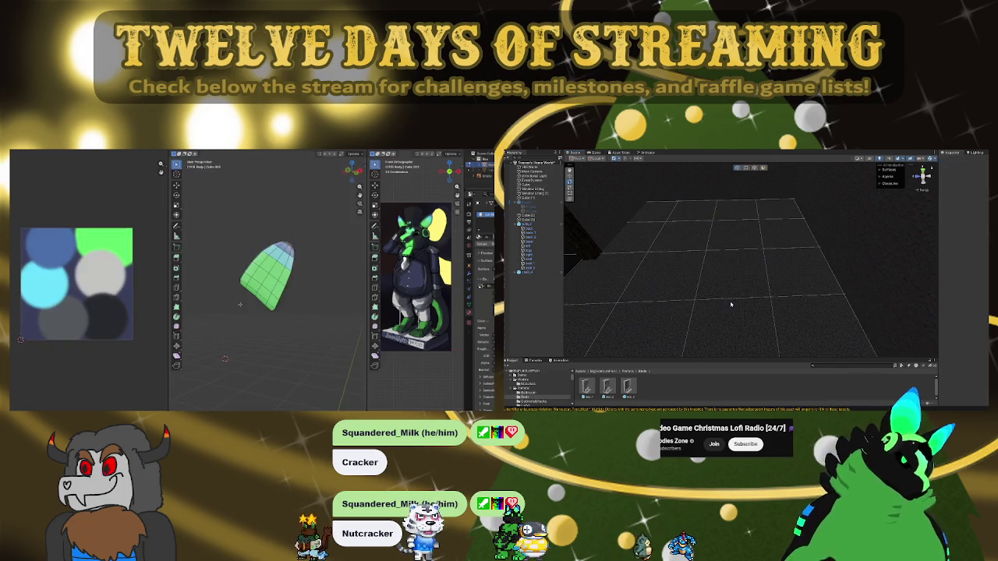
# Drop the bed_1 double bed onto the empty floor and frame it
pyautogui.press('/')
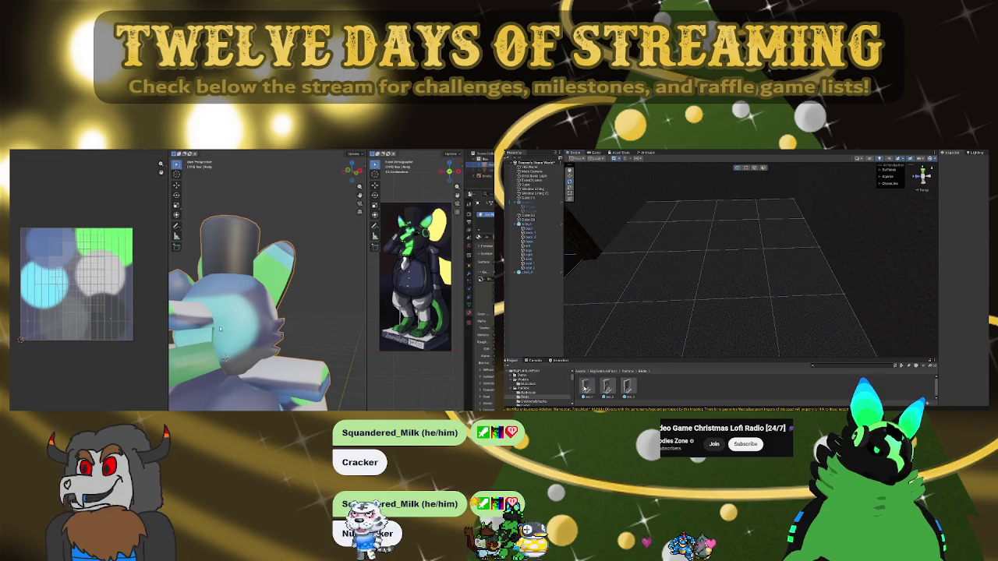
pyautogui.moveTo(585, 387); pyautogui.dragTo(718, 219)
pyautogui.press('f')
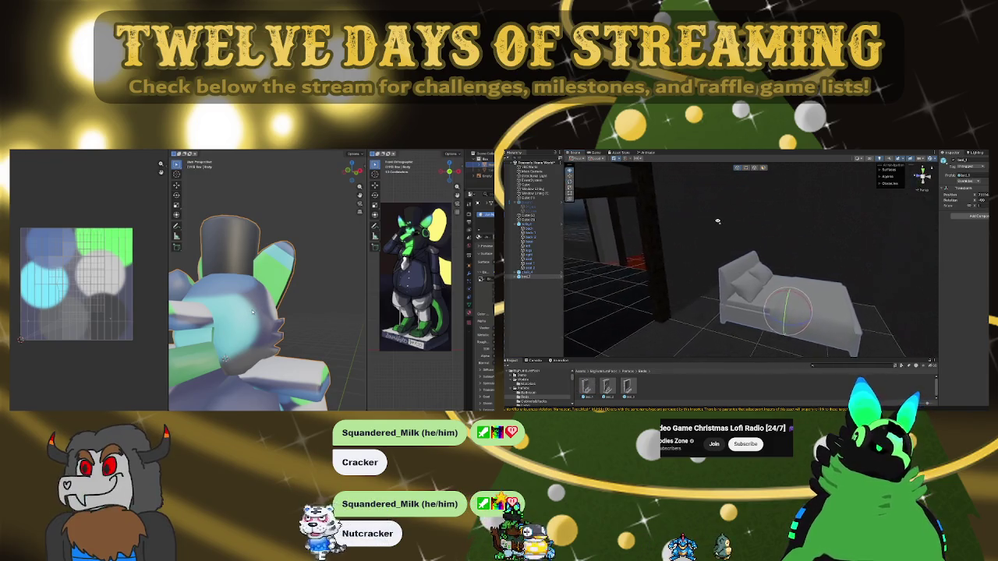
pyautogui.press('Home')
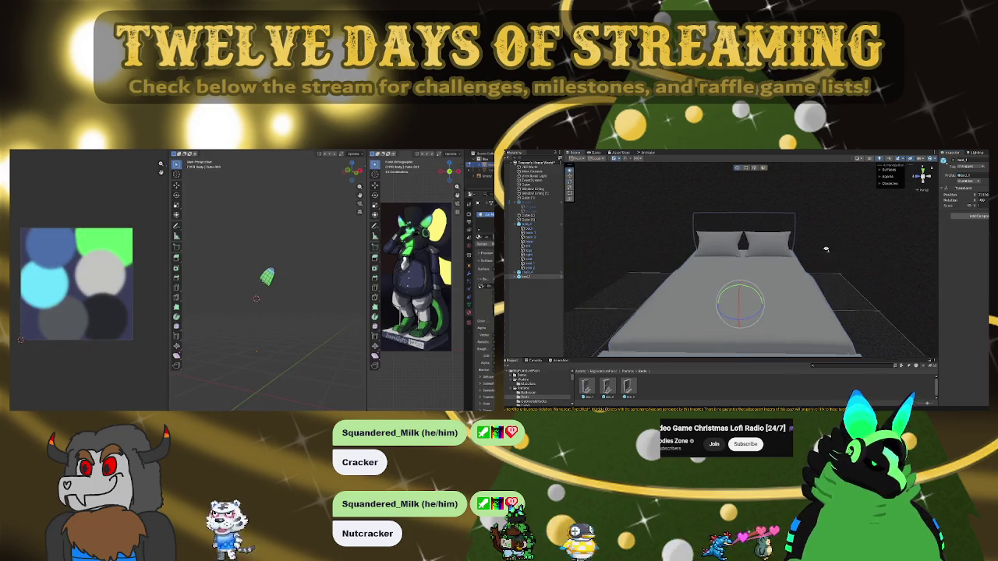
# Orbit around the new bed to check it from above, front and sides, then bring up the shelf models
pyautogui.keyDown('alt'); pyautogui.moveTo(829, 249); pyautogui.dragTo(685, 285); pyautogui.keyUp('alt')
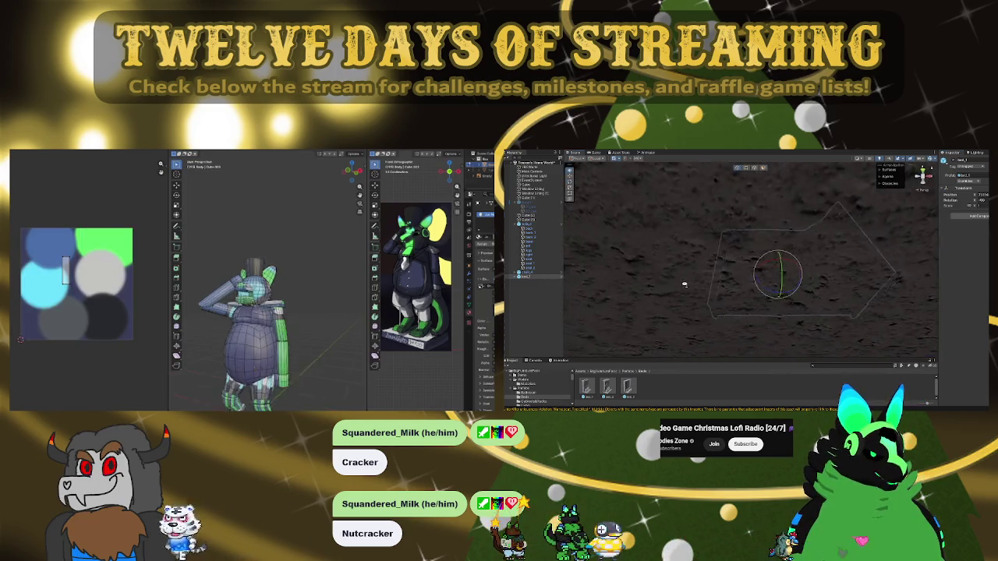
pyautogui.scroll(-5, 685, 285)
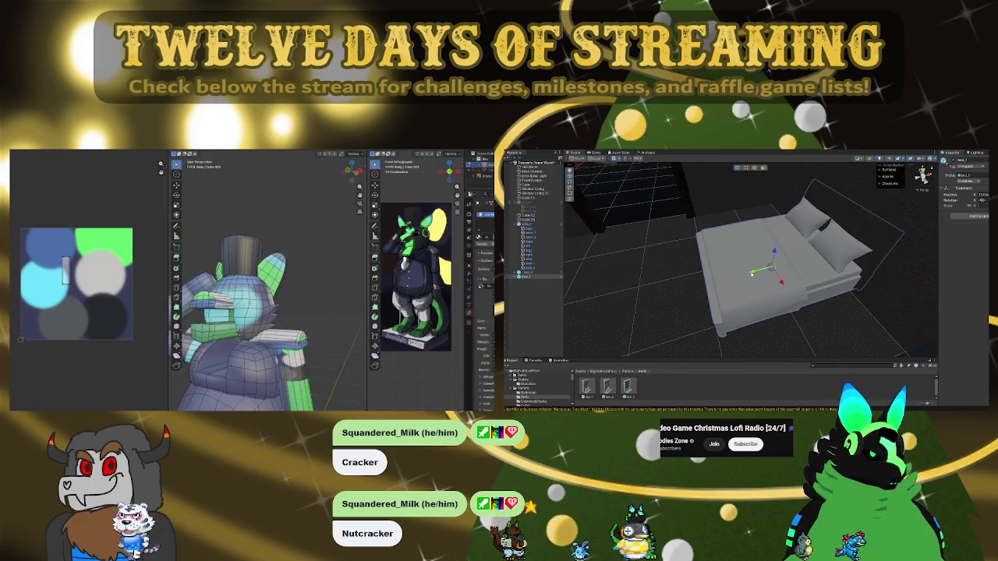
pyautogui.keyDown('alt'); pyautogui.moveTo(751, 273); pyautogui.dragTo(735, 274); pyautogui.keyUp('alt')
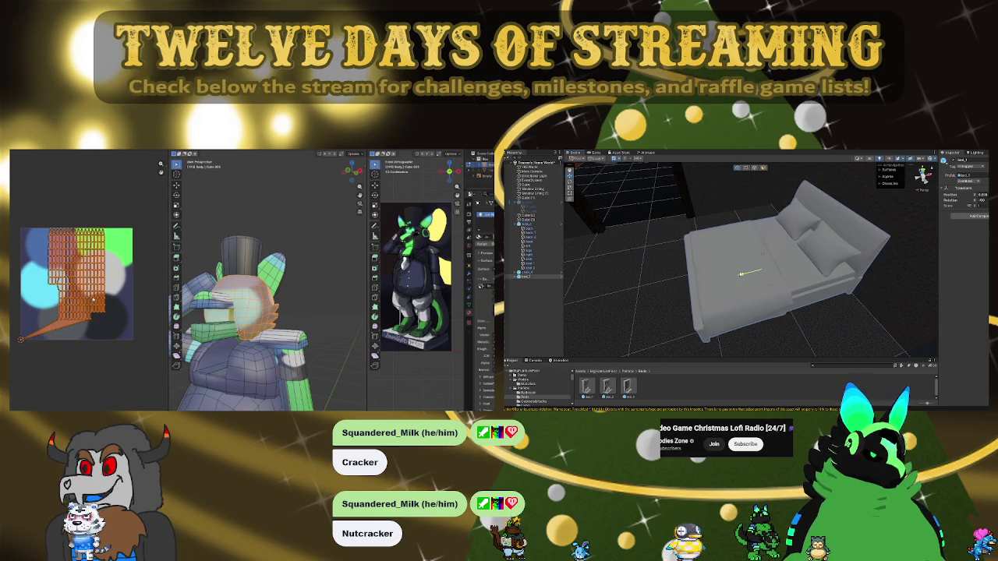
pyautogui.keyDown('alt'); pyautogui.moveTo(740, 273); pyautogui.dragTo(850, 312); pyautogui.keyUp('alt')
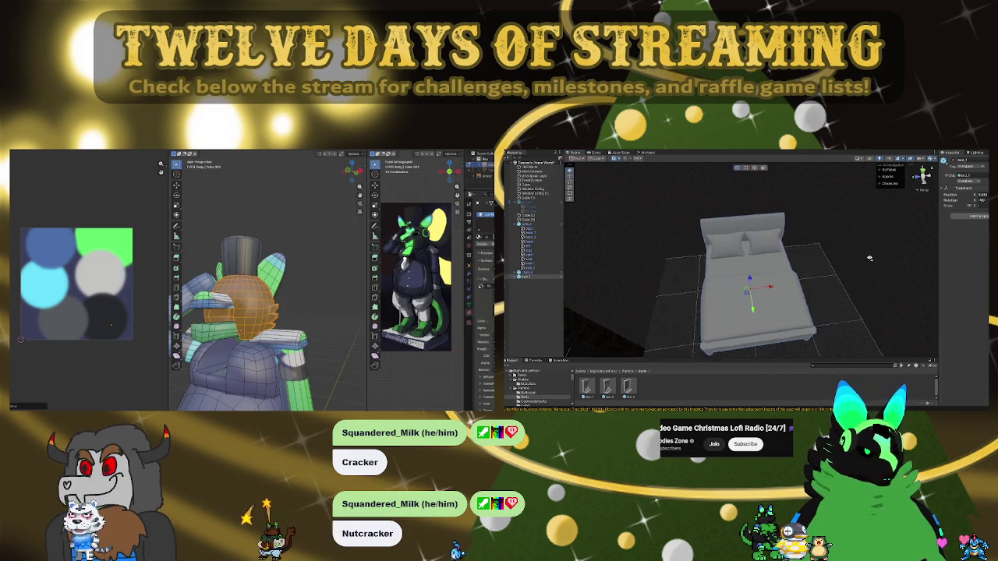
pyautogui.keyDown('alt'); pyautogui.moveTo(867, 259); pyautogui.dragTo(877, 256); pyautogui.keyUp('alt')
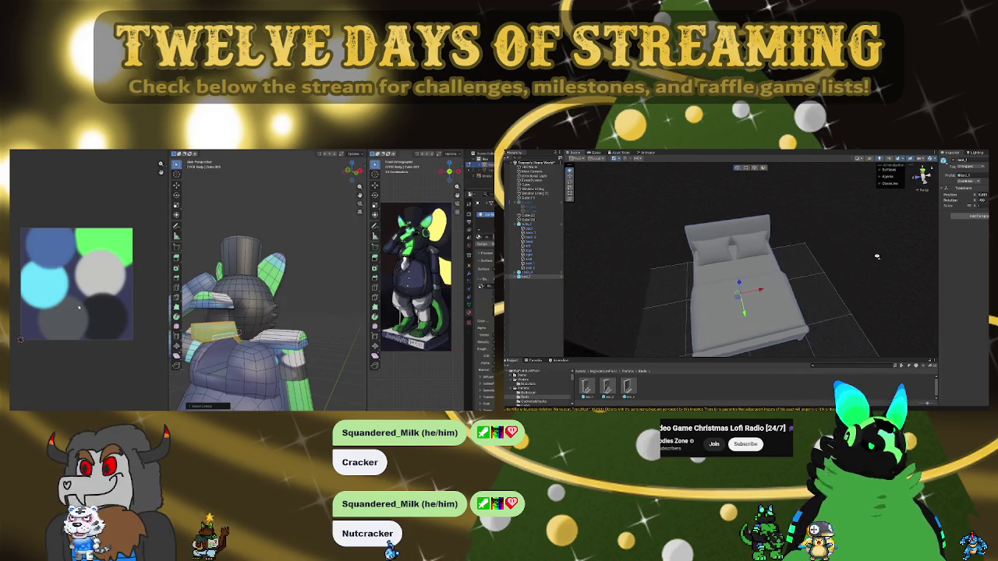
pyautogui.moveTo(877, 257); pyautogui.dragTo(762, 243, button='right')
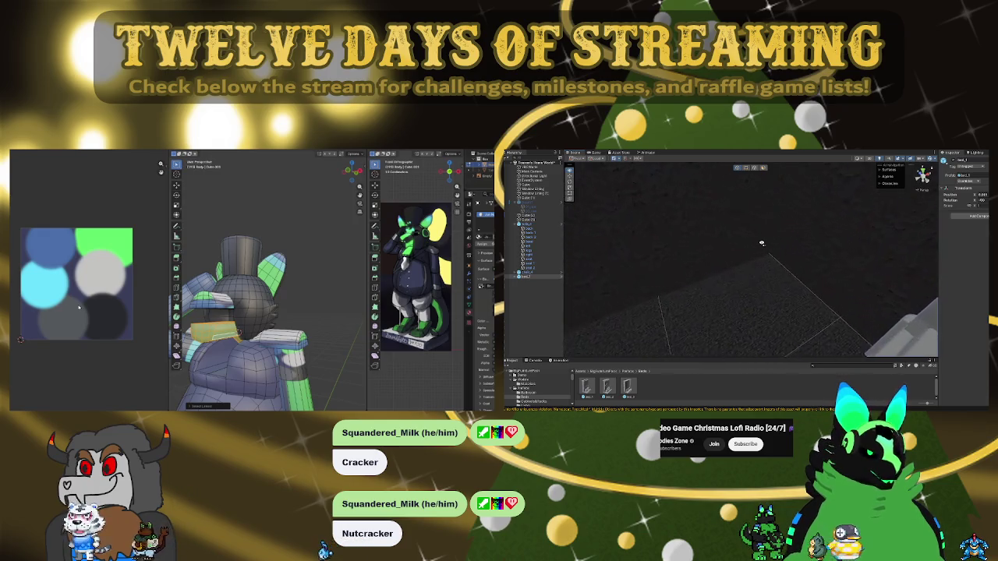
pyautogui.moveTo(744, 243)
pyautogui.mouseDown(button='right')
pyautogui.moveTo(869, 251)
pyautogui.moveTo(749, 257)
pyautogui.moveTo(832, 224)
pyautogui.mouseUp(button='right')
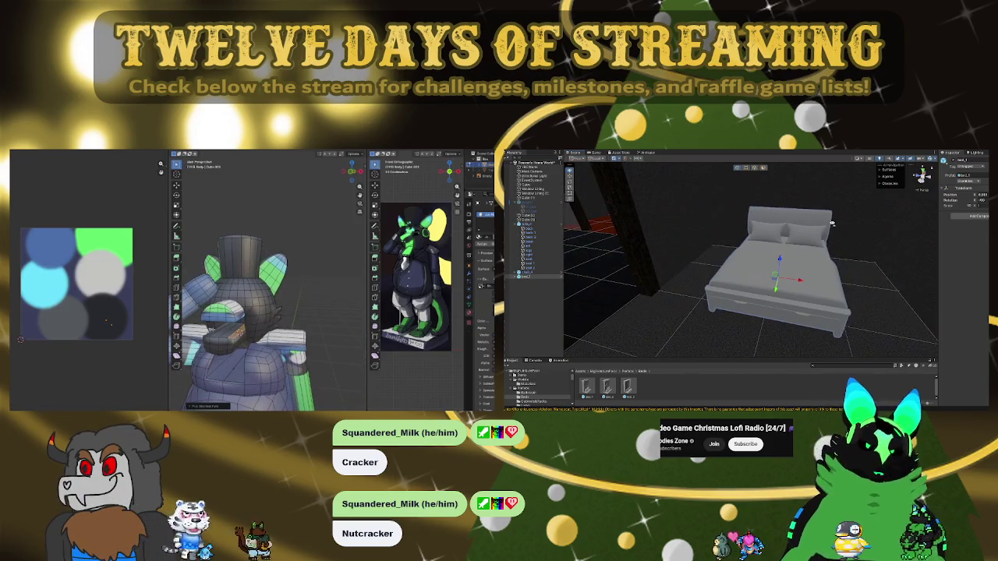
pyautogui.moveTo(831, 223)
pyautogui.mouseDown(button='right')
pyautogui.moveTo(721, 239)
pyautogui.moveTo(788, 234)
pyautogui.mouseUp(button='right')
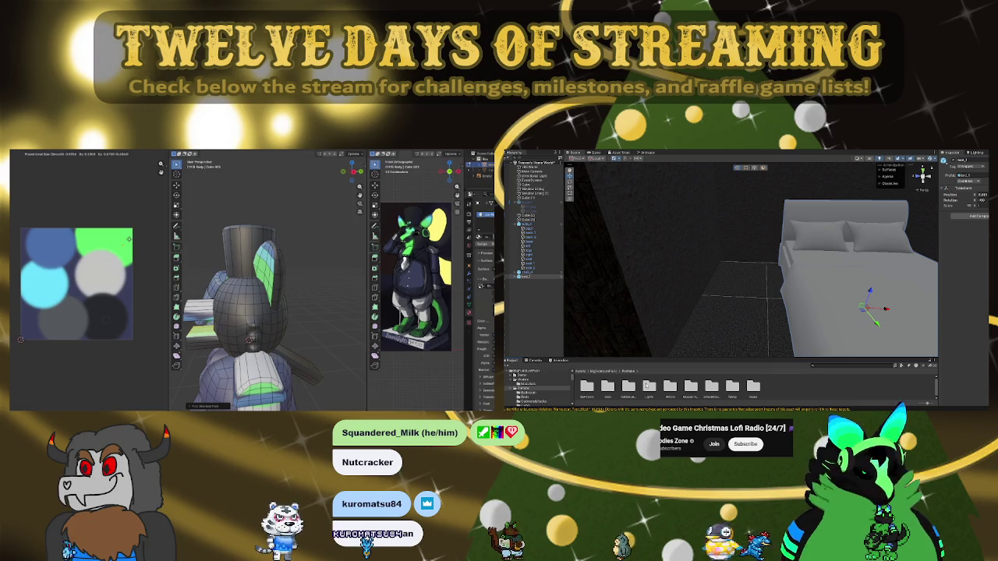
pyautogui.moveTo(258, 312); pyautogui.dragTo(297, 304, button='middle')
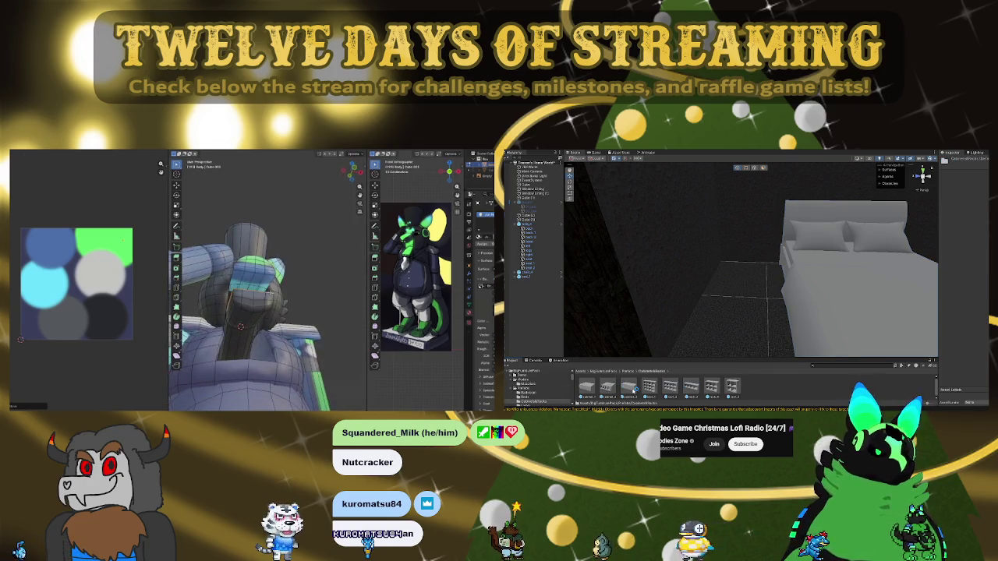
# Place the cube bookshelf prefab on the red floor and frame it
pyautogui.moveTo(775, 290)
pyautogui.mouseDown(button='right')
pyautogui.moveTo(608, 264)
pyautogui.moveTo(669, 278)
pyautogui.moveTo(624, 367)
pyautogui.mouseUp(button='right')
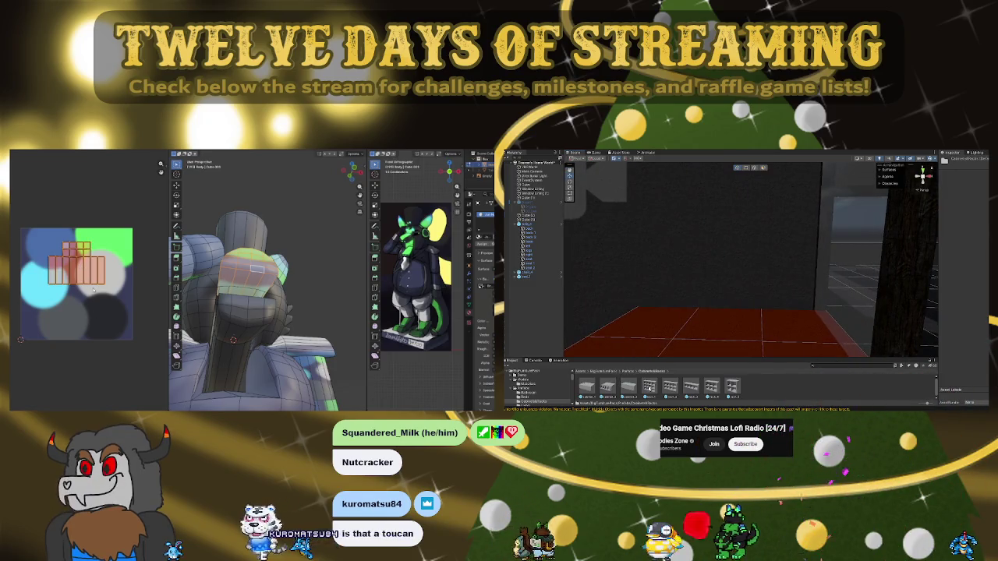
pyautogui.moveTo(649, 387); pyautogui.dragTo(718, 330)
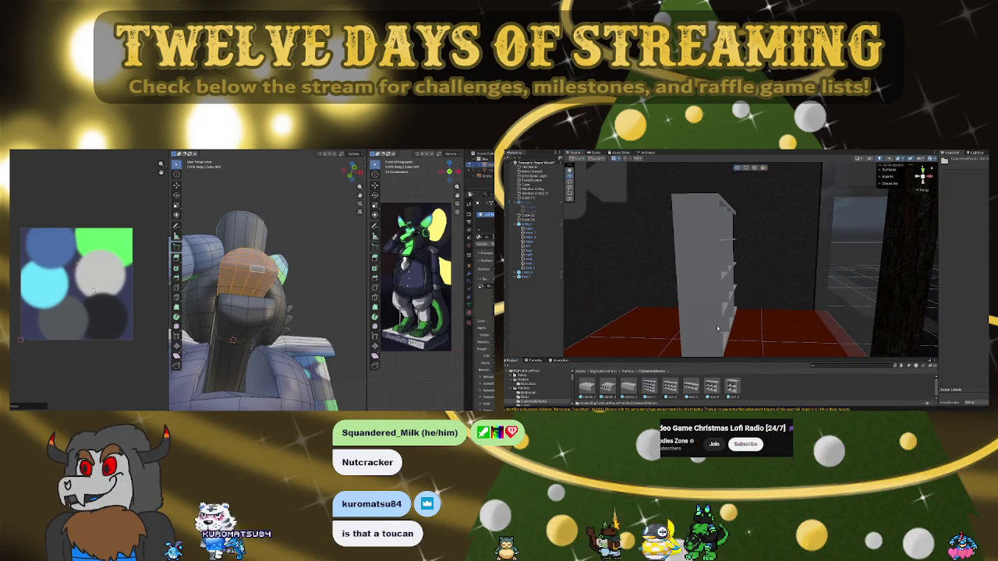
pyautogui.press('f')
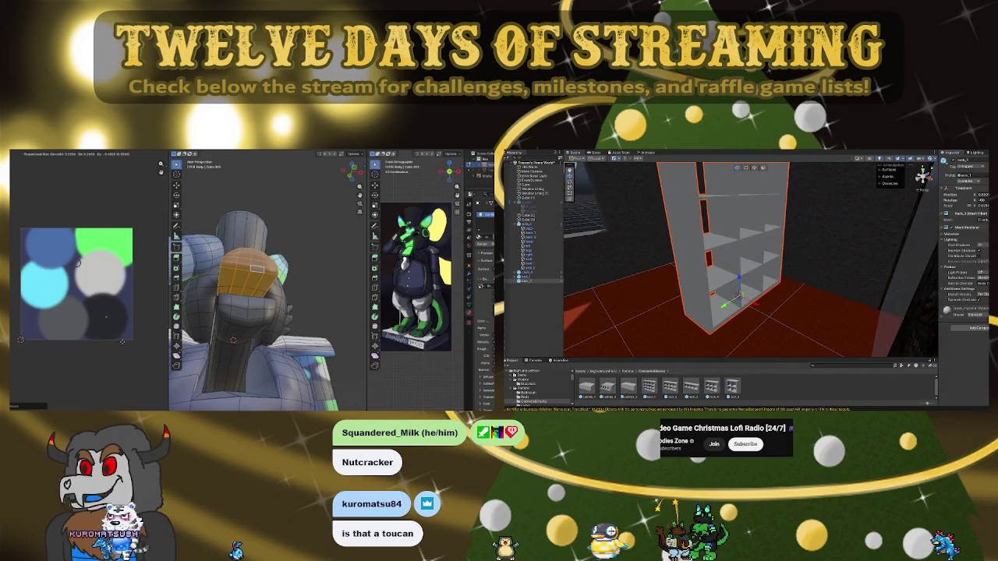
pyautogui.moveTo(749, 257)
pyautogui.keyDown('alt'); pyautogui.mouseDown()
pyautogui.moveTo(702, 258)
pyautogui.moveTo(806, 259)
pyautogui.moveTo(719, 291)
pyautogui.moveTo(780, 267)
pyautogui.moveTo(876, 272)
pyautogui.moveTo(847, 277)
pyautogui.mouseUp(); pyautogui.keyUp('alt')
pyautogui.keyDown('alt'); pyautogui.moveTo(735, 304); pyautogui.dragTo(678, 300); pyautogui.keyUp('alt')
pyautogui.scroll(3, 671, 299)
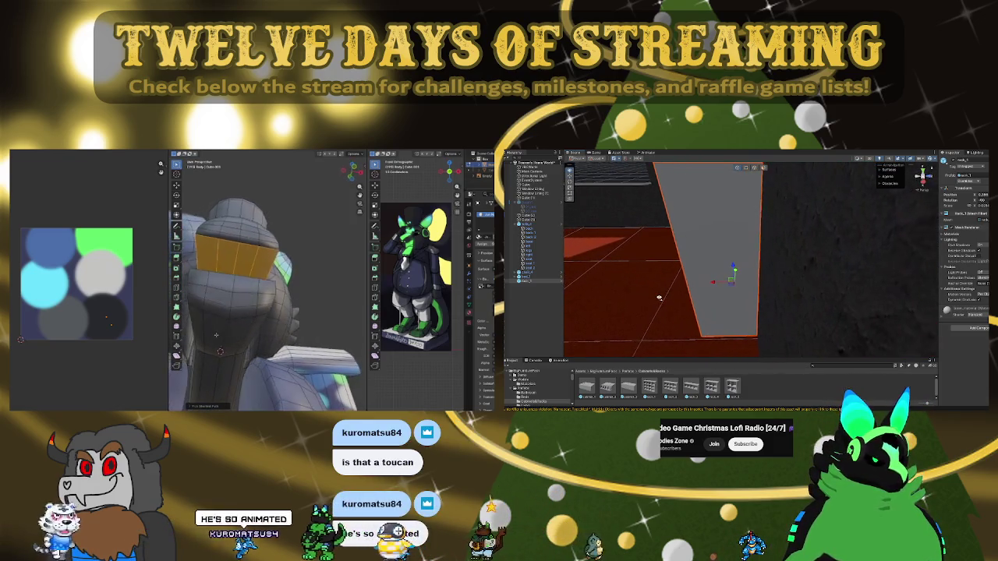
# Adjust the shelf's position against the back wall and undo the extra shelf
pyautogui.moveTo(710, 283)
pyautogui.mouseDown()
pyautogui.moveTo(620, 224)
pyautogui.moveTo(836, 216)
pyautogui.moveTo(820, 231)
pyautogui.mouseUp()
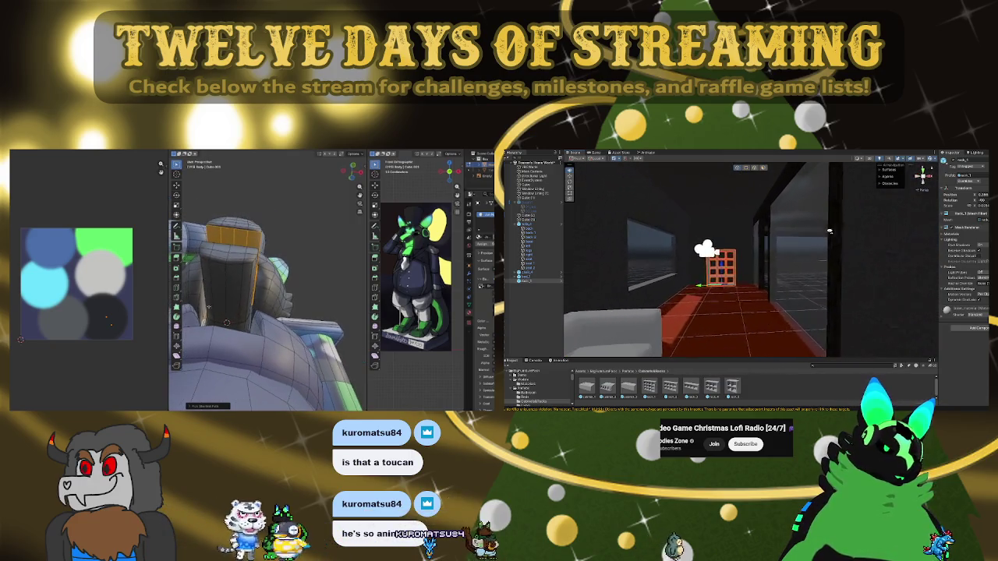
pyautogui.press('f')
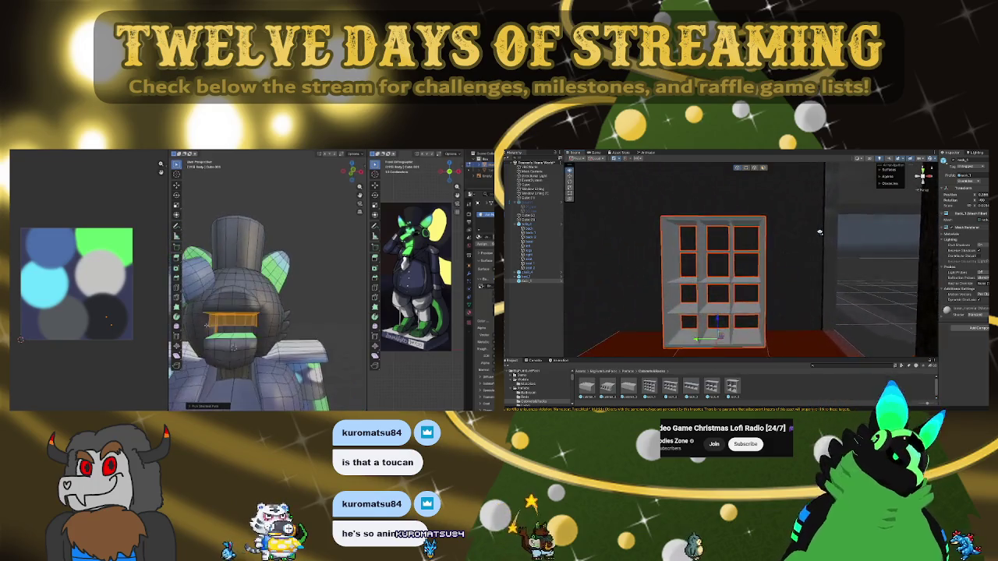
pyautogui.moveTo(806, 237)
pyautogui.keyDown('alt'); pyautogui.mouseDown()
pyautogui.moveTo(790, 248)
pyautogui.moveTo(824, 249)
pyautogui.moveTo(820, 234)
pyautogui.mouseUp(); pyautogui.keyUp('alt')
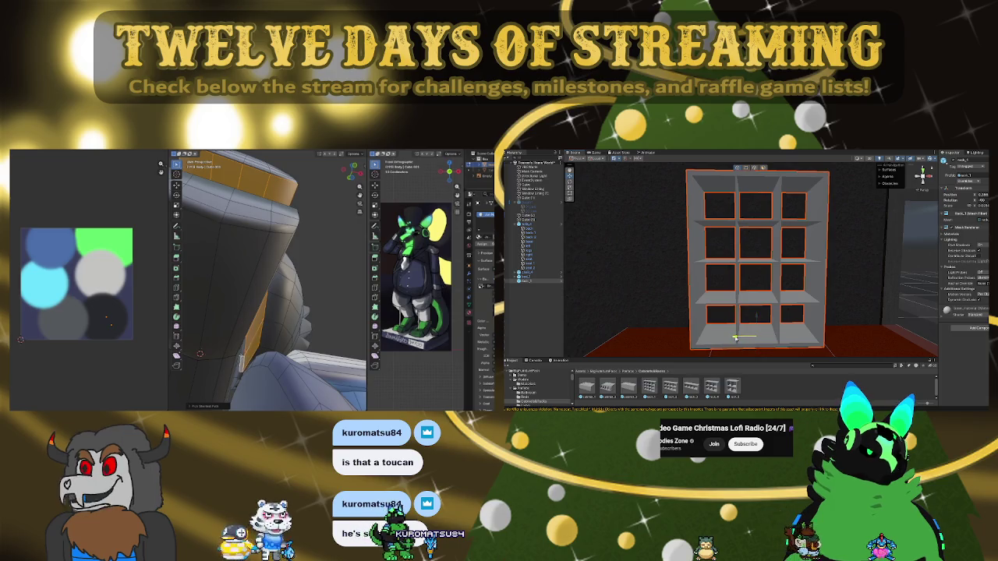
pyautogui.keyDown('alt'); pyautogui.moveTo(820, 234); pyautogui.dragTo(811, 234); pyautogui.keyUp('alt')
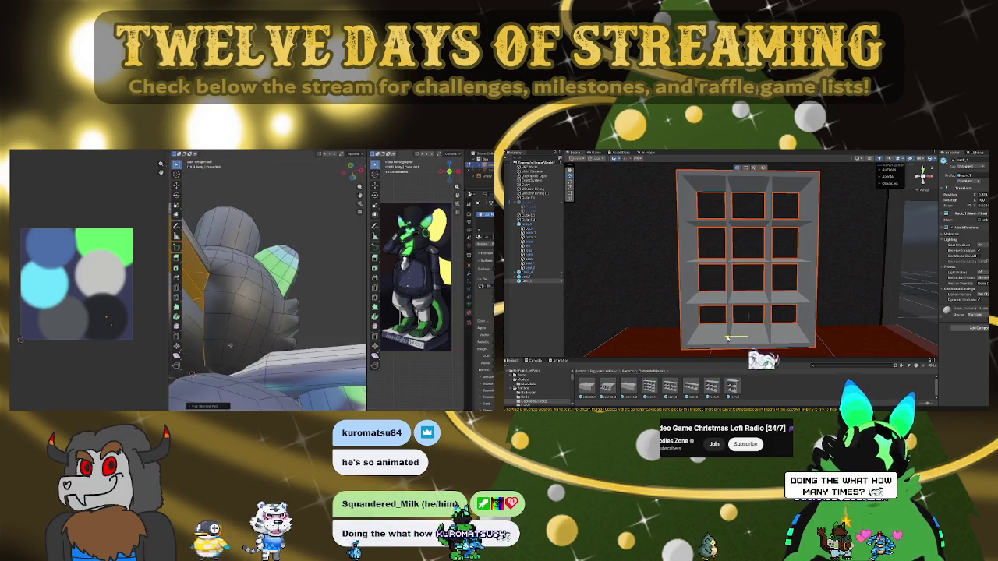
pyautogui.moveTo(727, 338)
pyautogui.keyDown('alt'); pyautogui.mouseDown()
pyautogui.moveTo(715, 305)
pyautogui.moveTo(661, 313)
pyautogui.mouseUp(); pyautogui.keyUp('alt')
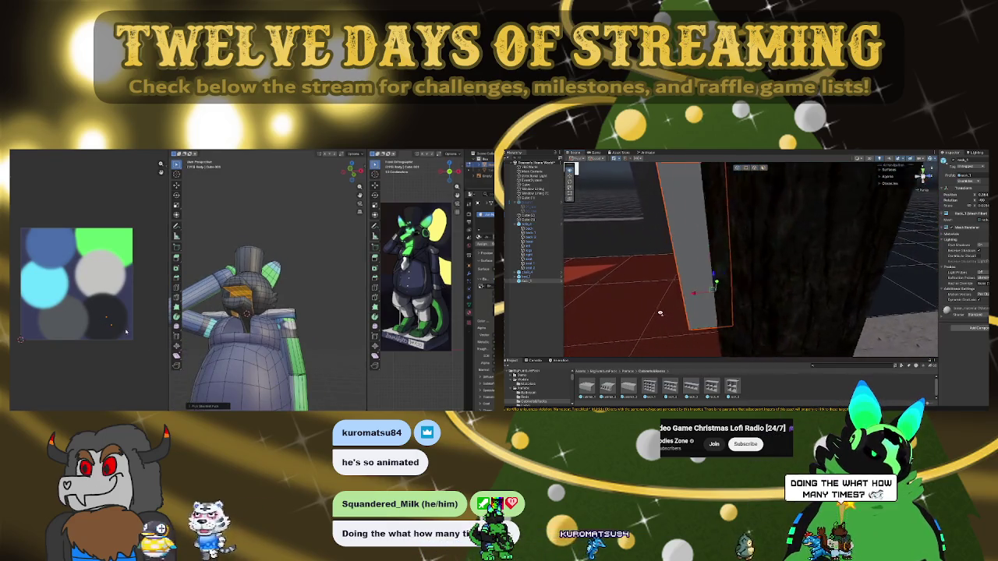
pyautogui.keyDown('alt'); pyautogui.moveTo(661, 313); pyautogui.dragTo(774, 304); pyautogui.keyUp('alt')
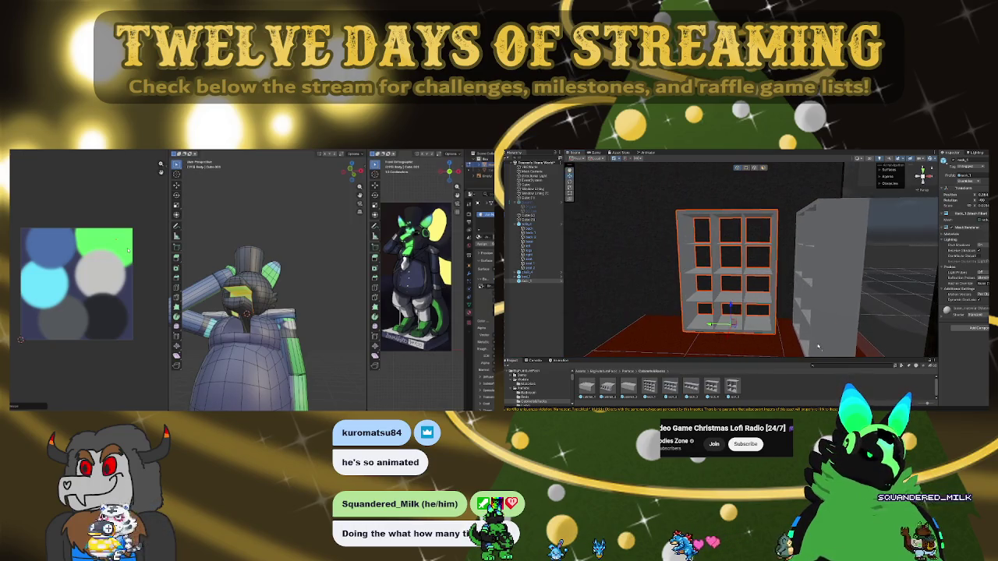
pyautogui.hotkey('ctrl', 'z')
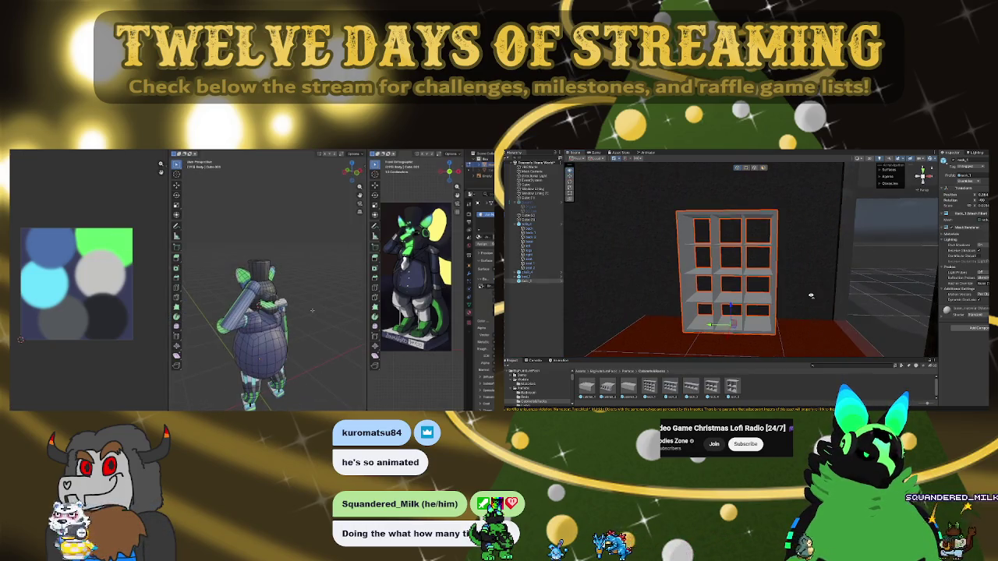
# Zoom in on the shelf and undo an accidental tip onto its back
pyautogui.scroll(2, 811, 296)
pyautogui.scroll(2, 810, 290)
pyautogui.scroll(2, 809, 283)
pyautogui.scroll(2, 809, 275)
pyautogui.keyDown('alt'); pyautogui.moveTo(809, 275); pyautogui.dragTo(804, 313); pyautogui.keyUp('alt')
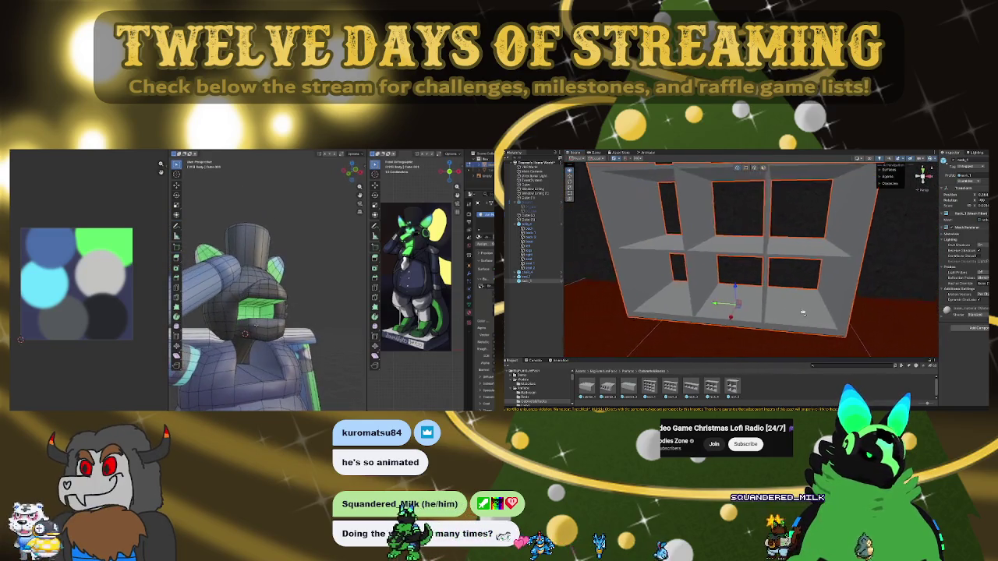
pyautogui.scroll(-2, 805, 304)
pyautogui.scroll(-2, 806, 296)
pyautogui.scroll(-2, 808, 288)
pyautogui.scroll(-1, 809, 281)
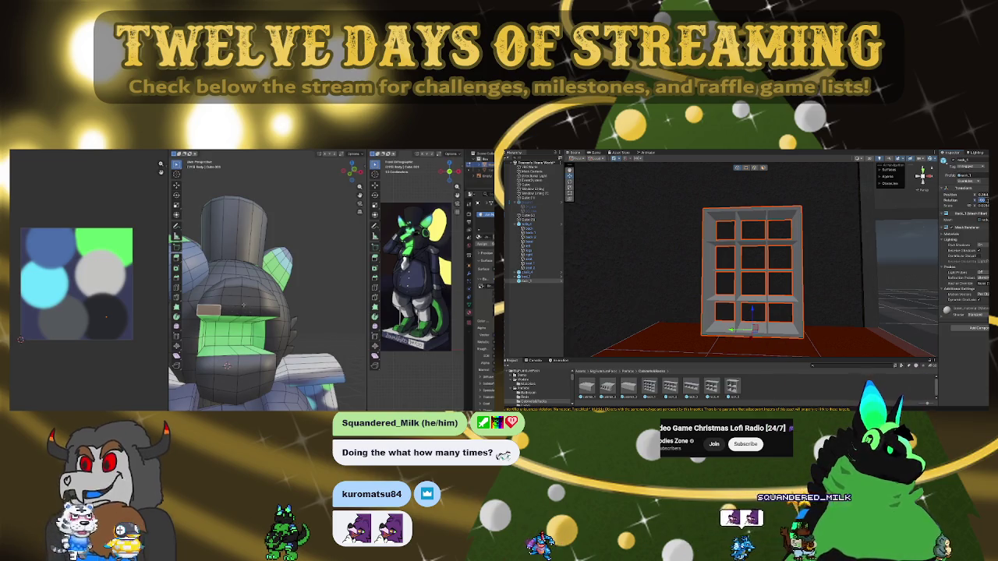
pyautogui.press('Return')
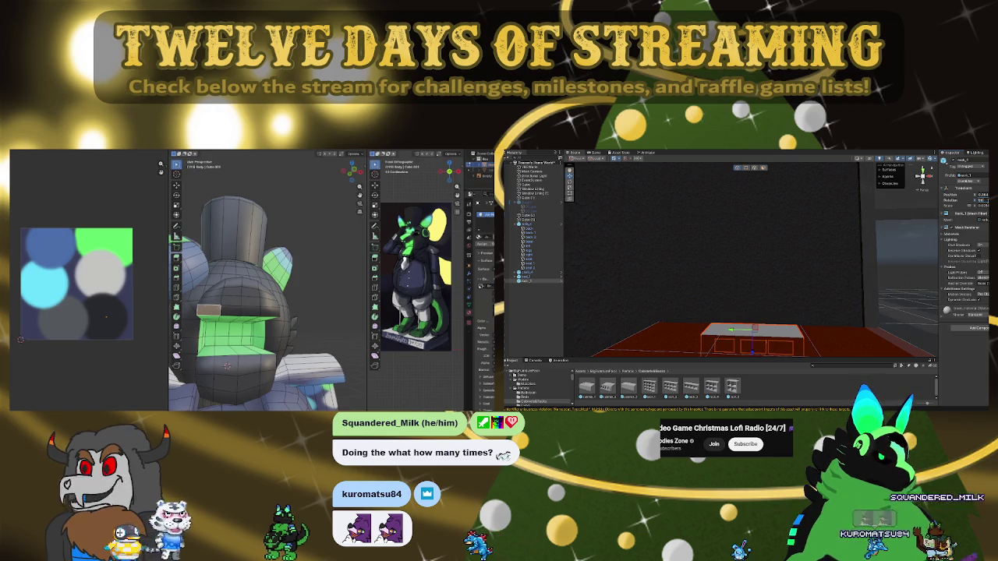
pyautogui.hotkey('ctrl', 'z')
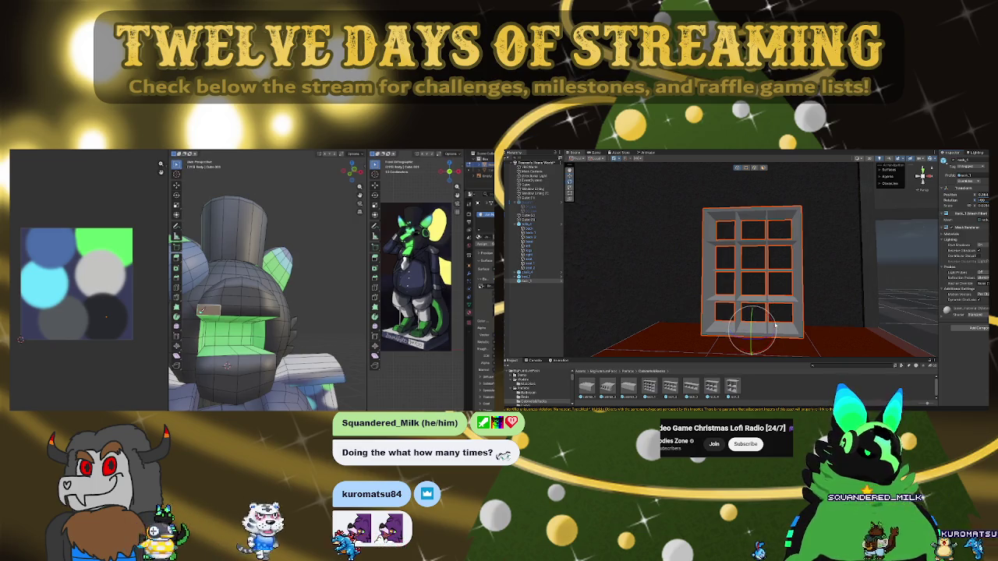
# Rotate the shelf around its vertical axis so its compartments face the front
pyautogui.moveTo(837, 291)
pyautogui.keyDown('alt'); pyautogui.mouseDown()
pyautogui.moveTo(760, 285)
pyautogui.moveTo(776, 349)
pyautogui.mouseUp(); pyautogui.keyUp('alt')
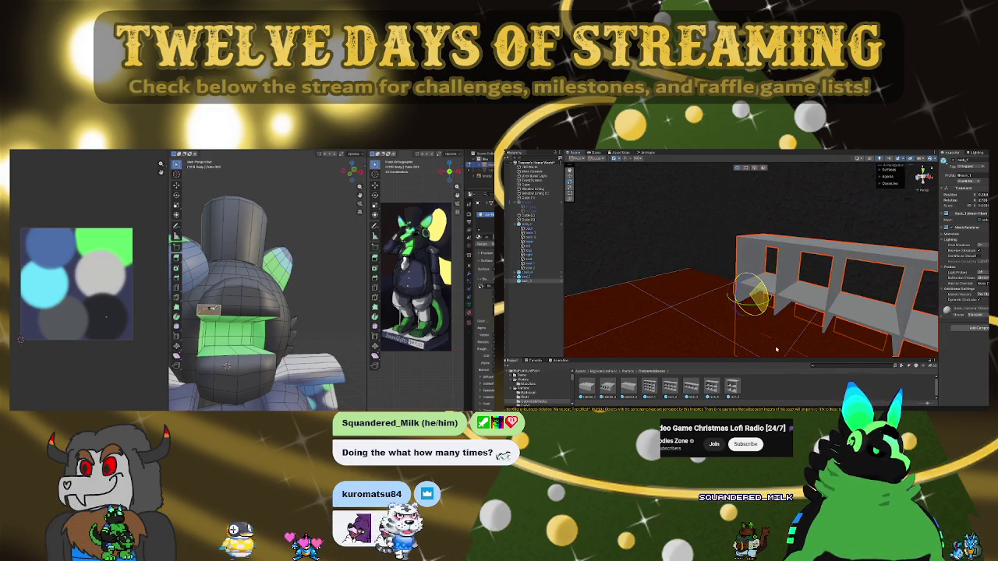
pyautogui.moveTo(776, 349); pyautogui.dragTo(776, 350)
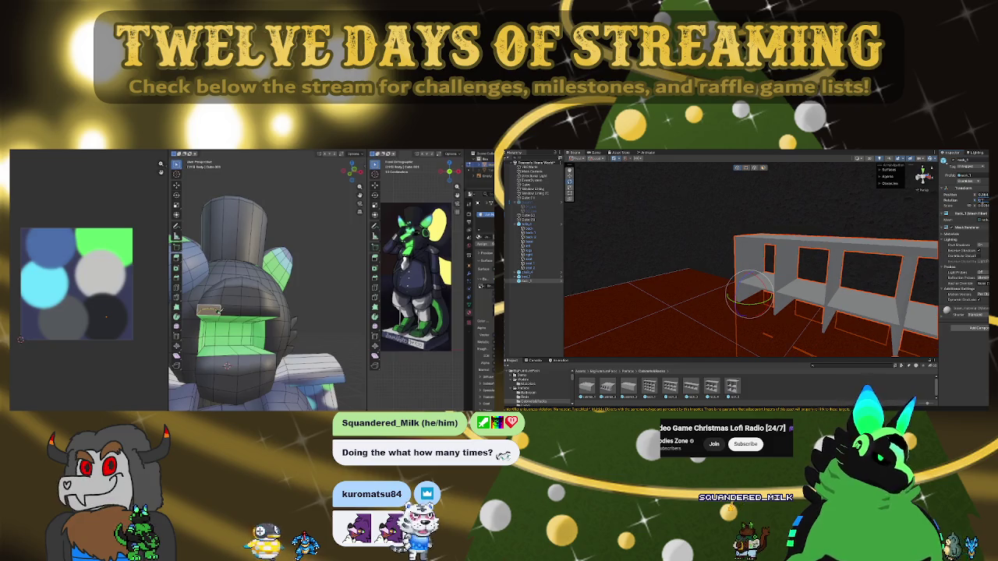
pyautogui.moveTo(768, 244); pyautogui.dragTo(821, 254)
pyautogui.press('w')
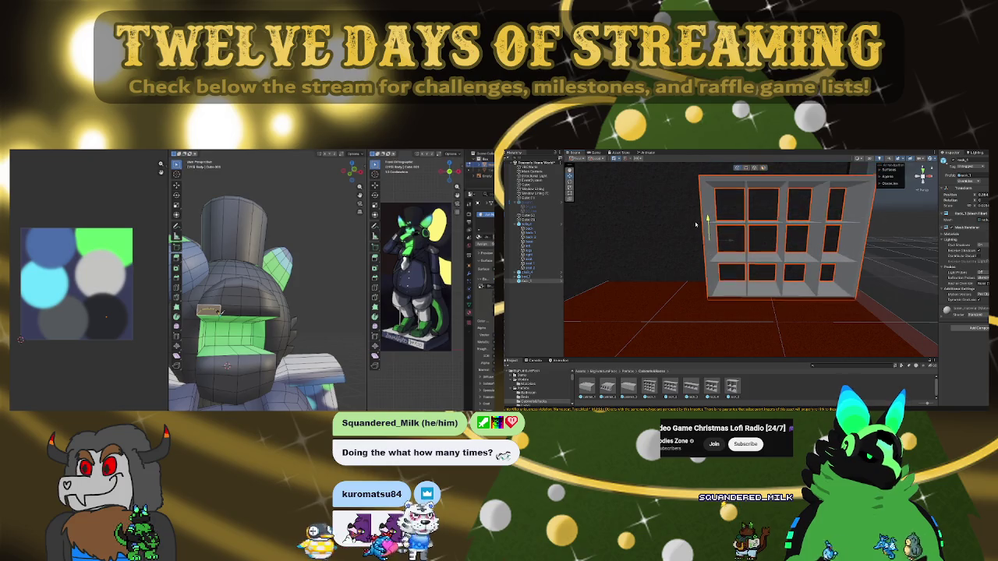
# Pull back to a wide room shot and return to the top-level Assets folders
pyautogui.moveTo(779, 250); pyautogui.dragTo(777, 248, button='right')
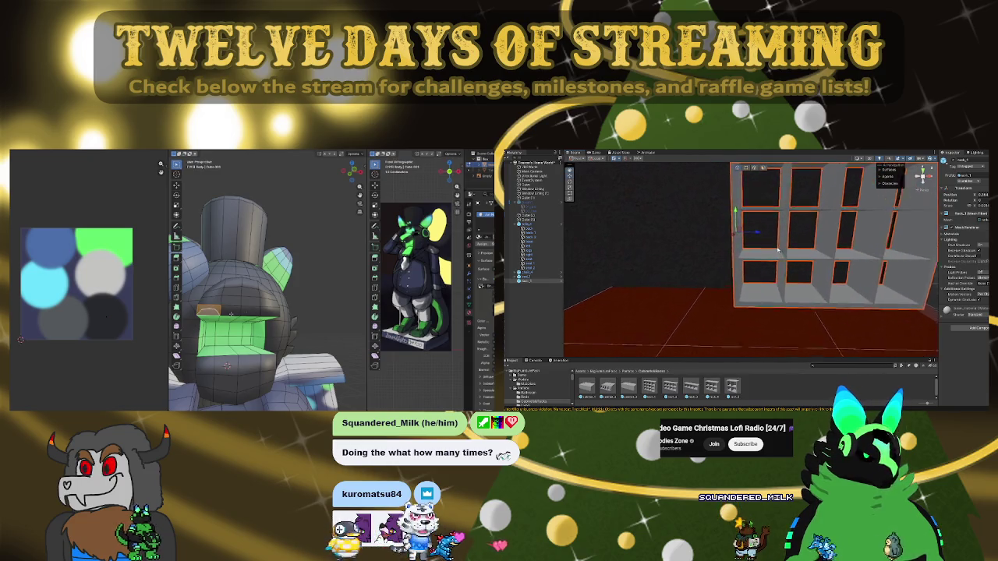
pyautogui.moveTo(755, 234); pyautogui.dragTo(659, 260, button='middle')
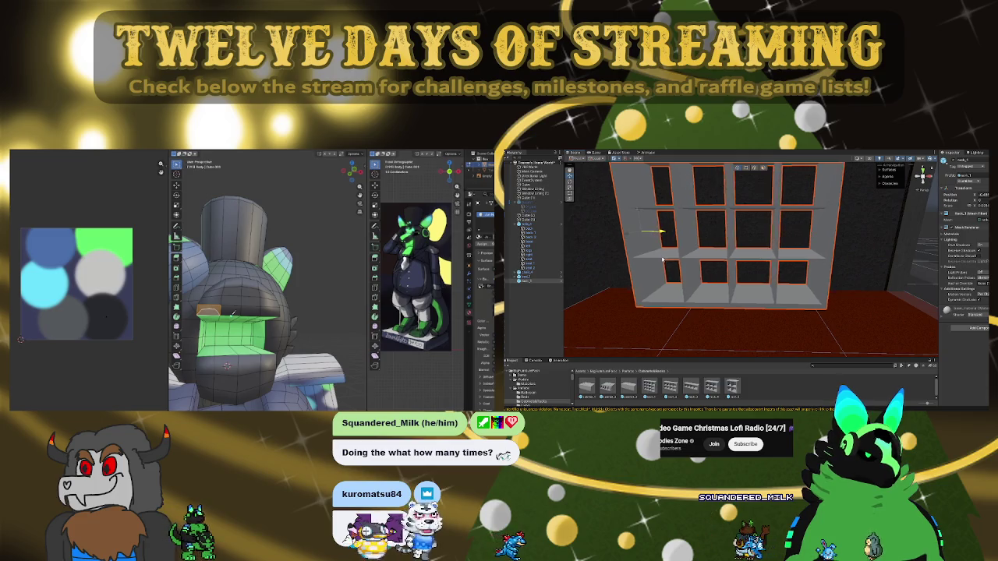
pyautogui.moveTo(662, 259)
pyautogui.mouseDown(button='right')
pyautogui.moveTo(715, 261)
pyautogui.moveTo(557, 261)
pyautogui.mouseUp(button='right')
pyautogui.moveTo(671, 265)
pyautogui.mouseDown(button='right')
pyautogui.moveTo(680, 269)
pyautogui.moveTo(664, 250)
pyautogui.moveTo(840, 273)
pyautogui.moveTo(584, 377)
pyautogui.mouseUp(button='right')
pyautogui.click(582, 373)
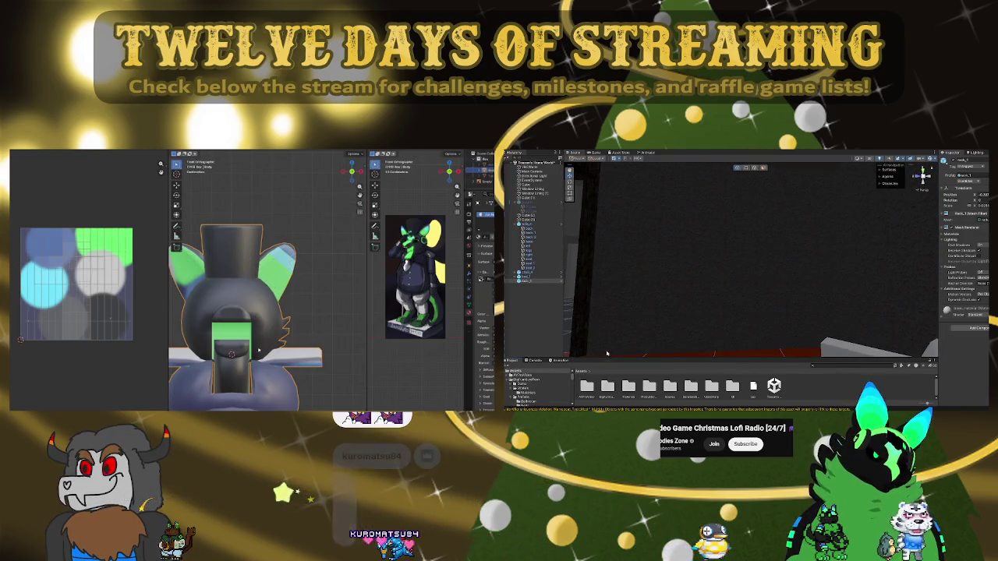
# Drill from Assets into the furniture pack's Prefabs folder, re-angling the room view along the way
pyautogui.scroll(-5, 274, 377)
pyautogui.doubleClick(587, 385)
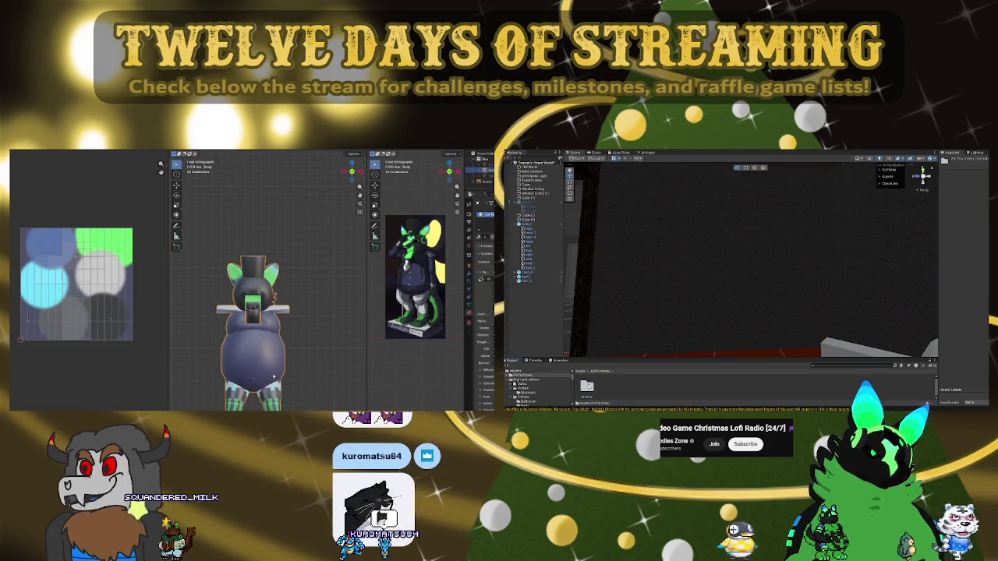
pyautogui.scroll(-3, 273, 378)
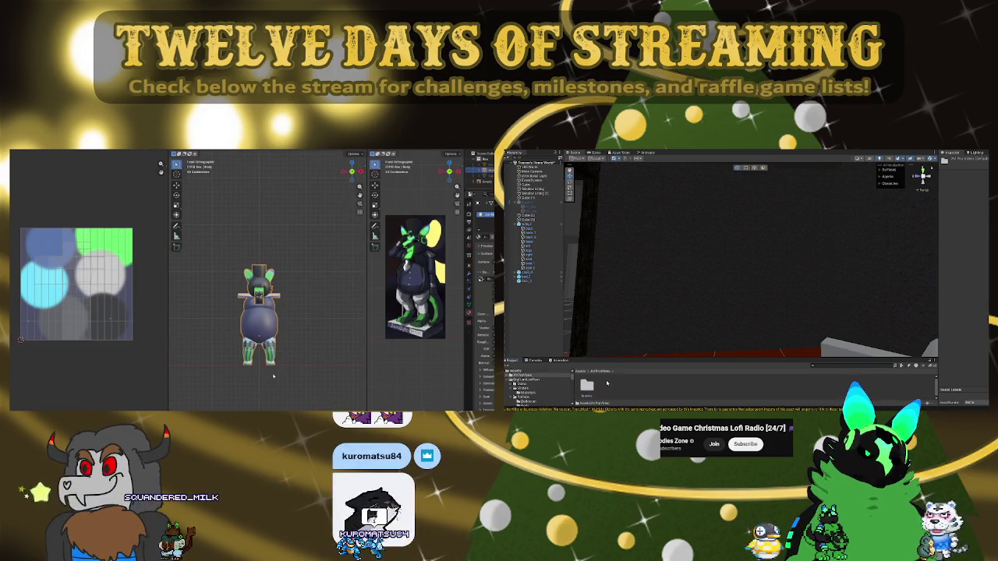
pyautogui.press('Tab')
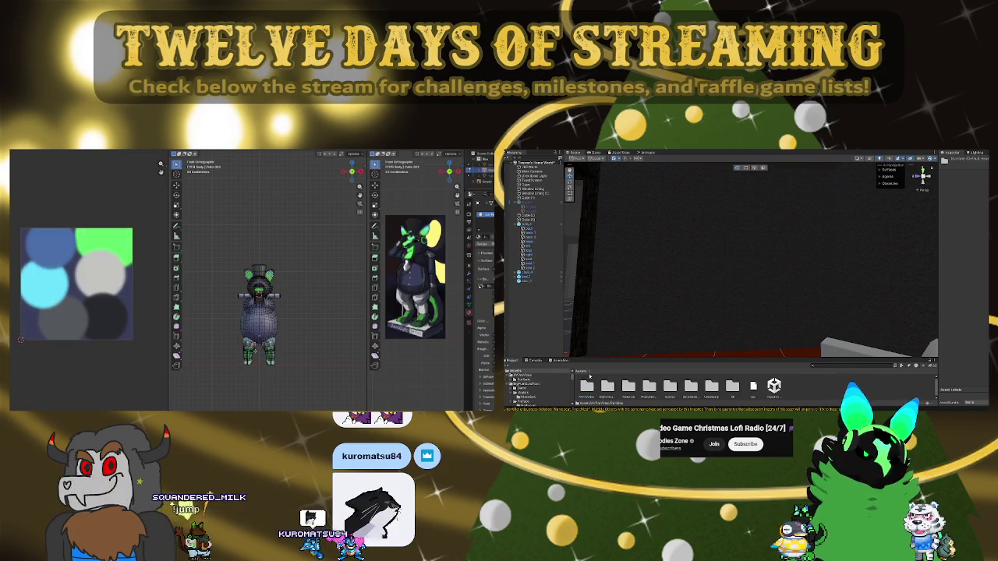
pyautogui.moveTo(260, 372); pyautogui.dragTo(190, 228)
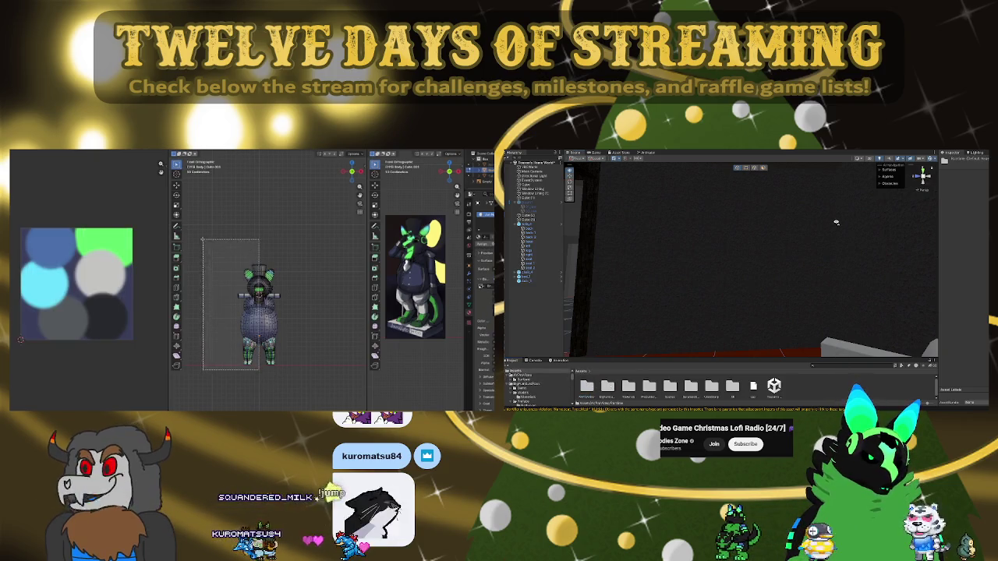
pyautogui.press('x')
pyautogui.click(190, 228)
pyautogui.moveTo(730, 231); pyautogui.dragTo(915, 230, button='right')
pyautogui.press('x')
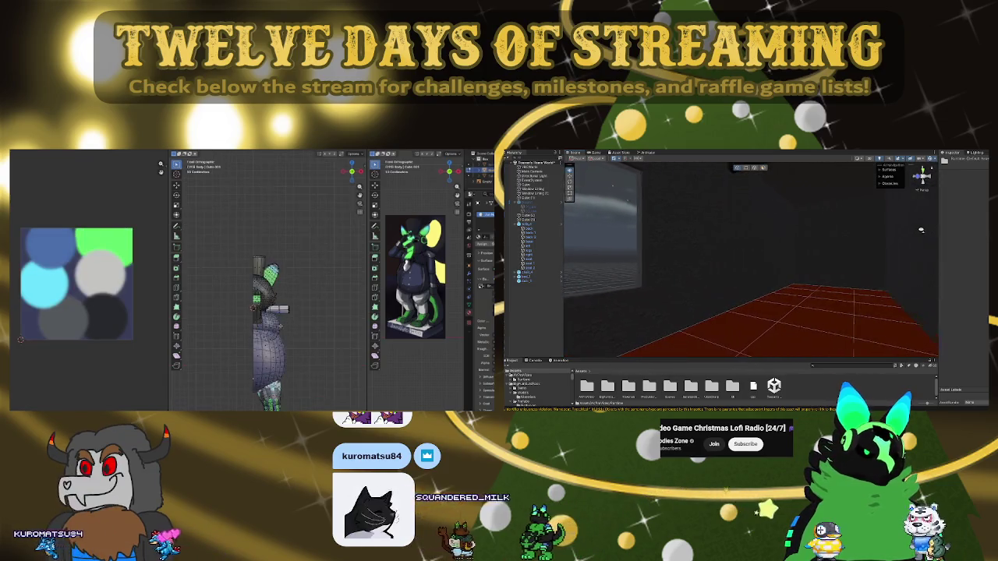
pyautogui.moveTo(916, 229); pyautogui.dragTo(711, 258, button='right')
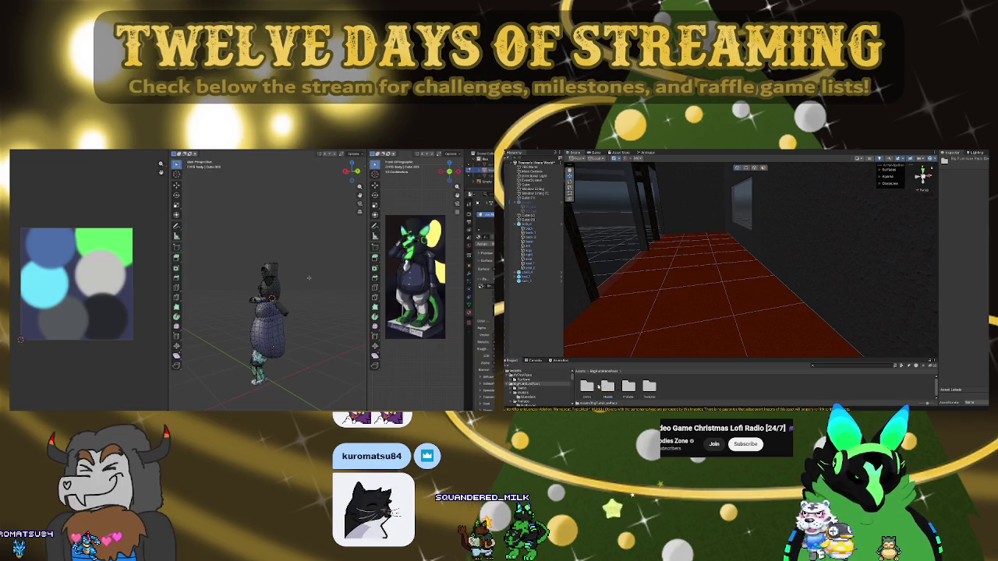
pyautogui.doubleClick(629, 386)
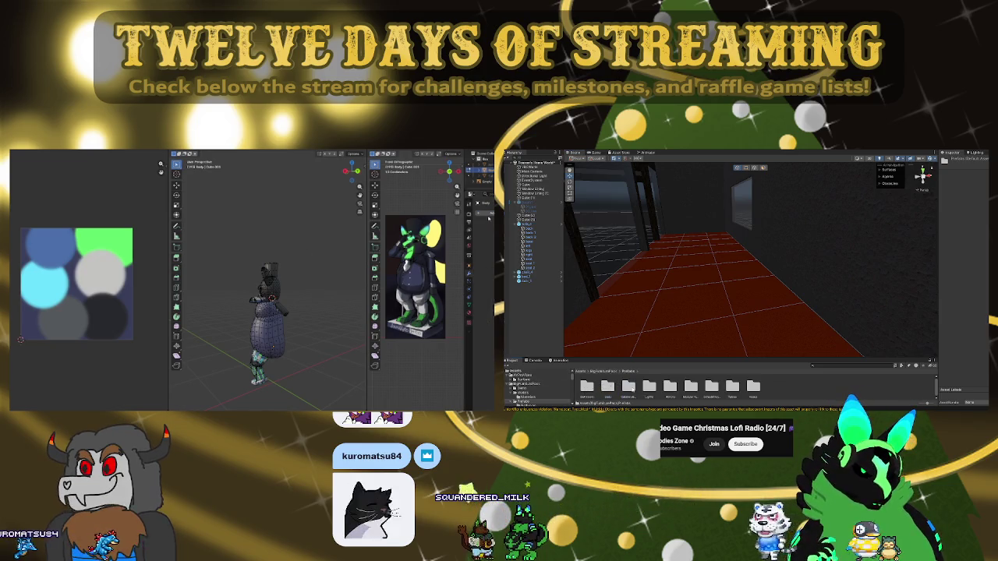
# Place a floor lamp from the Lights prefabs in the room, discarding a trial arched lamp
pyautogui.doubleClick(650, 386)
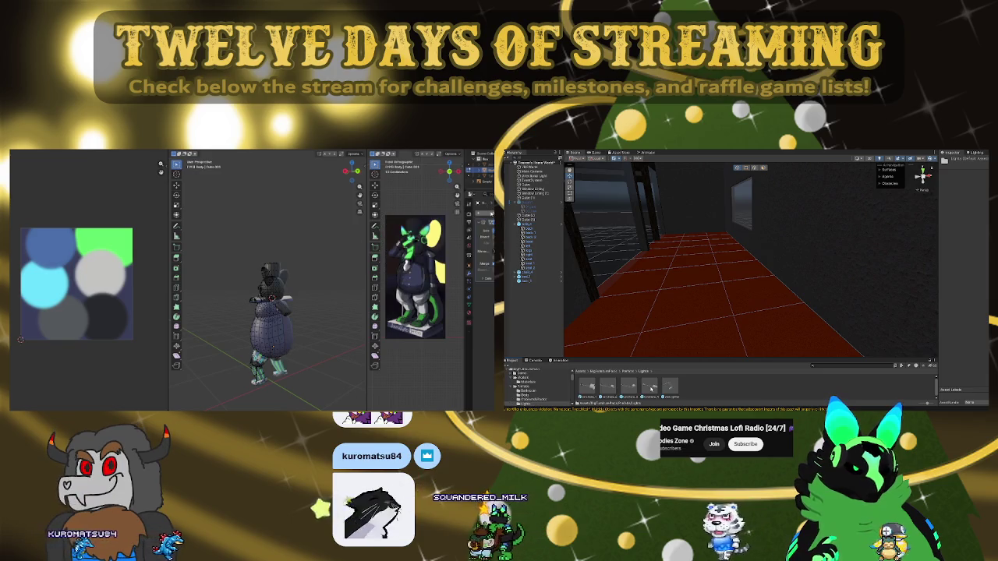
pyautogui.moveTo(748, 305); pyautogui.dragTo(786, 305, button='right')
pyautogui.moveTo(650, 389)
pyautogui.mouseDown()
pyautogui.moveTo(714, 310)
pyautogui.moveTo(586, 388)
pyautogui.mouseUp()
pyautogui.doubleClick(651, 387)
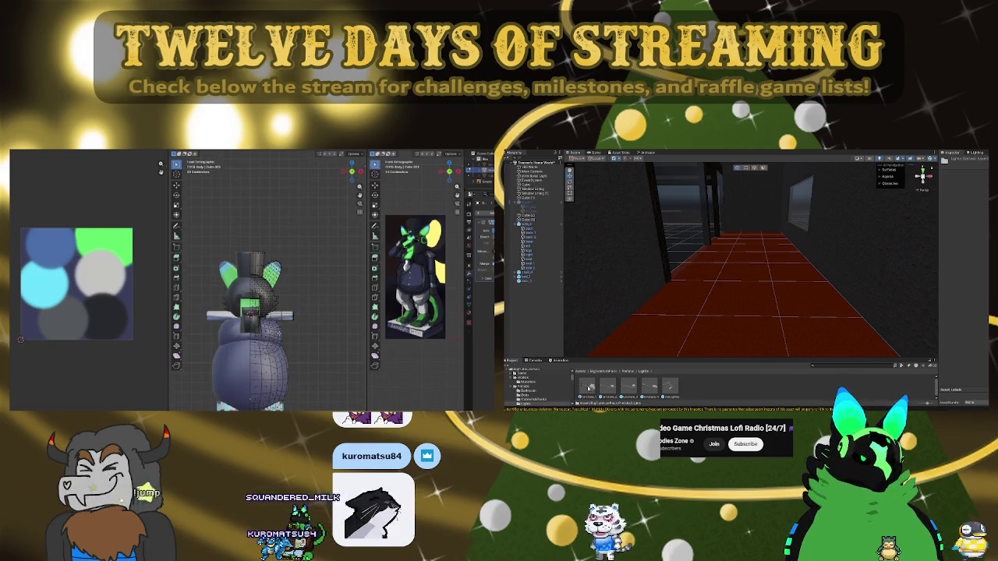
pyautogui.moveTo(648, 385); pyautogui.dragTo(777, 269)
pyautogui.moveTo(777, 269); pyautogui.dragTo(577, 269, button='right')
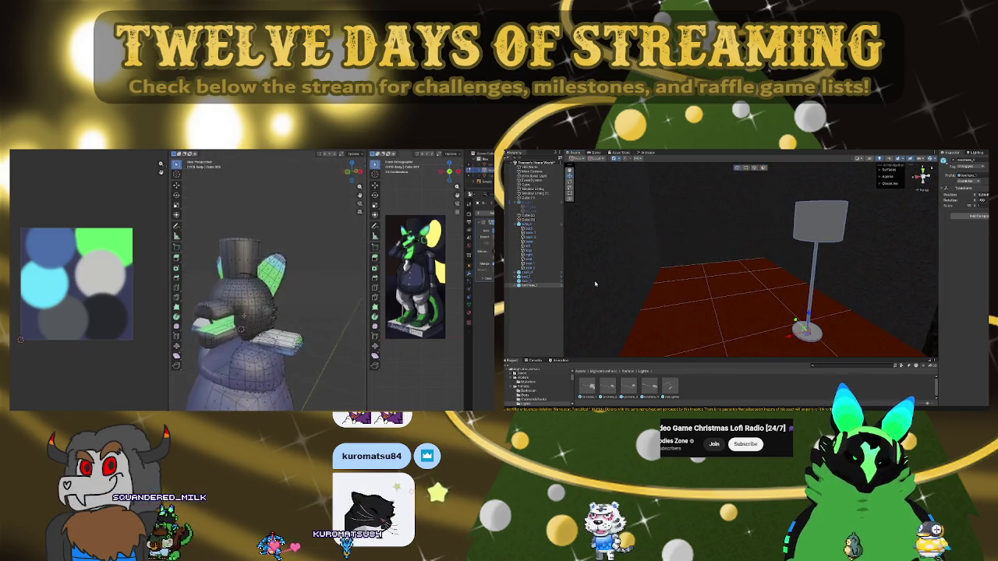
pyautogui.moveTo(629, 385); pyautogui.dragTo(696, 304)
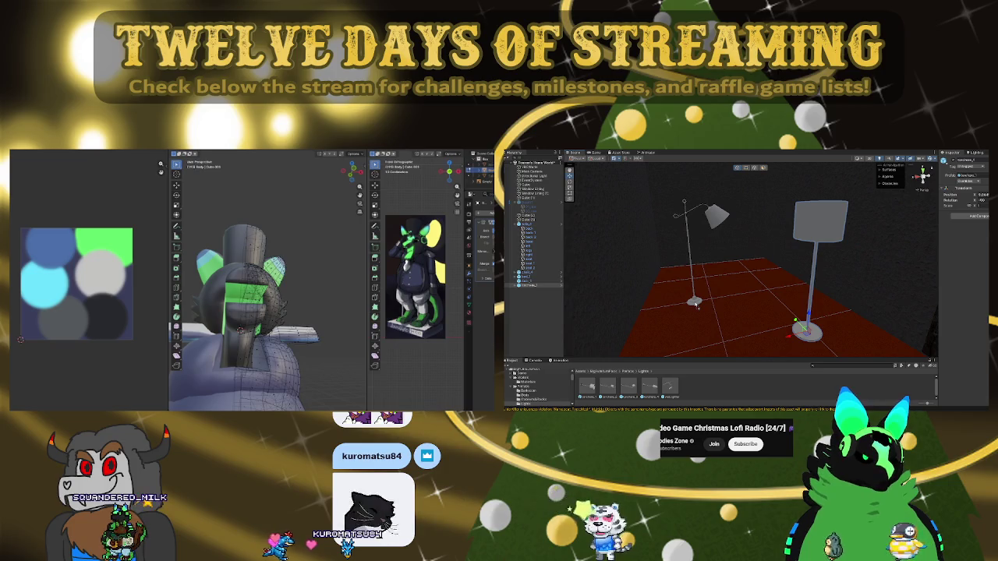
pyautogui.press('Delete')
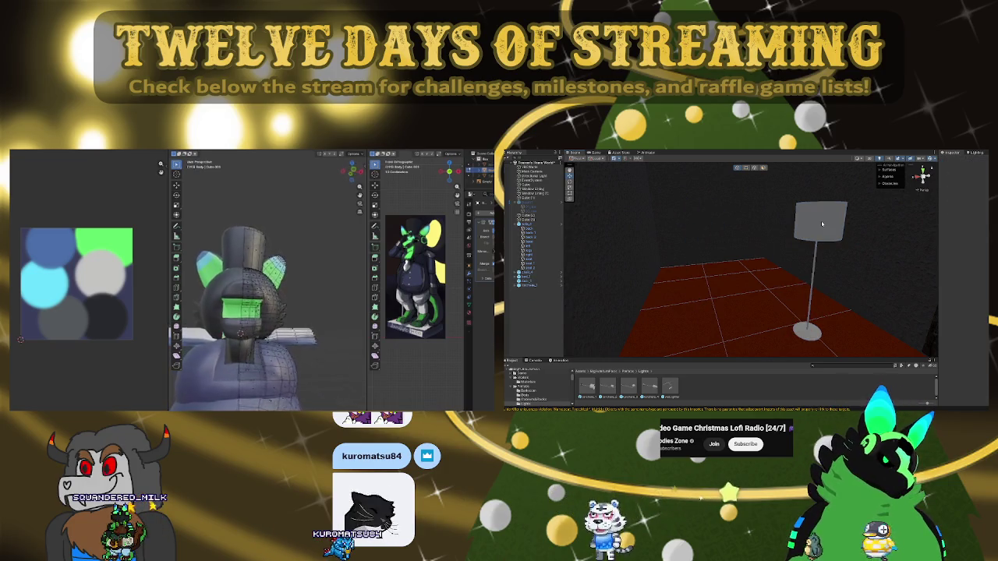
# Select the tall floor lamp and move it back and left onto the red floor
pyautogui.click(822, 225)
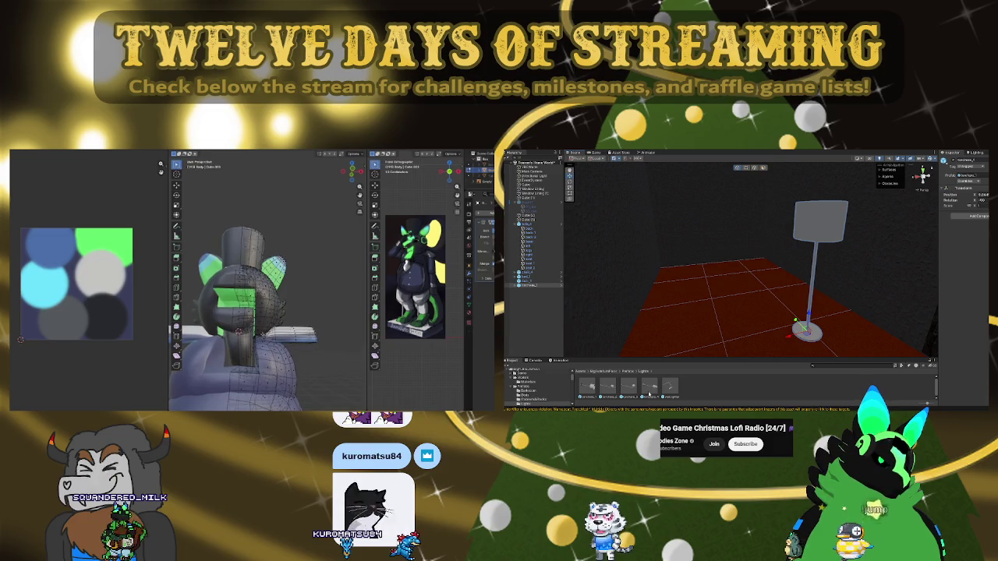
pyautogui.click(743, 329)
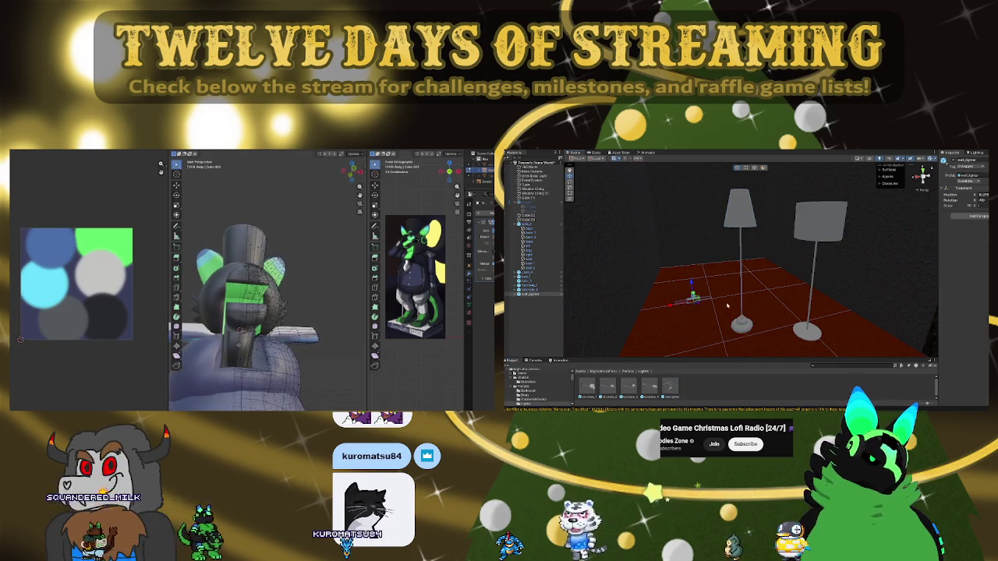
pyautogui.moveTo(724, 305)
pyautogui.mouseDown(button='right')
pyautogui.moveTo(807, 276)
pyautogui.moveTo(852, 293)
pyautogui.moveTo(740, 304)
pyautogui.moveTo(807, 332)
pyautogui.mouseUp(button='right')
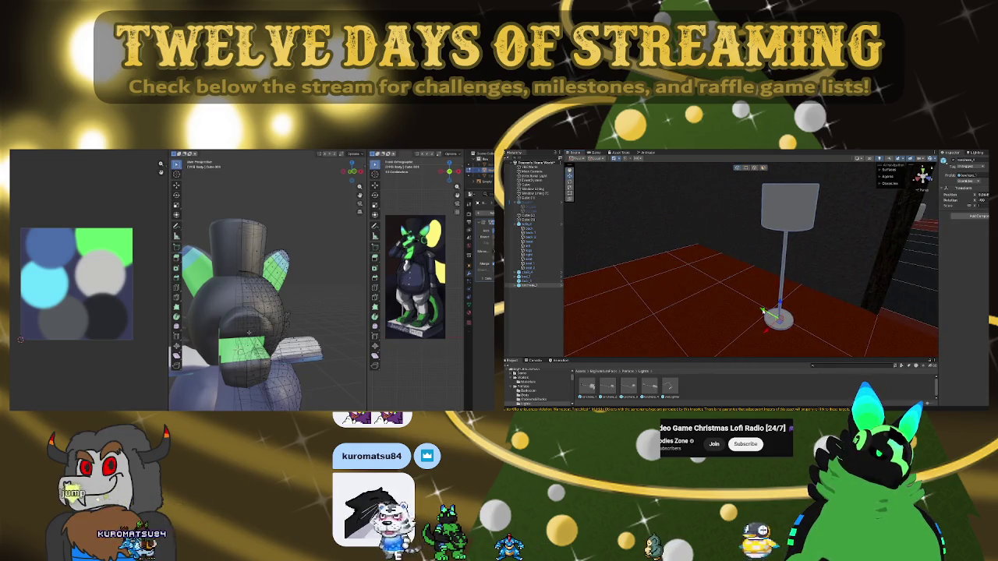
pyautogui.moveTo(758, 310); pyautogui.dragTo(665, 252)
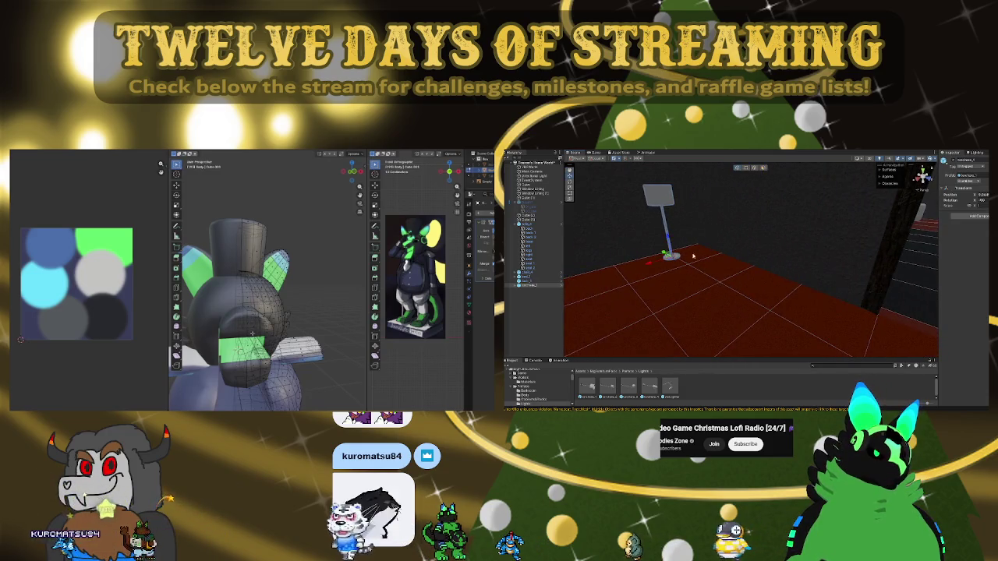
pyautogui.moveTo(665, 252); pyautogui.dragTo(667, 265, button='right')
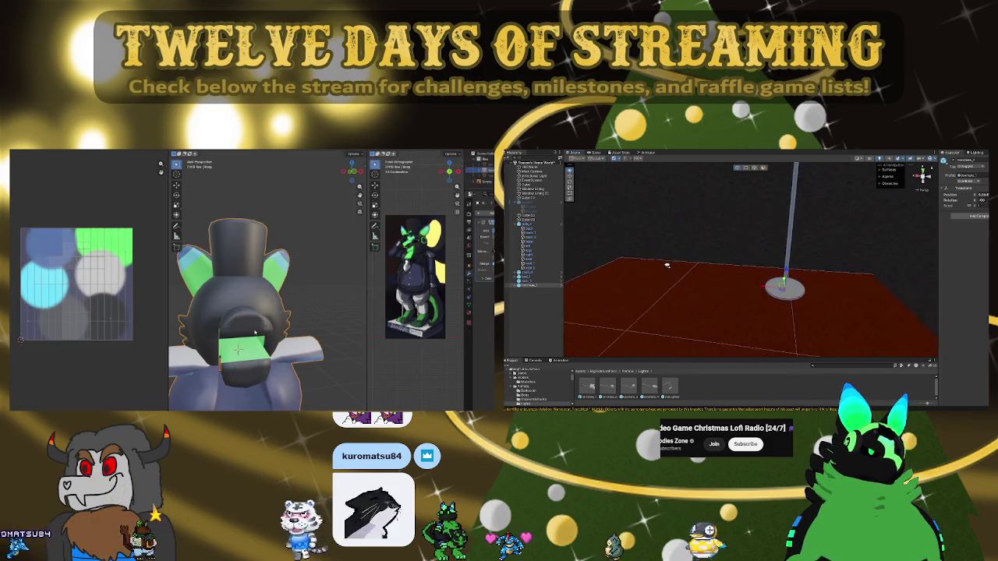
pyautogui.press('Tab')
pyautogui.moveTo(593, 267)
pyautogui.mouseDown(button='right')
pyautogui.moveTo(670, 263)
pyautogui.moveTo(736, 304)
pyautogui.moveTo(899, 294)
pyautogui.mouseUp(button='right')
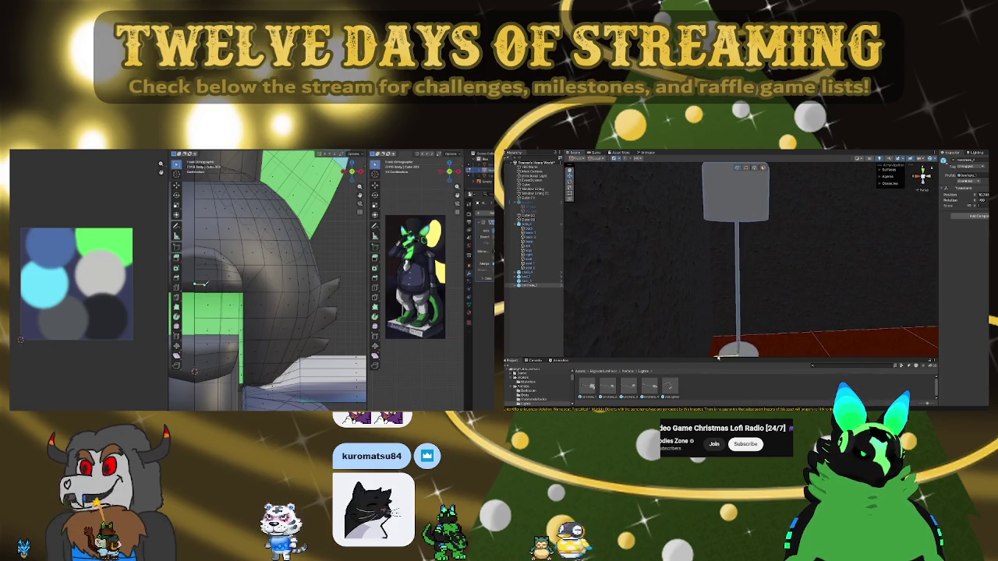
# Centre the view on the existing floor lamp and nudge its position
pyautogui.moveTo(794, 289)
pyautogui.mouseDown(button='right')
pyautogui.moveTo(685, 329)
pyautogui.moveTo(765, 299)
pyautogui.mouseUp(button='right')
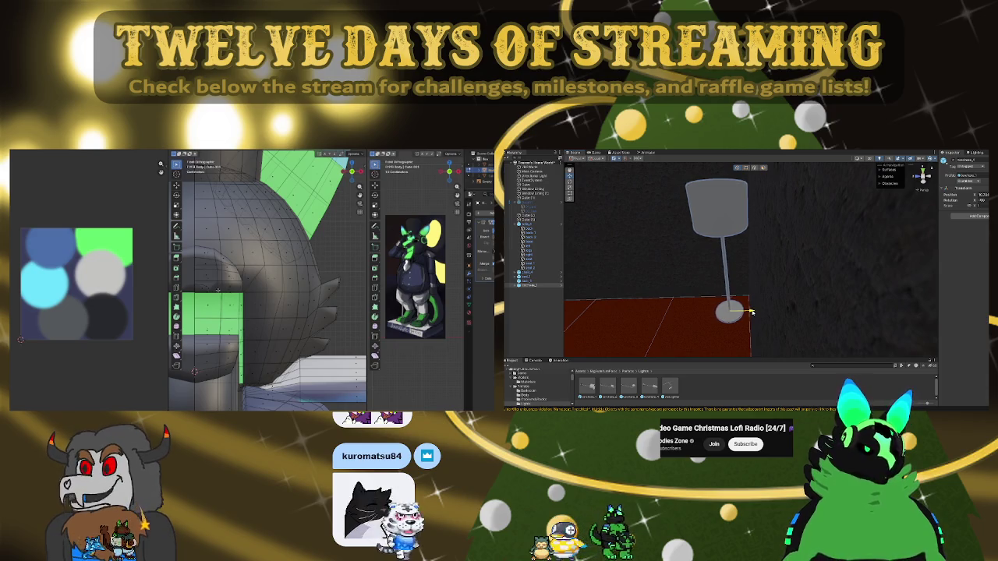
pyautogui.moveTo(639, 319)
pyautogui.mouseDown(button='right')
pyautogui.moveTo(557, 260)
pyautogui.moveTo(673, 279)
pyautogui.moveTo(768, 280)
pyautogui.moveTo(852, 268)
pyautogui.moveTo(792, 261)
pyautogui.moveTo(797, 311)
pyautogui.mouseUp(button='right')
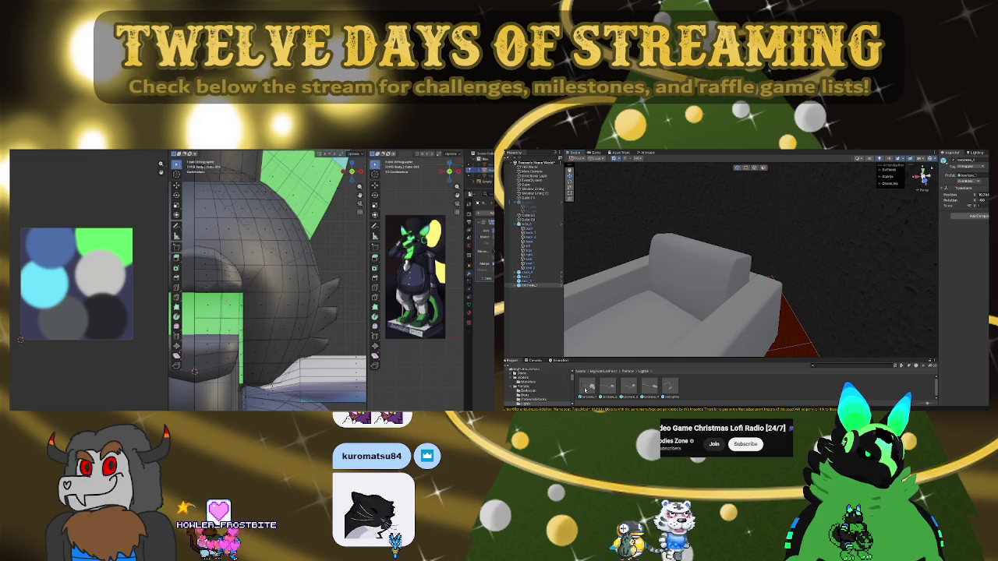
pyautogui.moveTo(766, 299)
pyautogui.mouseDown(button='right')
pyautogui.moveTo(882, 306)
pyautogui.moveTo(786, 342)
pyautogui.mouseUp(button='right')
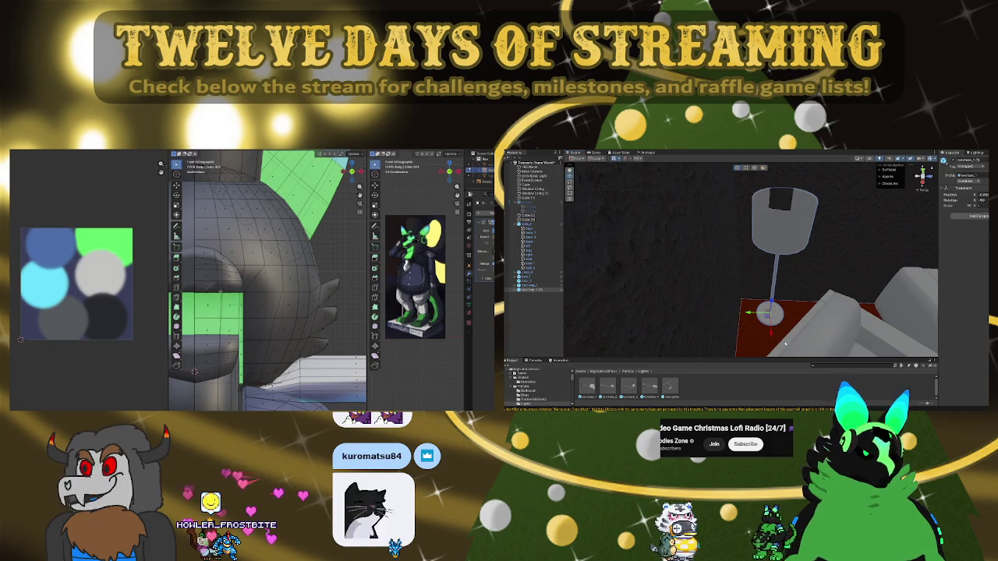
pyautogui.moveTo(769, 334); pyautogui.dragTo(771, 337)
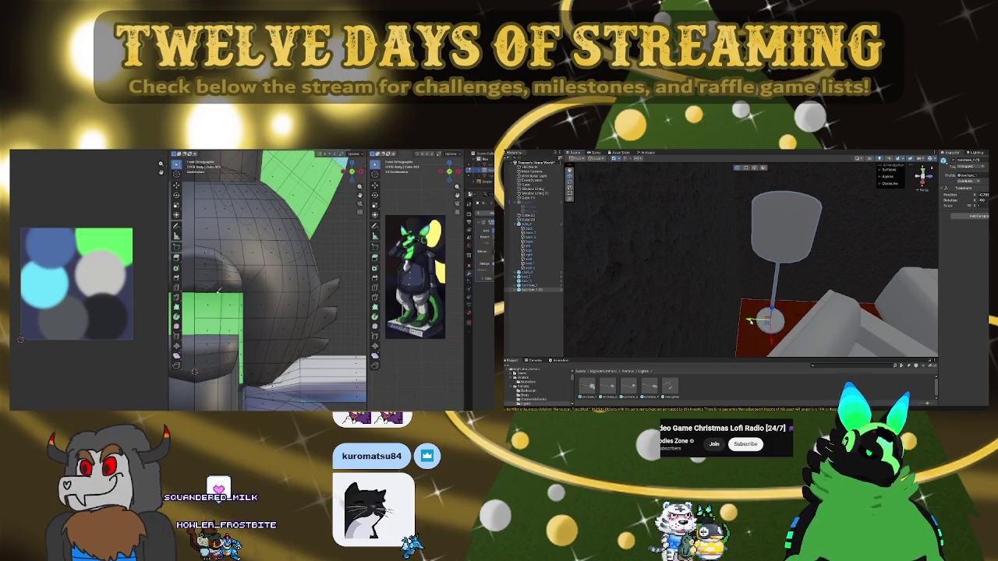
pyautogui.moveTo(773, 322)
pyautogui.mouseDown(button='right')
pyautogui.moveTo(909, 267)
pyautogui.moveTo(686, 287)
pyautogui.moveTo(884, 290)
pyautogui.moveTo(677, 346)
pyautogui.mouseUp(button='right')
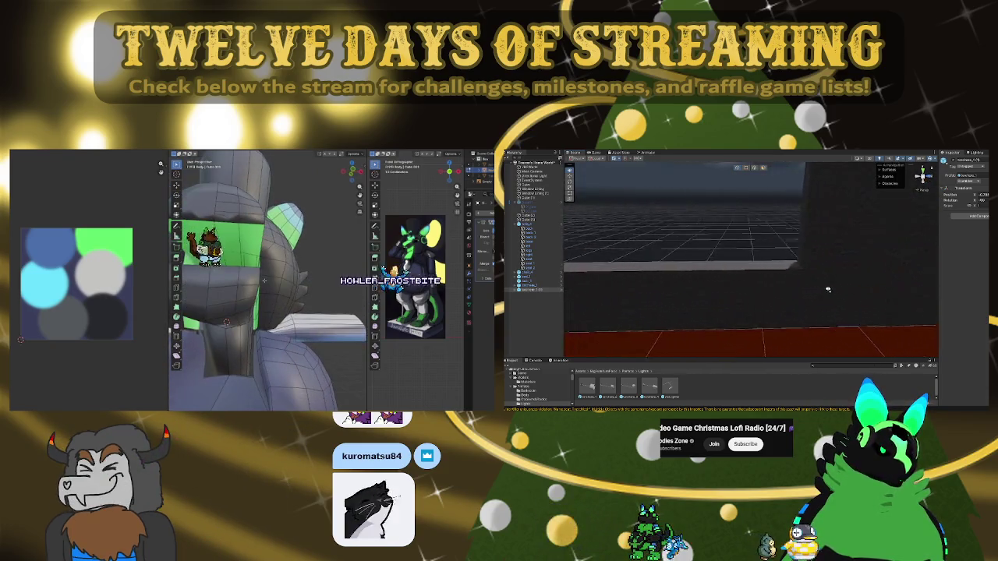
# Place a second floor lamp beside the bed and shift it to the right
pyautogui.moveTo(590, 386); pyautogui.dragTo(729, 318)
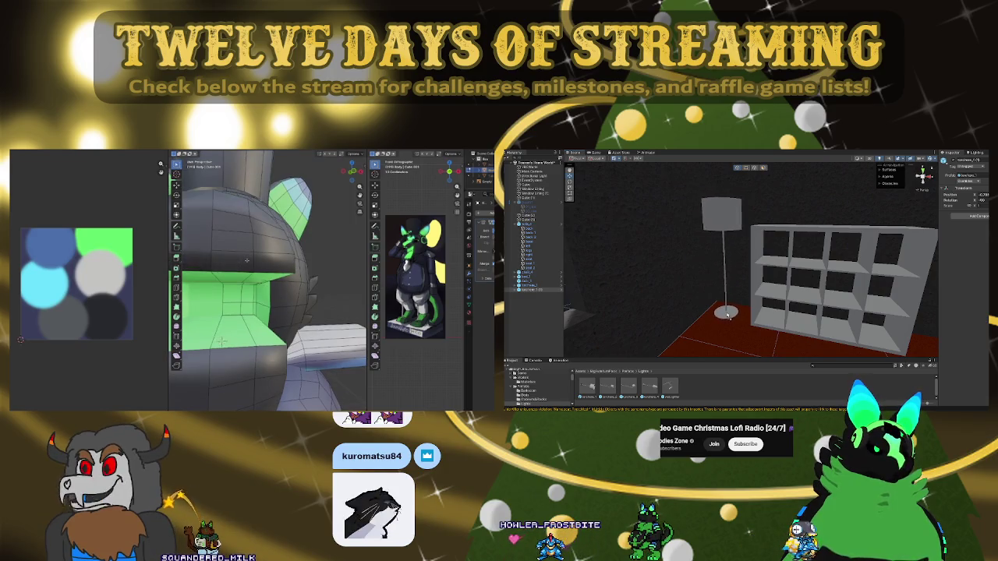
pyautogui.press('f')
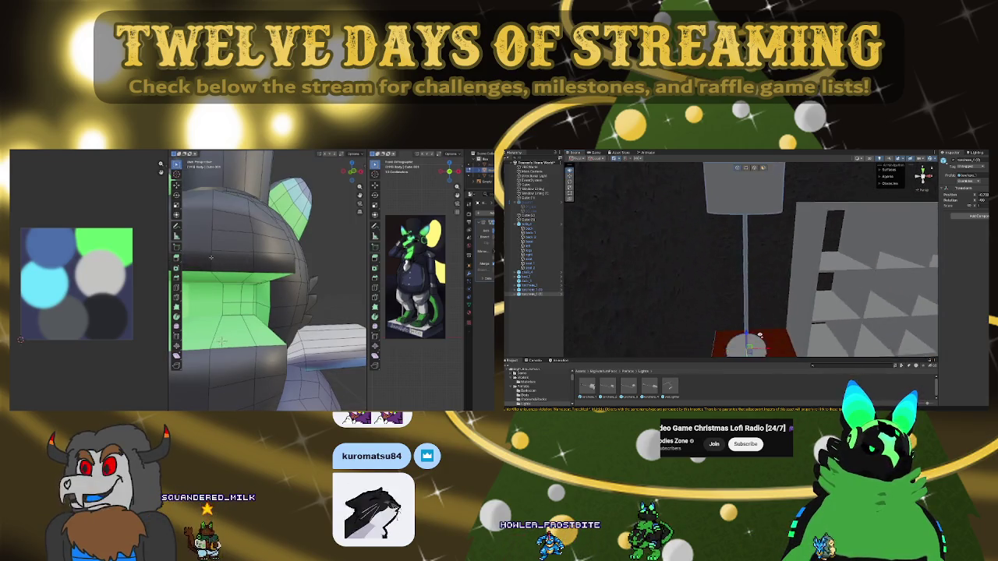
pyautogui.moveTo(759, 339)
pyautogui.mouseDown(button='right')
pyautogui.moveTo(614, 356)
pyautogui.moveTo(745, 324)
pyautogui.moveTo(572, 263)
pyautogui.moveTo(677, 337)
pyautogui.mouseUp(button='right')
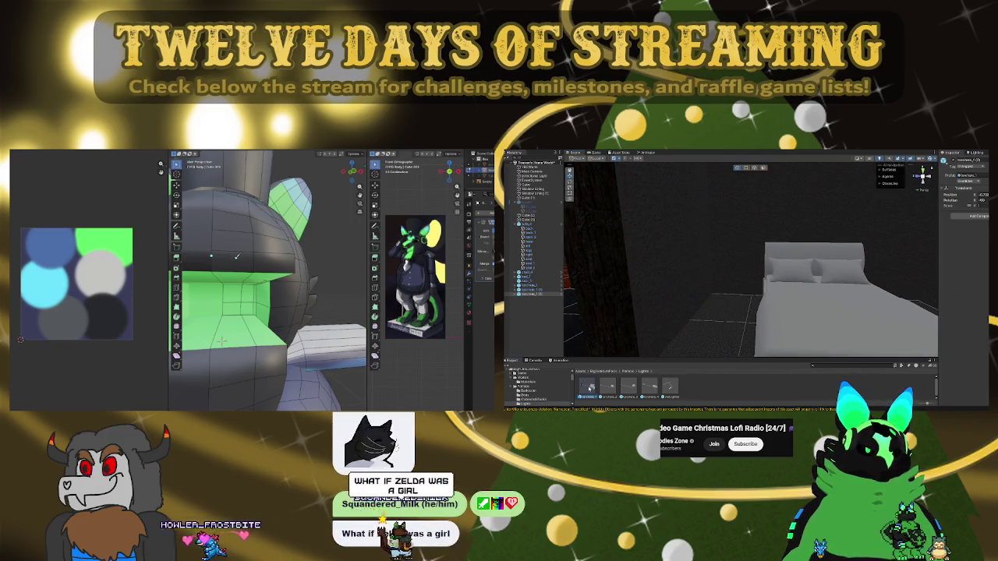
pyautogui.moveTo(591, 387); pyautogui.dragTo(739, 304)
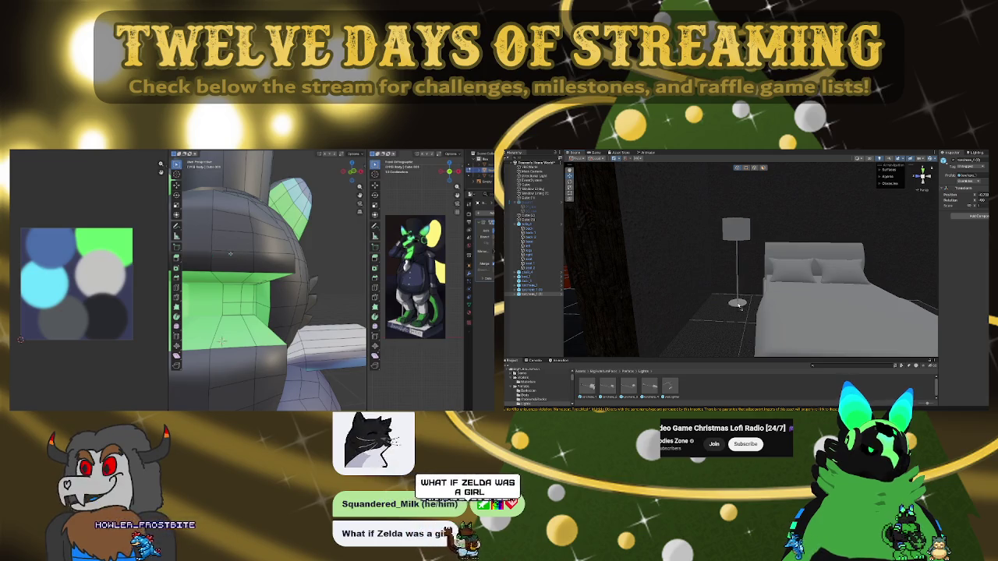
pyautogui.moveTo(739, 304); pyautogui.dragTo(675, 269, button='right')
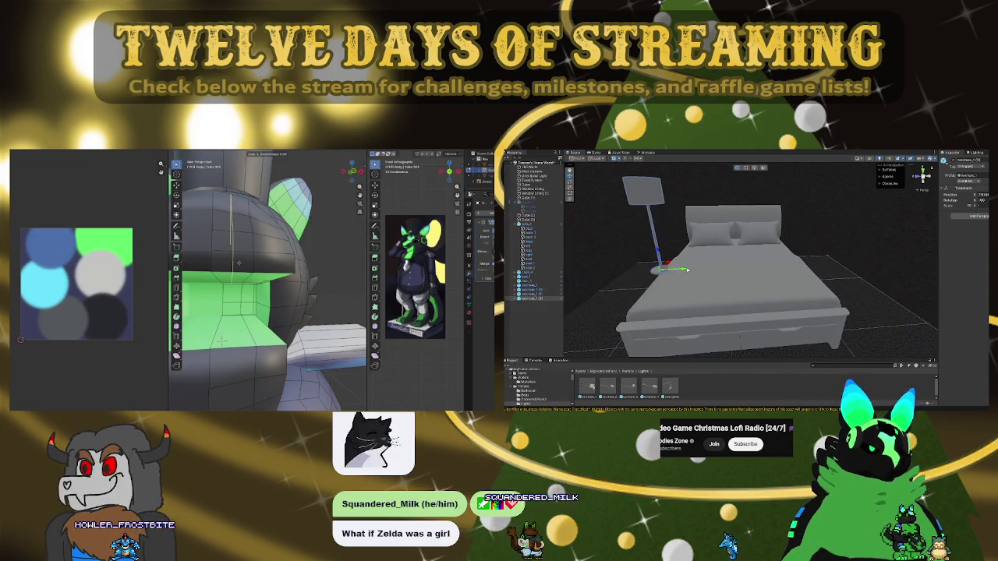
pyautogui.moveTo(834, 265); pyautogui.dragTo(844, 264)
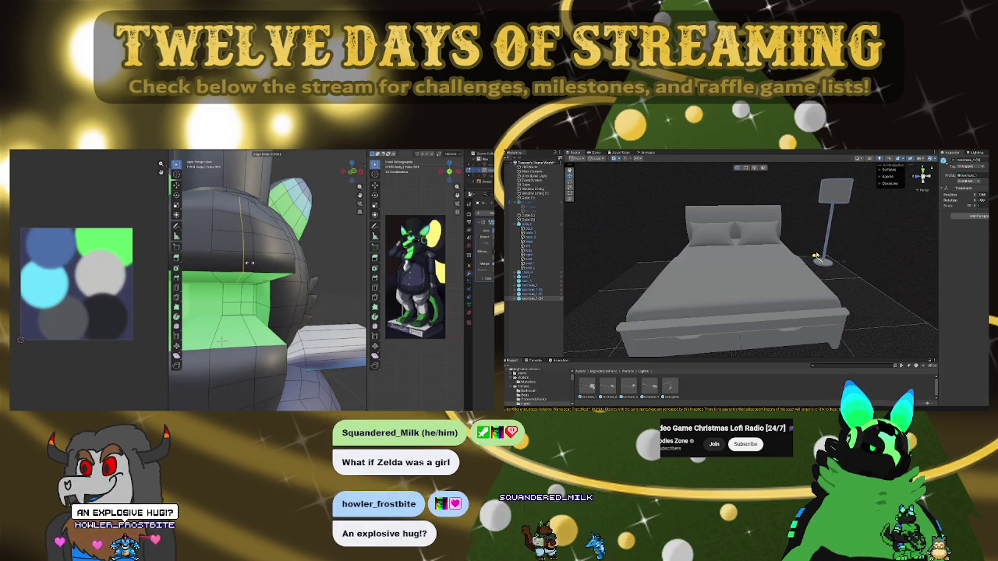
pyautogui.moveTo(827, 272)
pyautogui.mouseDown(button='right')
pyautogui.moveTo(965, 260)
pyautogui.moveTo(697, 283)
pyautogui.moveTo(955, 253)
pyautogui.moveTo(961, 290)
pyautogui.mouseUp(button='right')
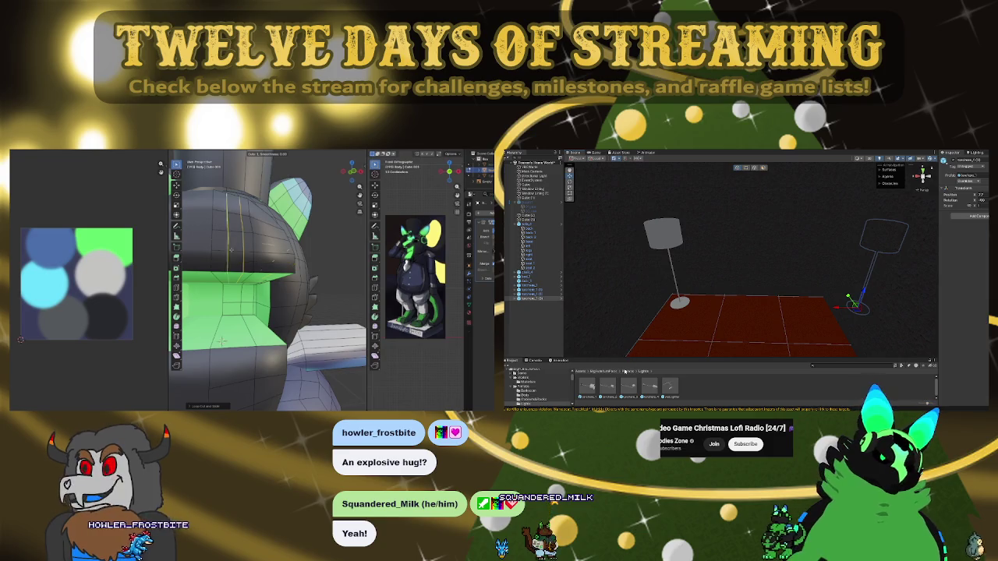
# Browse the Prefabs folders and open the Modular Kitchen prefabs
pyautogui.click(626, 372)
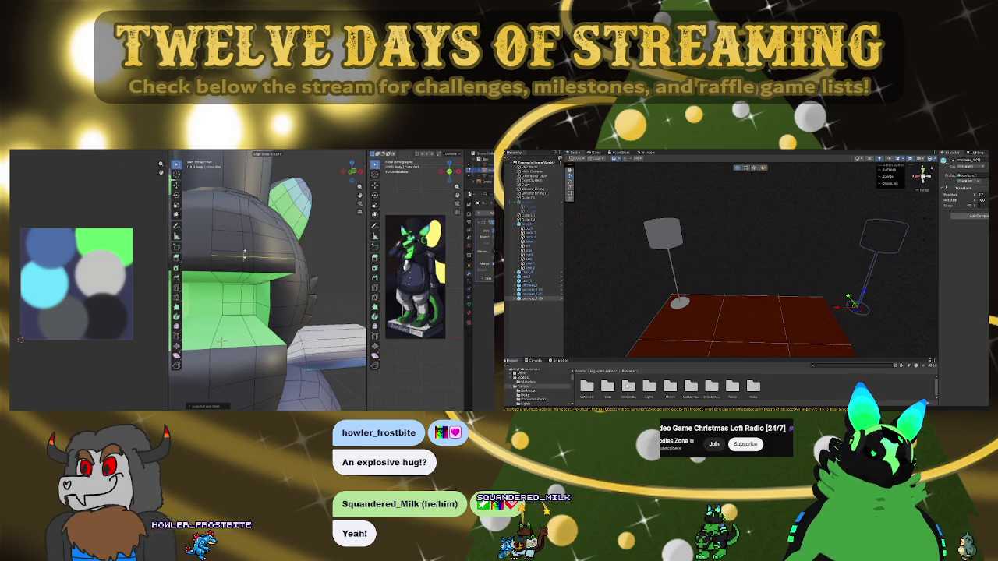
pyautogui.doubleClick(627, 385)
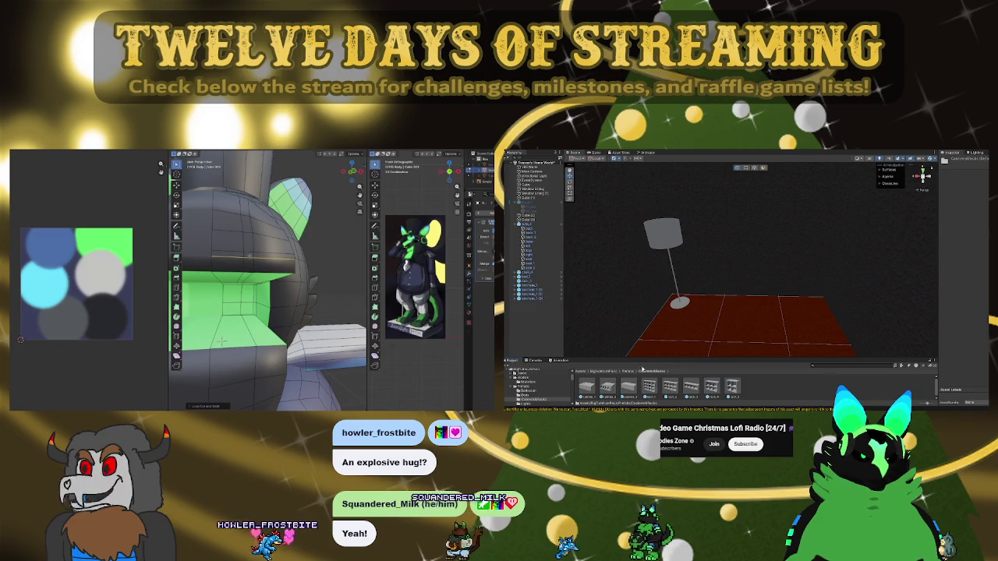
pyautogui.click(627, 372)
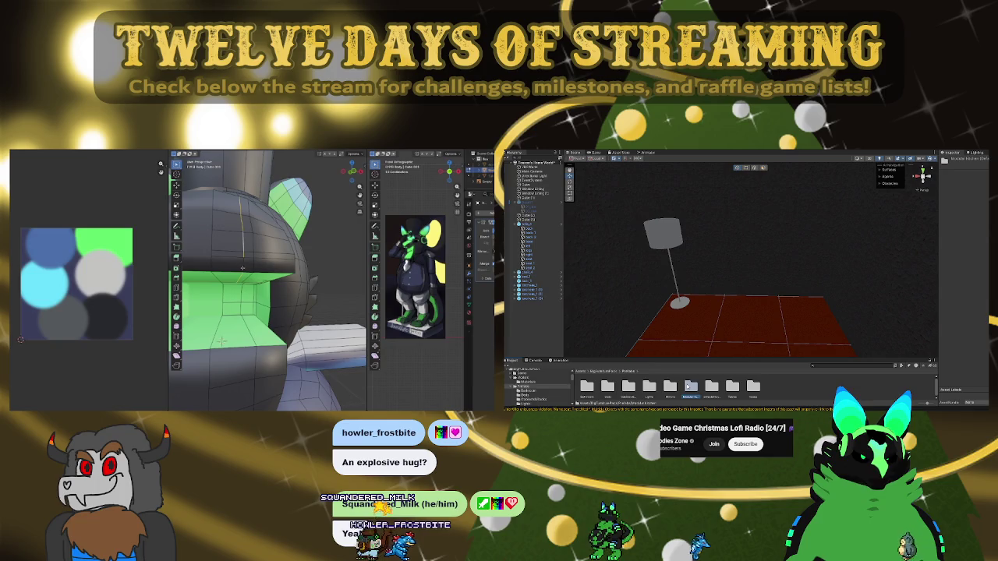
pyautogui.doubleClick(689, 385)
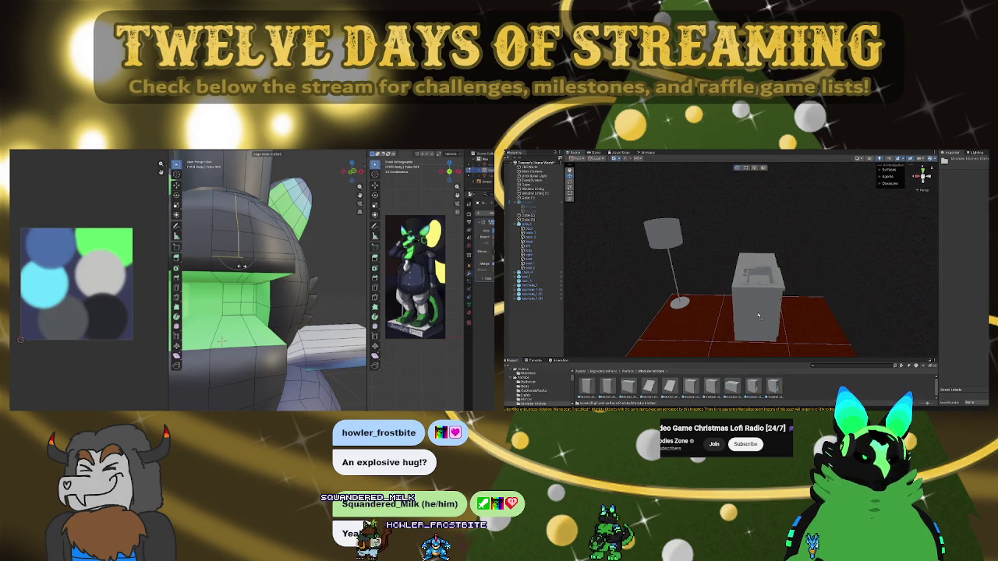
# Try several kitchen cabinet pieces in the room and remove the rejected ones
pyautogui.press('Delete')
pyautogui.moveTo(669, 384)
pyautogui.mouseDown()
pyautogui.moveTo(710, 344)
pyautogui.moveTo(685, 315)
pyautogui.moveTo(726, 324)
pyautogui.moveTo(733, 357)
pyautogui.mouseUp()
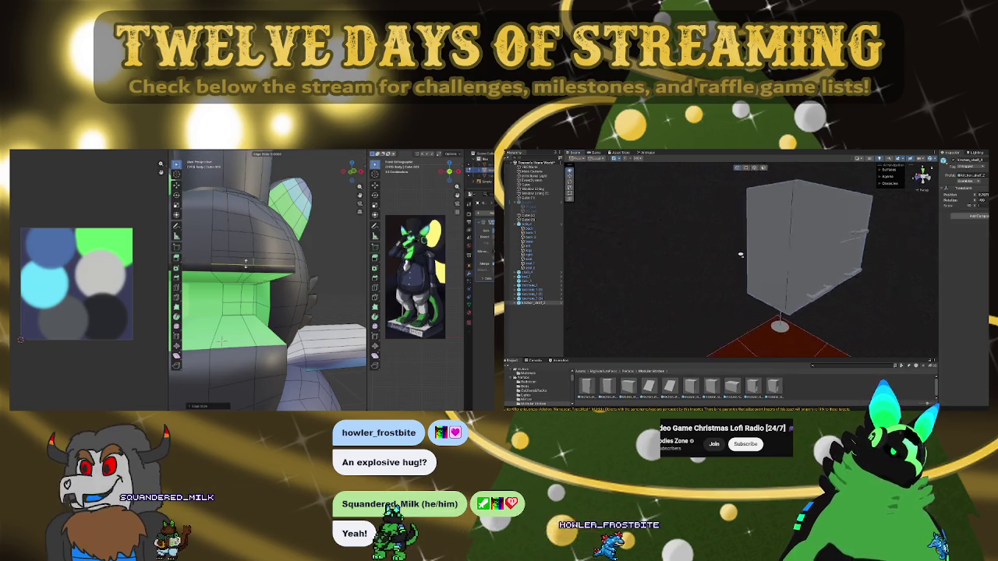
pyautogui.moveTo(733, 357); pyautogui.dragTo(707, 253)
pyautogui.press('Escape')
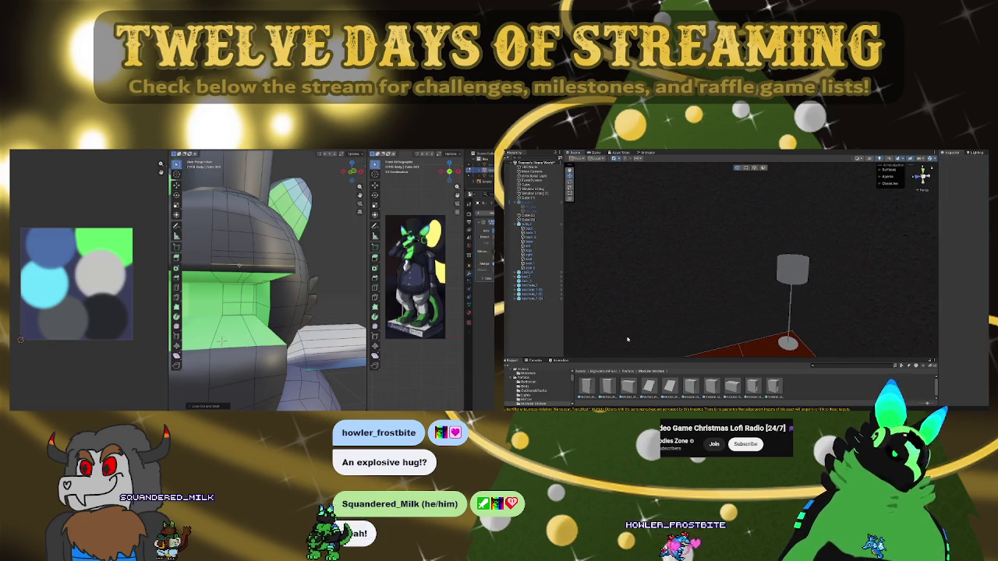
pyautogui.moveTo(733, 385)
pyautogui.mouseDown()
pyautogui.moveTo(735, 351)
pyautogui.moveTo(753, 361)
pyautogui.mouseUp()
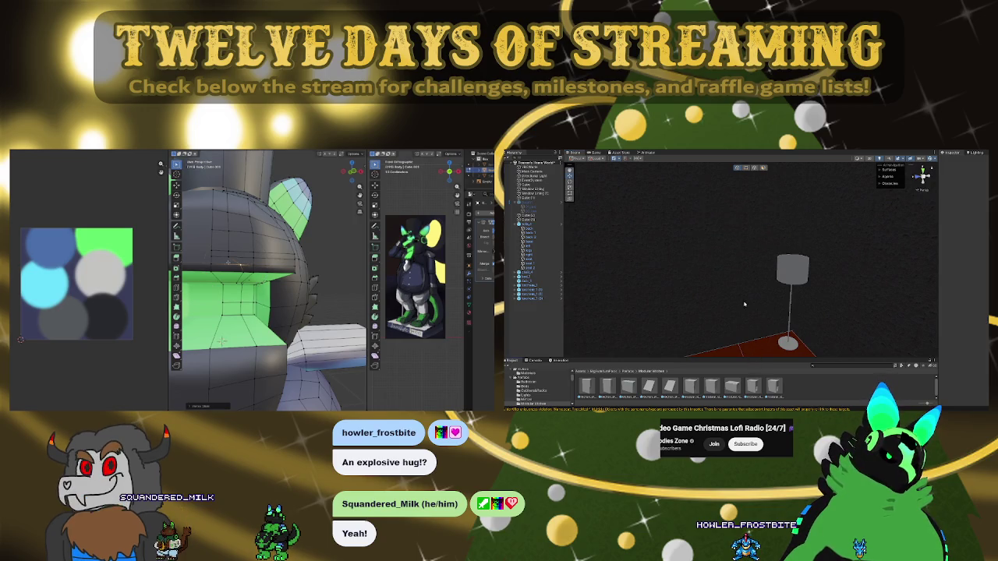
pyautogui.moveTo(825, 326)
pyautogui.mouseDown()
pyautogui.moveTo(733, 348)
pyautogui.moveTo(742, 349)
pyautogui.mouseUp()
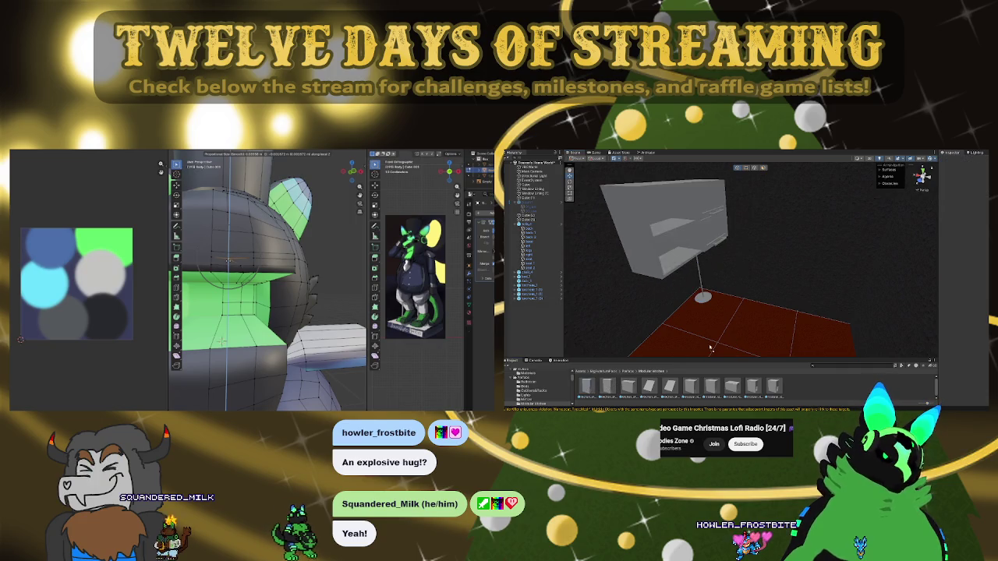
pyautogui.moveTo(809, 275)
pyautogui.mouseDown()
pyautogui.moveTo(705, 254)
pyautogui.moveTo(907, 215)
pyautogui.mouseUp()
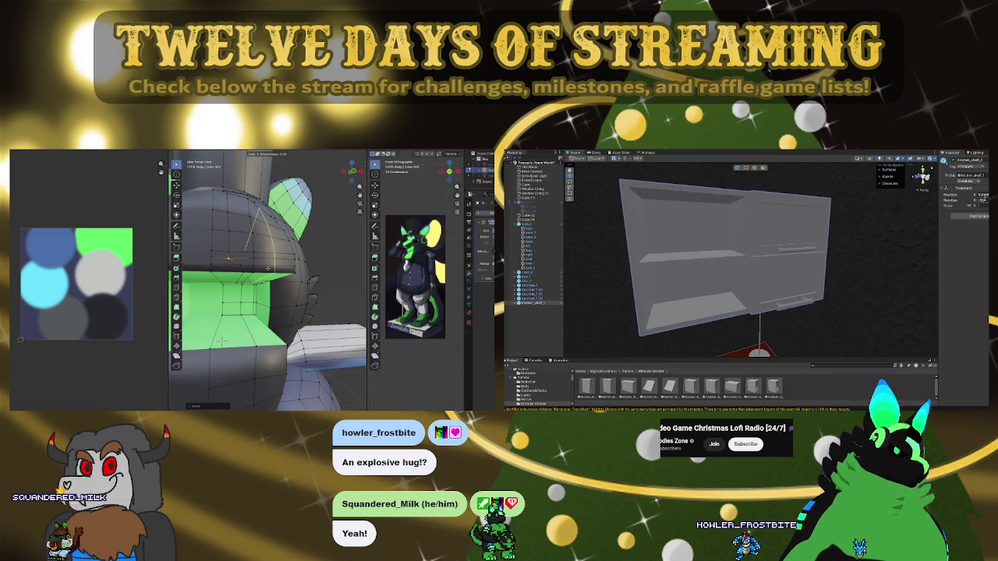
pyautogui.press('g')
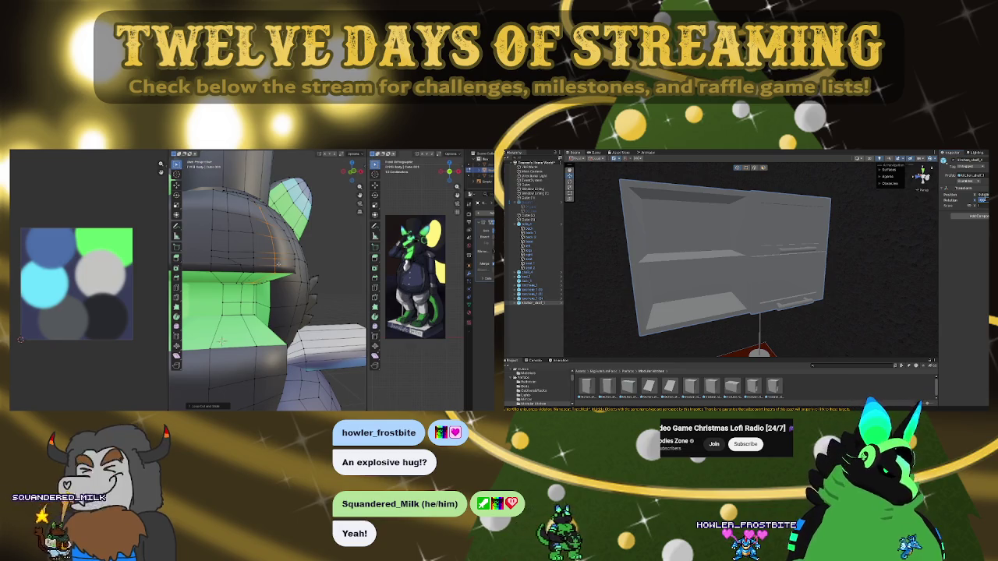
pyautogui.moveTo(222, 342); pyautogui.dragTo(210, 358, button='middle')
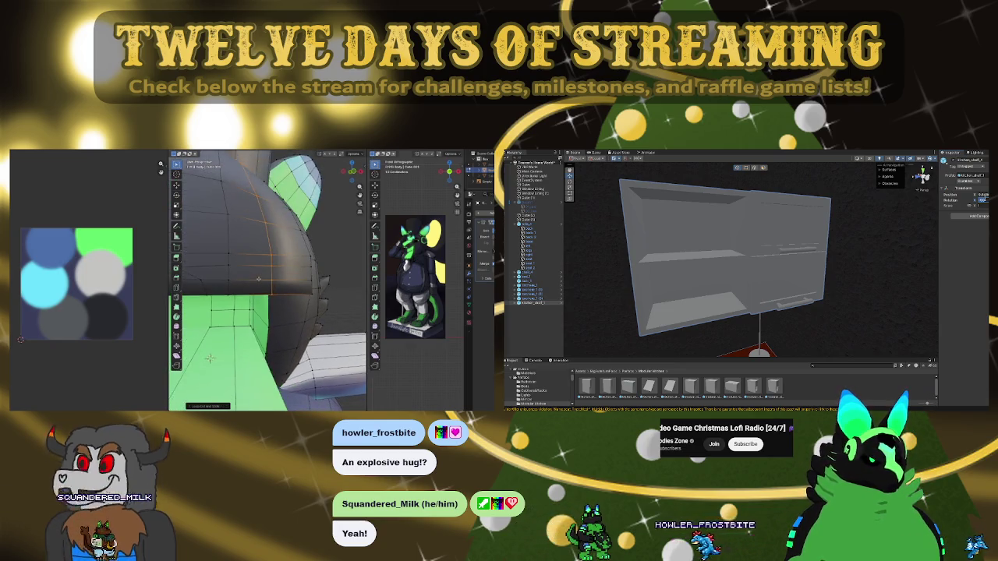
pyautogui.press('Return')
# Move the drawer unit to the bed's left side, pressed against the bed
pyautogui.moveTo(849, 285); pyautogui.dragTo(784, 346, button='right')
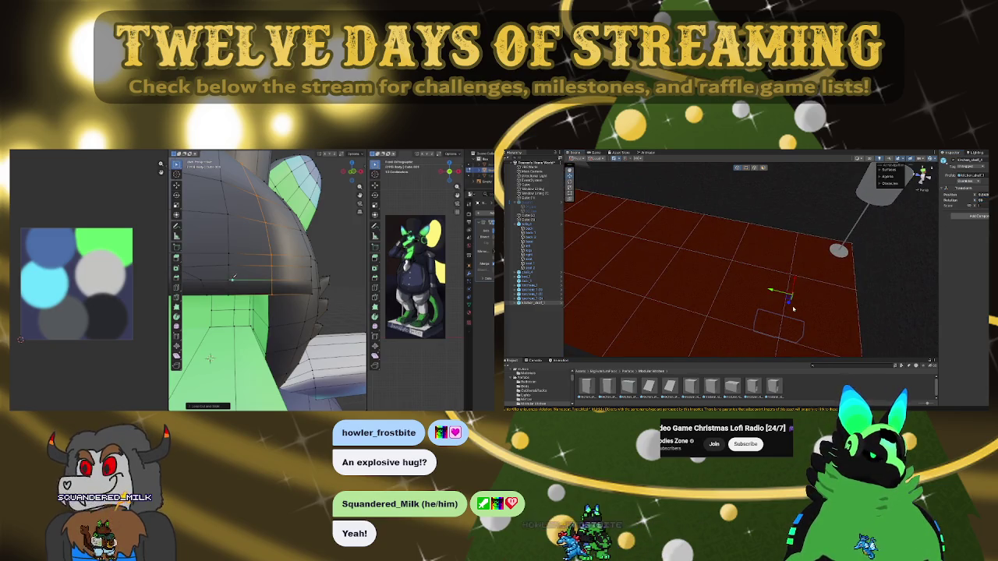
pyautogui.moveTo(785, 347); pyautogui.dragTo(796, 226, button='right')
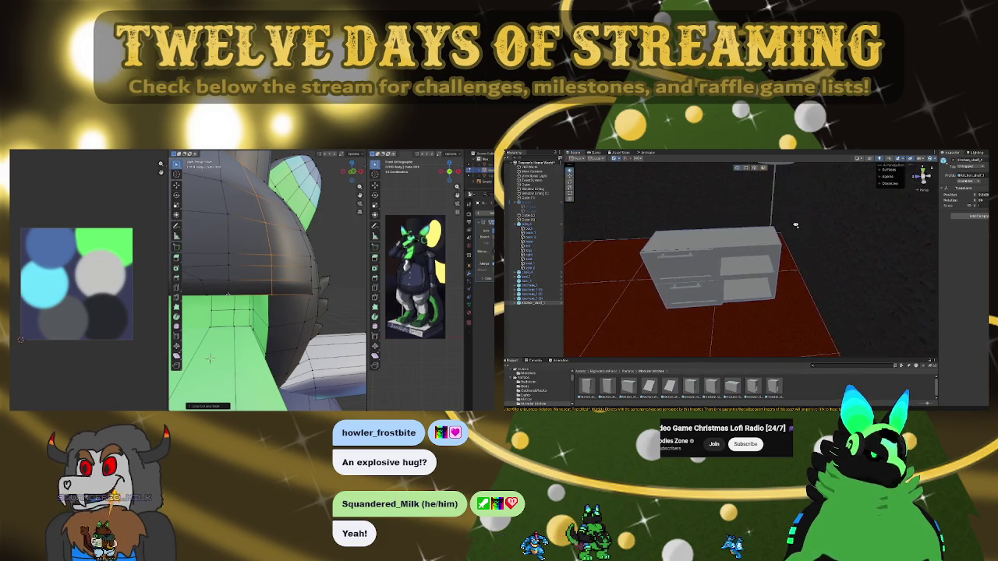
pyautogui.moveTo(690, 268); pyautogui.dragTo(700, 259, button='right')
pyautogui.moveTo(759, 255)
pyautogui.mouseDown(button='right')
pyautogui.moveTo(807, 248)
pyautogui.moveTo(963, 298)
pyautogui.mouseUp(button='right')
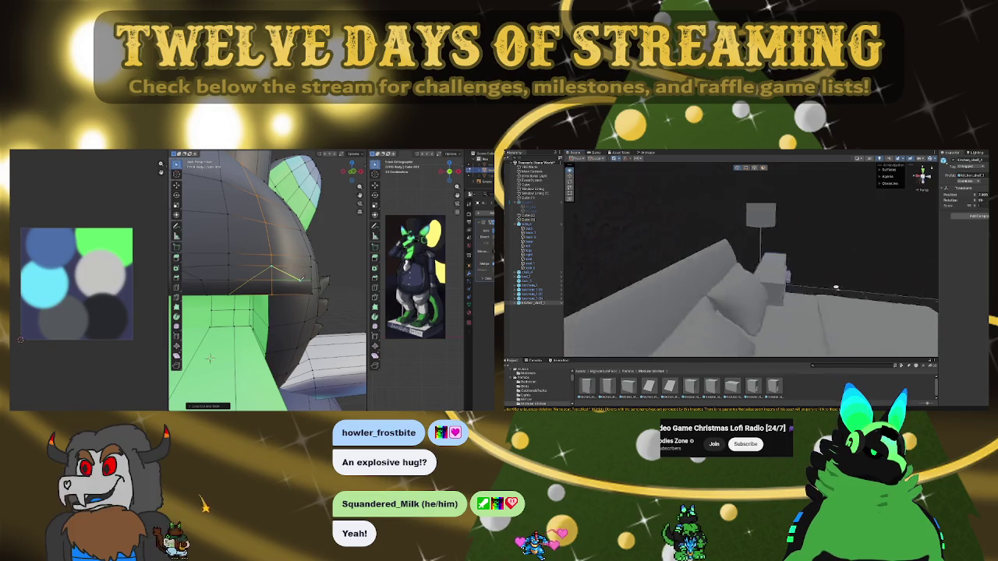
pyautogui.moveTo(963, 298)
pyautogui.mouseDown(button='right')
pyautogui.moveTo(825, 234)
pyautogui.moveTo(793, 188)
pyautogui.mouseUp(button='right')
pyautogui.moveTo(790, 179); pyautogui.dragTo(632, 202)
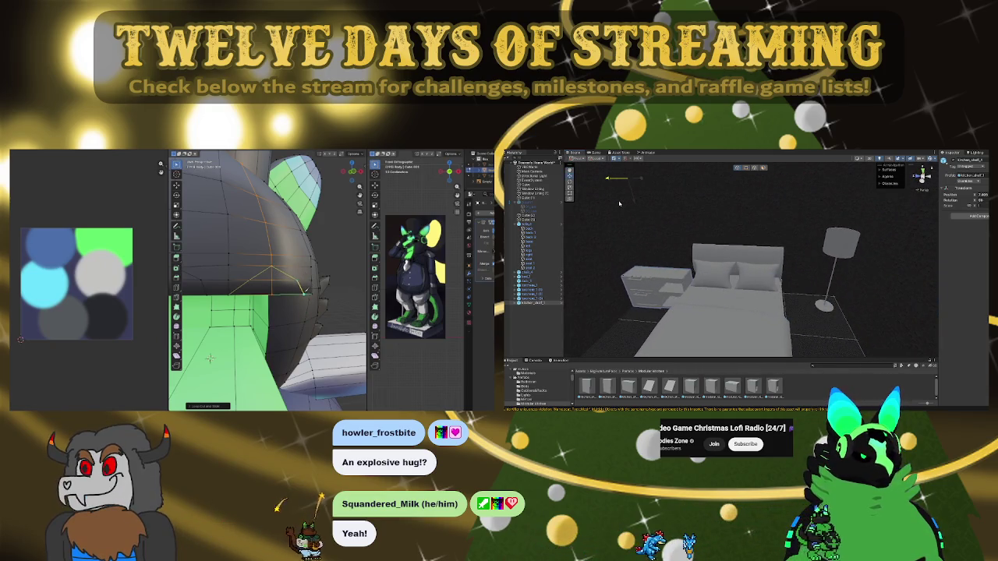
pyautogui.press('f')
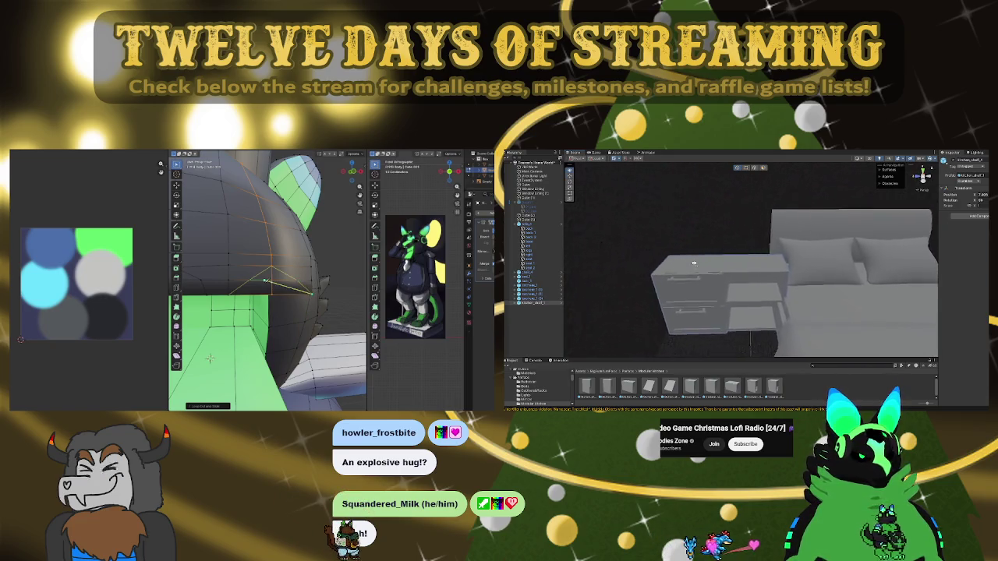
pyautogui.moveTo(701, 269); pyautogui.dragTo(643, 261, button='right')
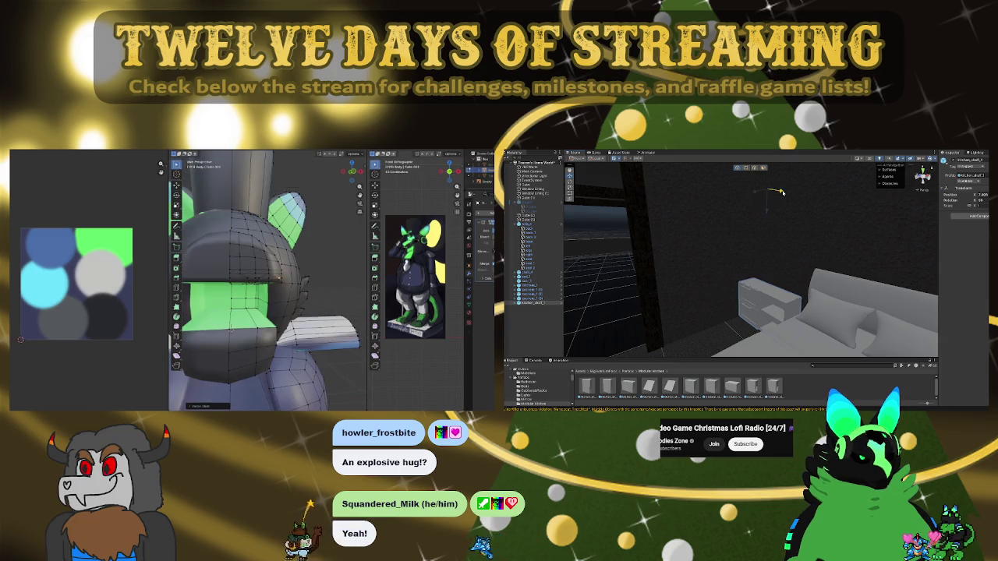
pyautogui.moveTo(786, 192); pyautogui.dragTo(799, 193)
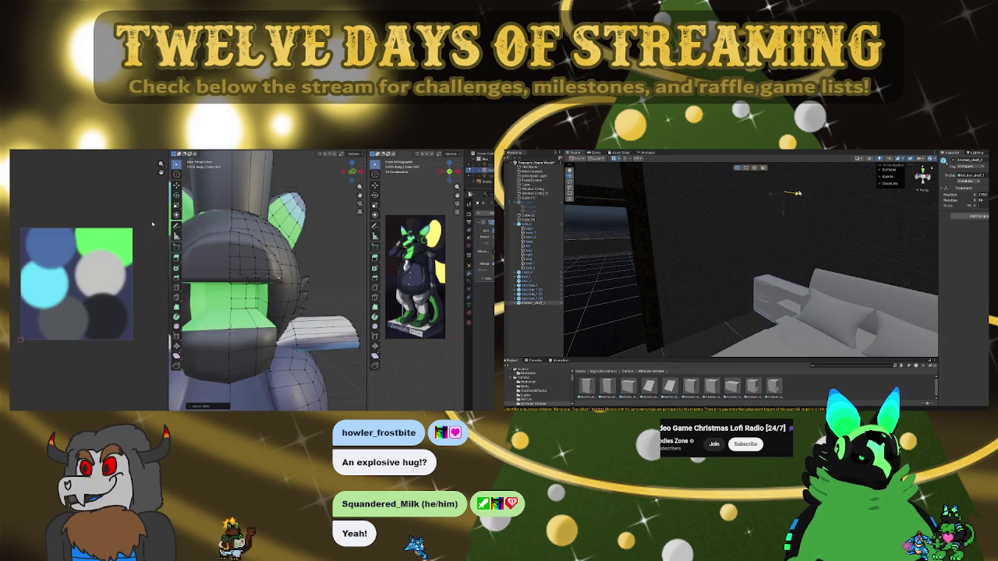
# Frame the bed and inspect the nightstand close-up, then go up to the Furniture folder
pyautogui.moveTo(772, 256); pyautogui.dragTo(902, 281, button='right')
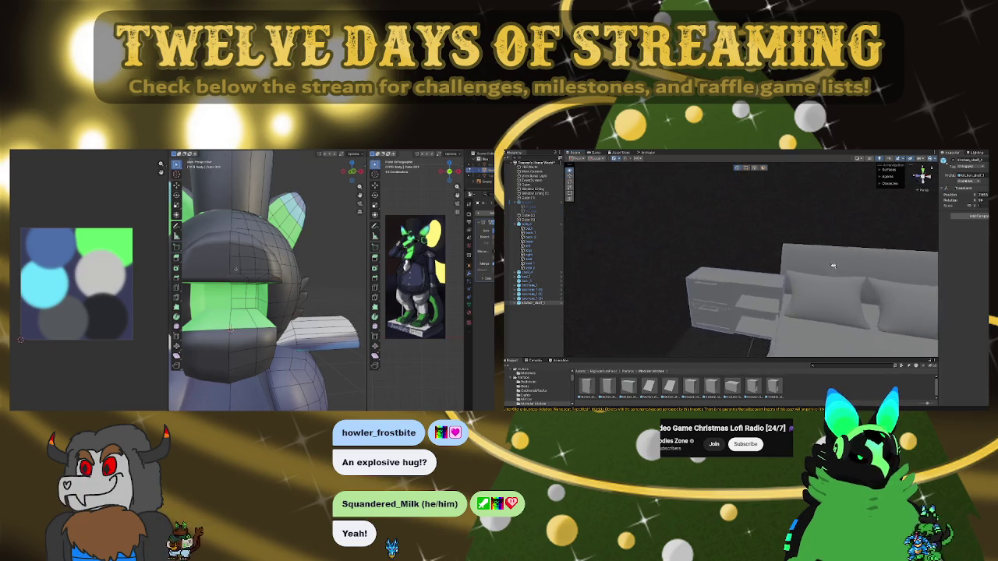
pyautogui.click(902, 282)
pyautogui.press('f')
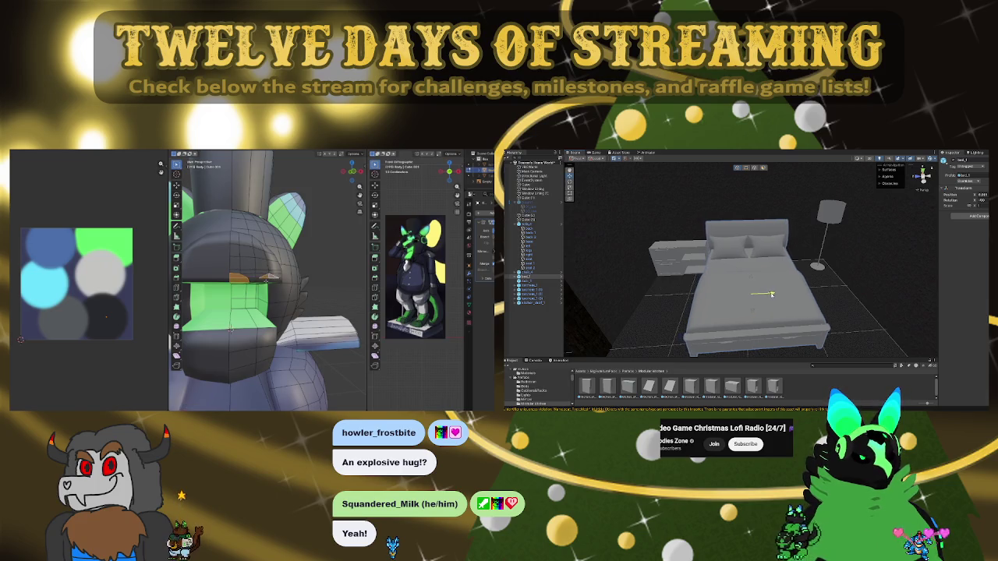
pyautogui.moveTo(773, 295)
pyautogui.mouseDown(button='right')
pyautogui.moveTo(742, 279)
pyautogui.moveTo(862, 298)
pyautogui.moveTo(801, 266)
pyautogui.moveTo(784, 271)
pyautogui.mouseUp(button='right')
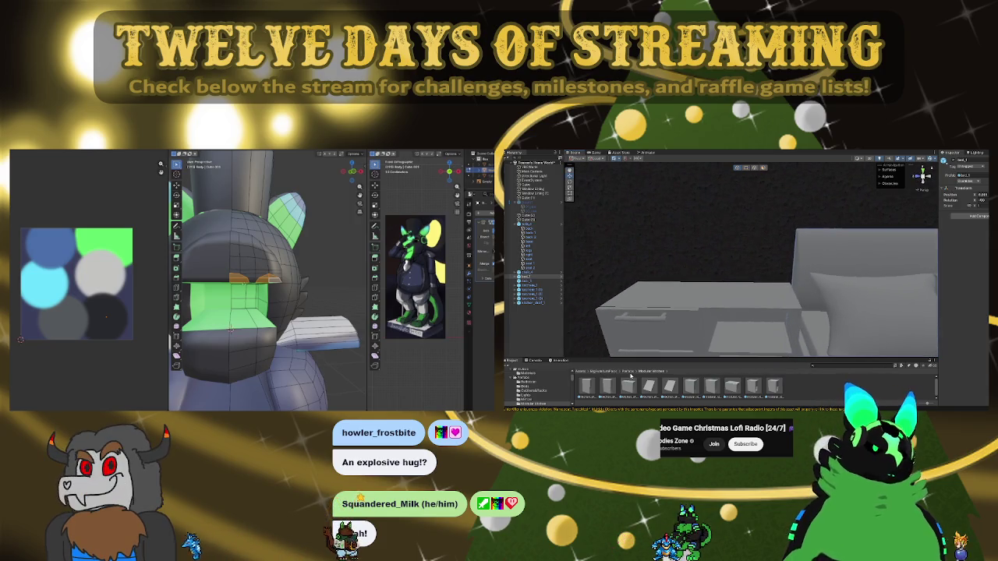
pyautogui.click(630, 373)
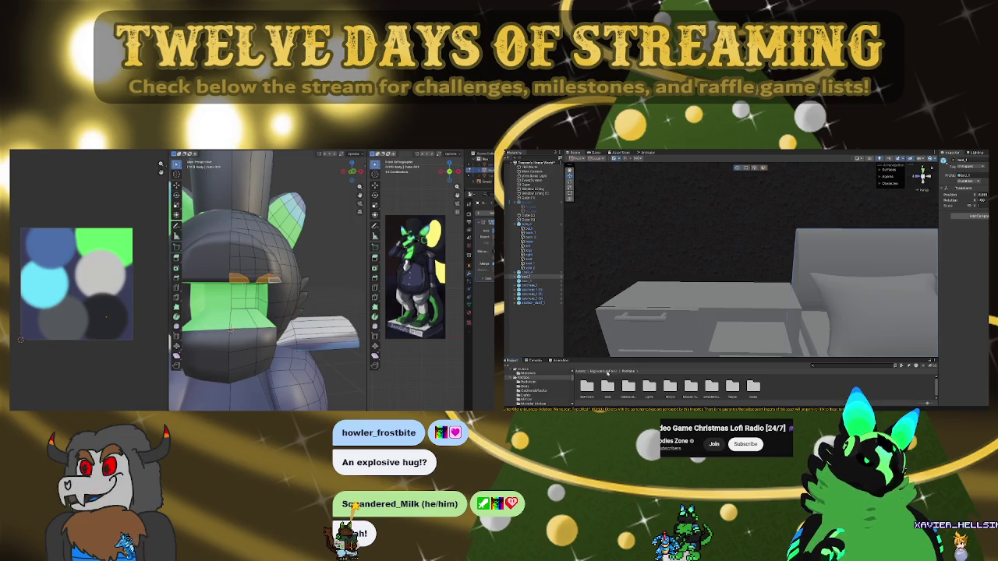
# Navigate through Models and Prefabs to the Lights prefabs folder
pyautogui.click(607, 373)
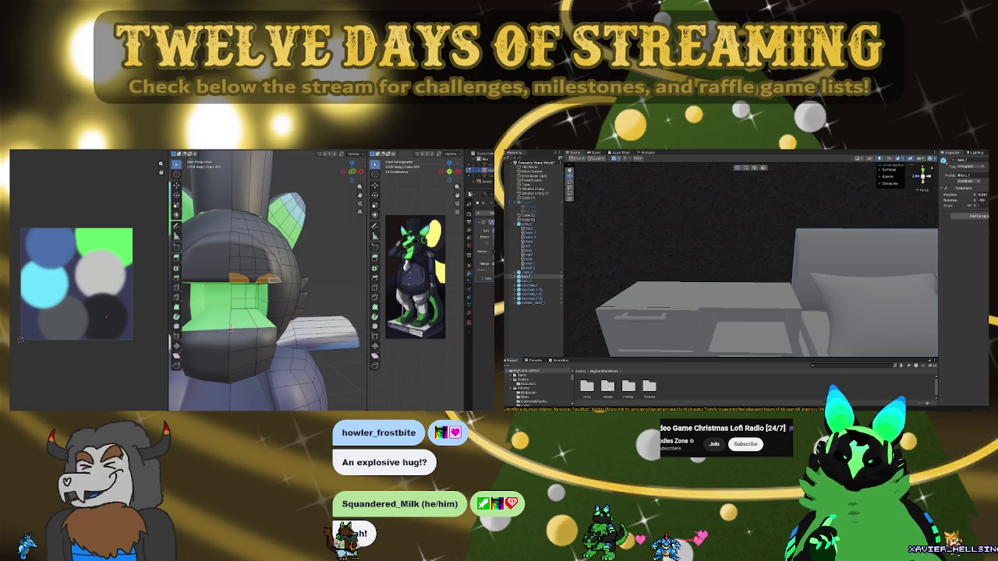
pyautogui.doubleClick(607, 386)
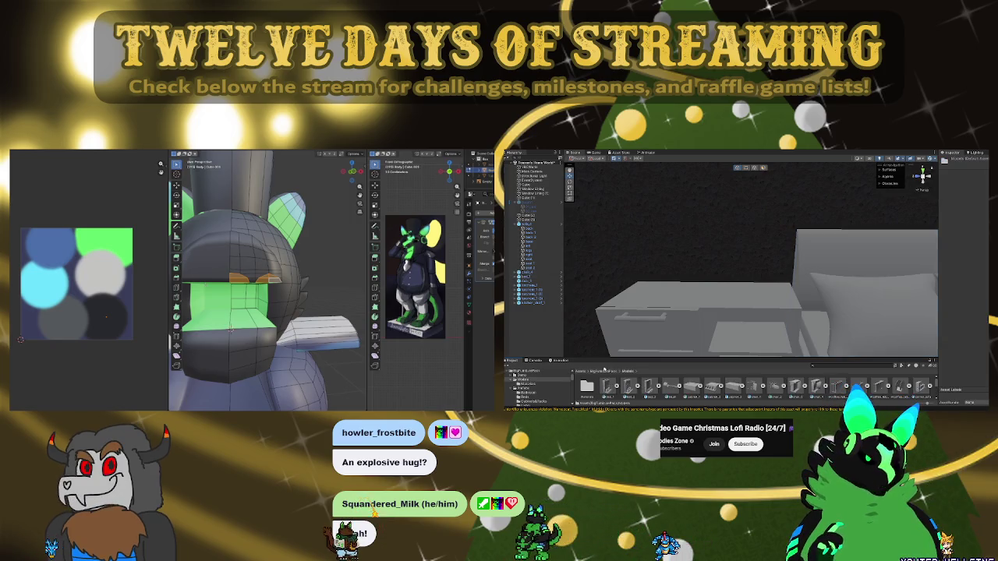
pyautogui.click(599, 373)
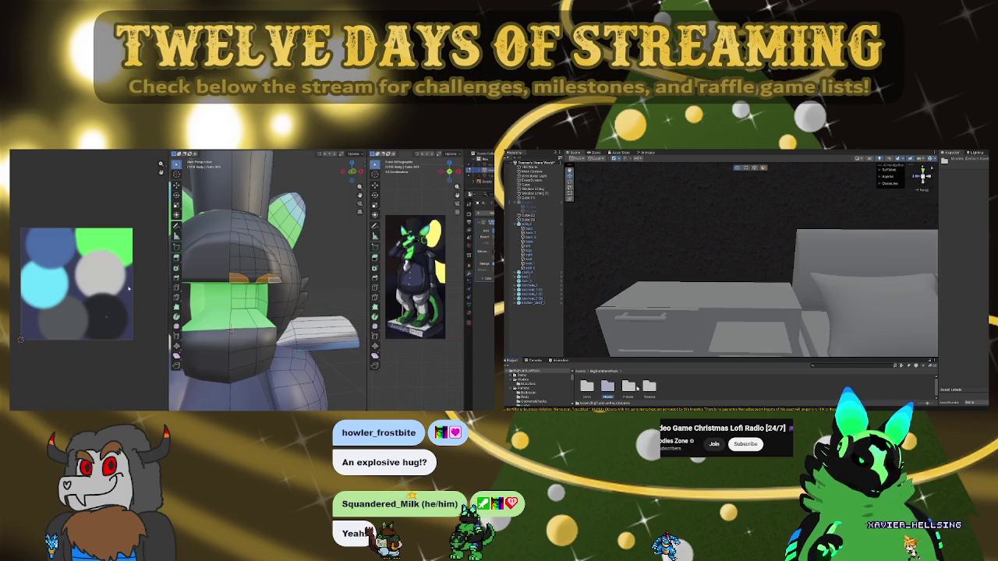
pyautogui.doubleClick(630, 387)
pyautogui.doubleClick(648, 386)
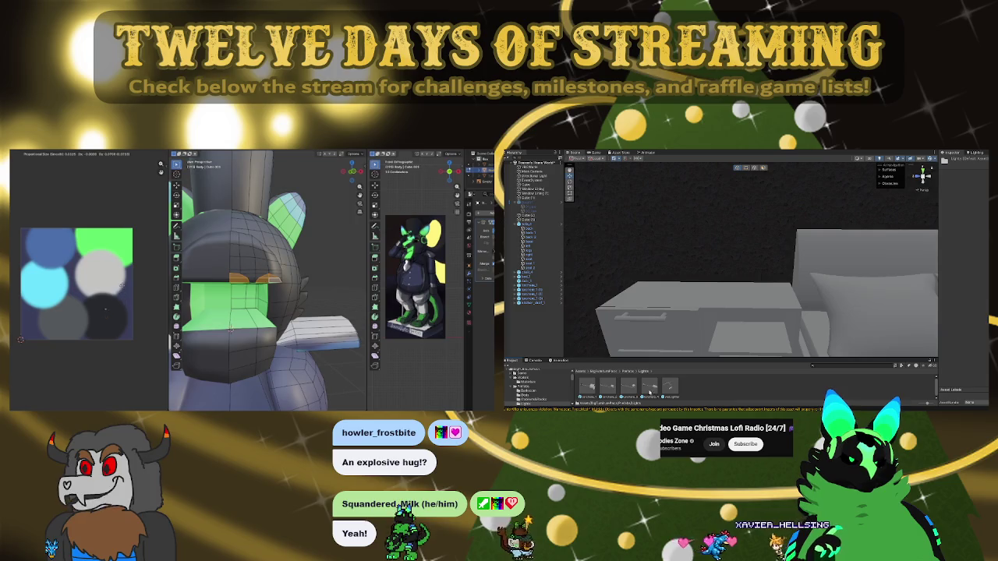
# Drop the hanging light prefab into the room and lower its shade down the stem
pyautogui.moveTo(649, 388); pyautogui.dragTo(769, 309)
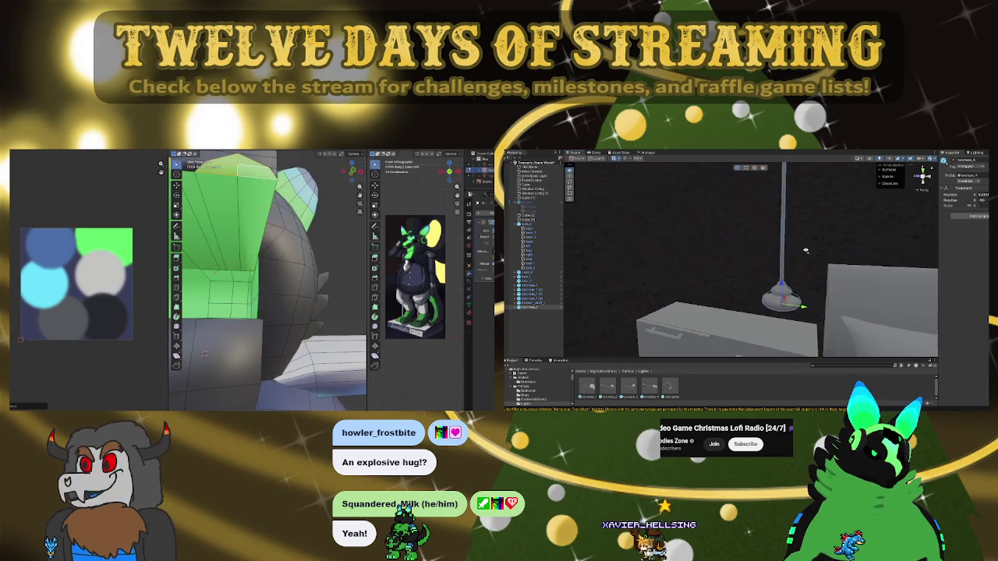
pyautogui.moveTo(769, 308); pyautogui.dragTo(795, 247, button='right')
pyautogui.scroll(-3, 795, 247)
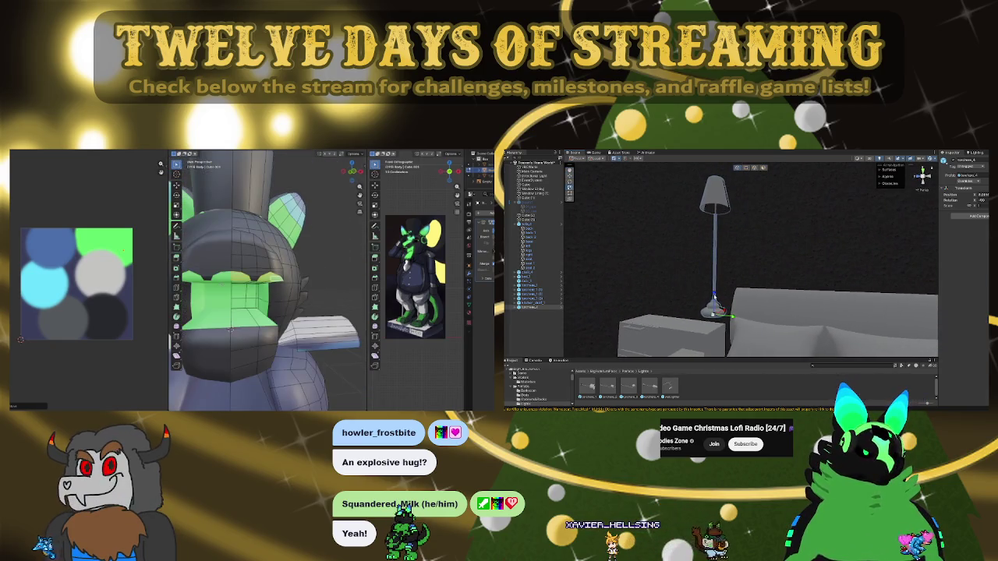
pyautogui.moveTo(714, 302); pyautogui.dragTo(713, 310)
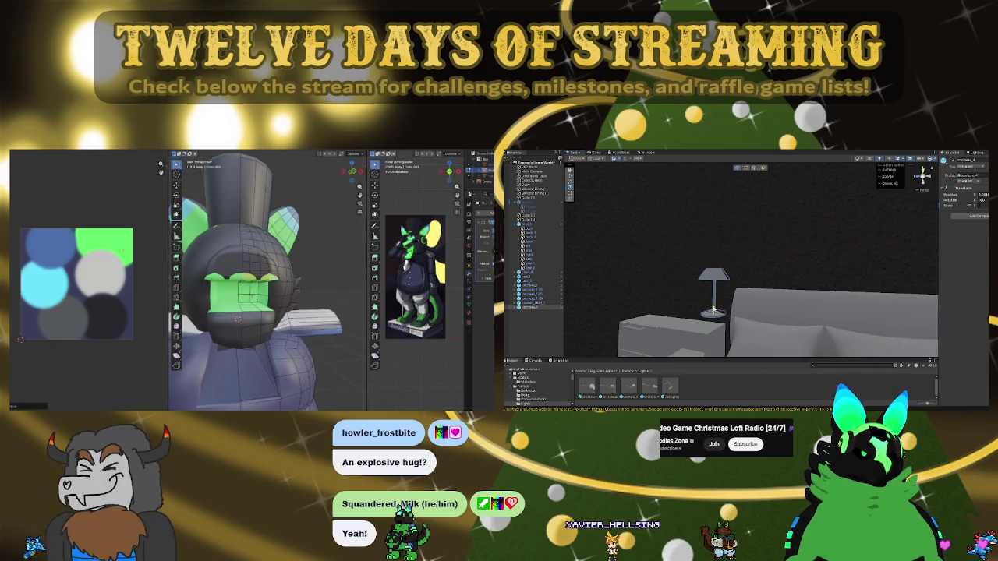
pyautogui.moveTo(714, 310)
pyautogui.mouseDown(button='right')
pyautogui.moveTo(694, 306)
pyautogui.moveTo(776, 309)
pyautogui.mouseUp(button='right')
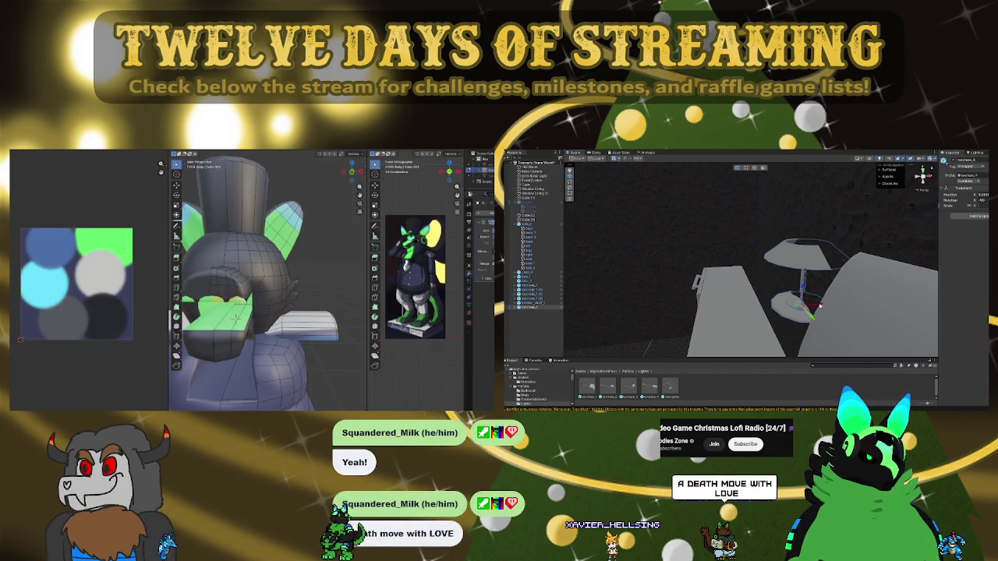
pyautogui.moveTo(776, 309)
pyautogui.mouseDown(button='right')
pyautogui.moveTo(868, 302)
pyautogui.moveTo(839, 322)
pyautogui.mouseUp(button='right')
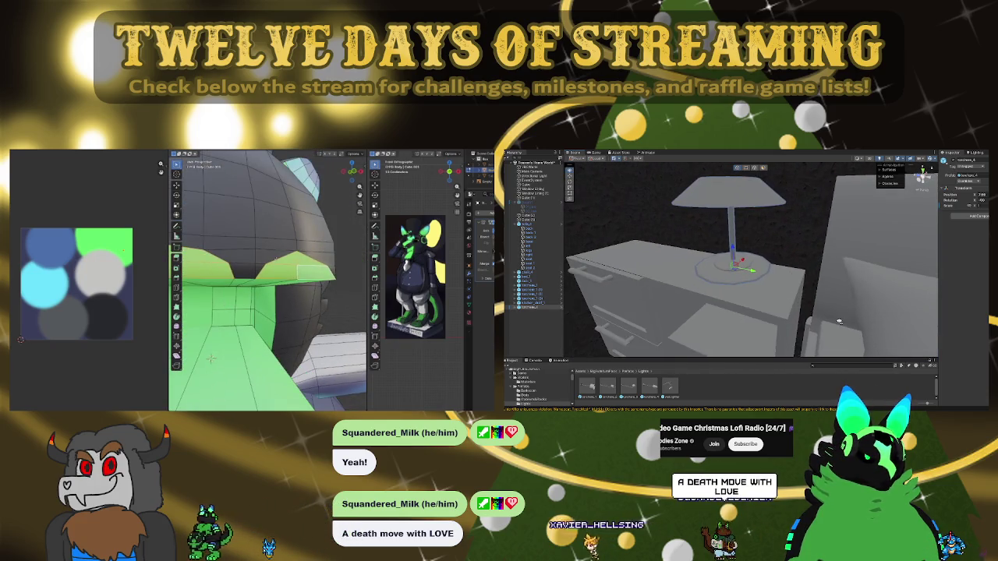
pyautogui.moveTo(731, 248); pyautogui.dragTo(733, 257)
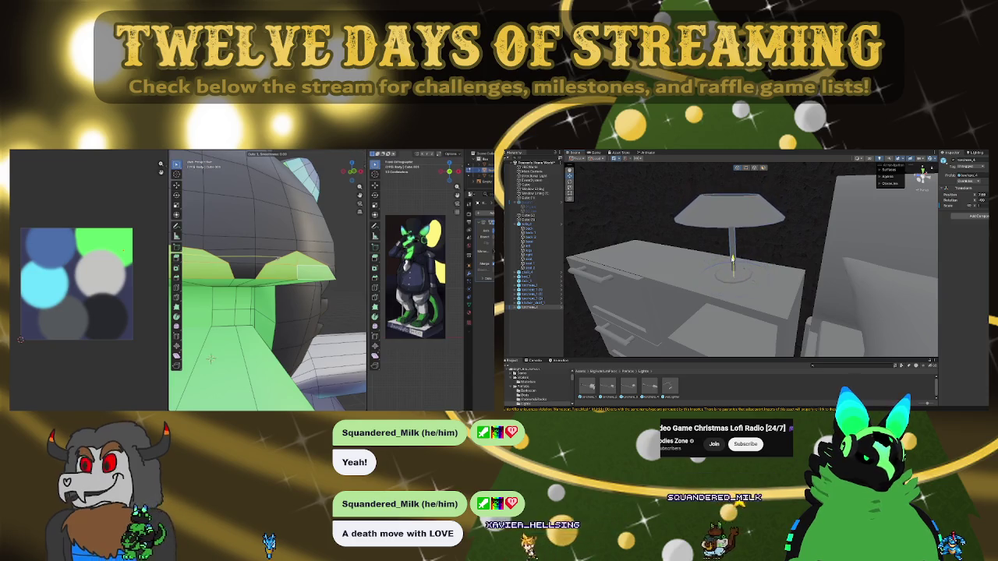
# Slide the lamp onto the bedside drawer unit and return to the BigRoomsetPack folders
pyautogui.scroll(3, 801, 267)
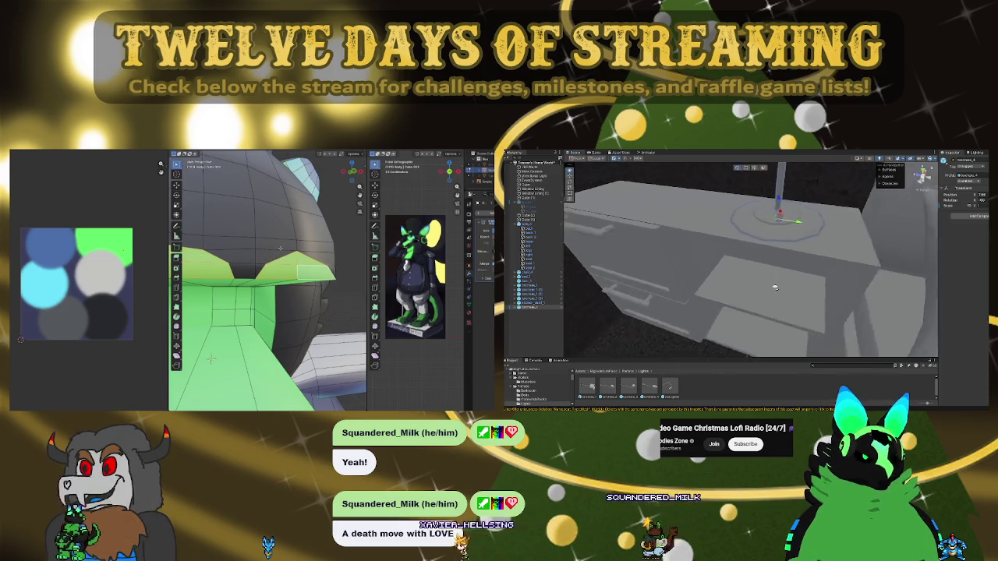
pyautogui.scroll(3, 801, 267)
pyautogui.scroll(-2, 801, 268)
pyautogui.scroll(-3, 748, 265)
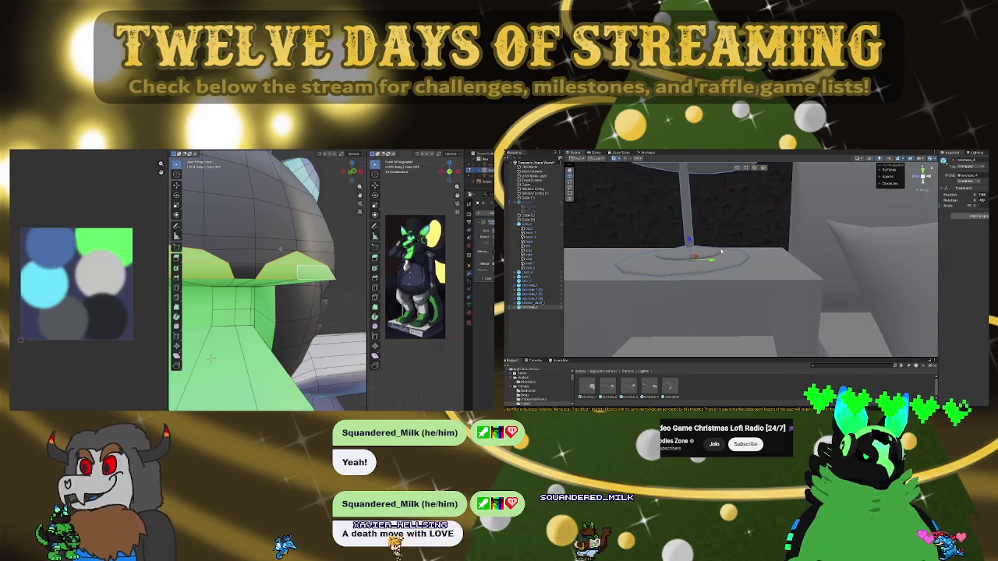
pyautogui.press('KP_Decimal')
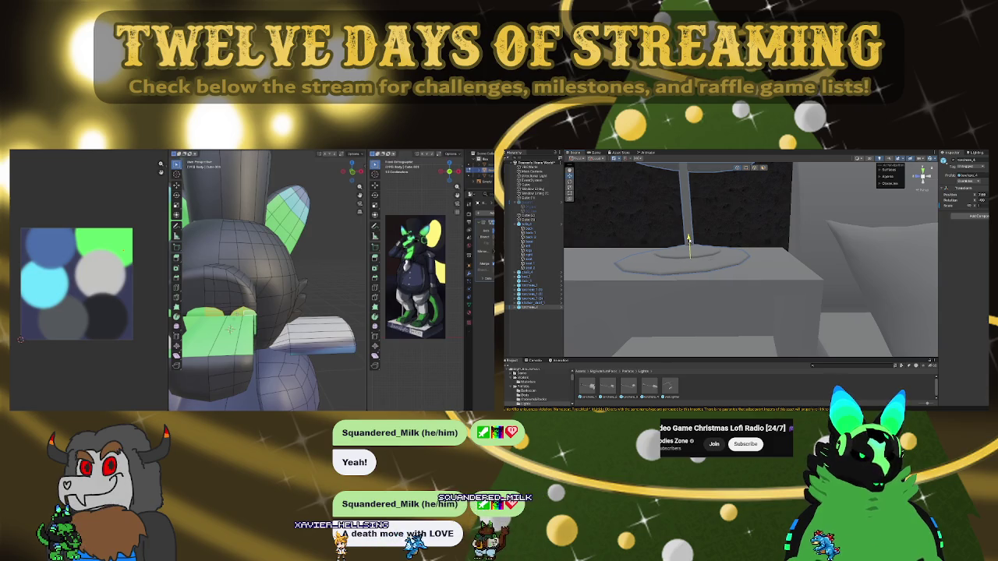
pyautogui.scroll(2, 229, 328)
pyautogui.scroll(2, 218, 343)
pyautogui.moveTo(712, 259)
pyautogui.mouseDown()
pyautogui.moveTo(738, 260)
pyautogui.moveTo(623, 280)
pyautogui.moveTo(931, 269)
pyautogui.moveTo(758, 247)
pyautogui.moveTo(874, 238)
pyautogui.mouseUp()
pyautogui.scroll(-3, 772, 275)
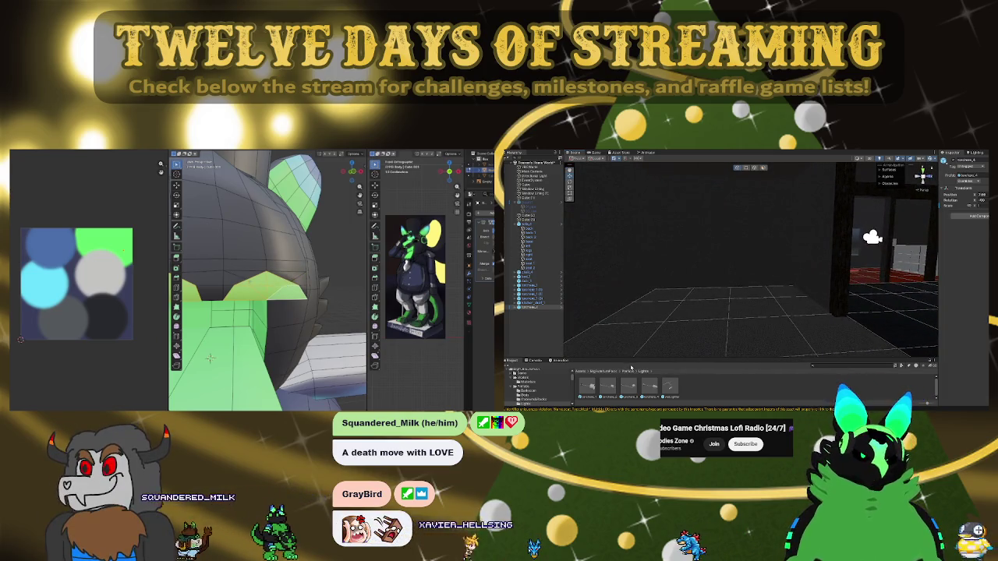
pyautogui.click(583, 373)
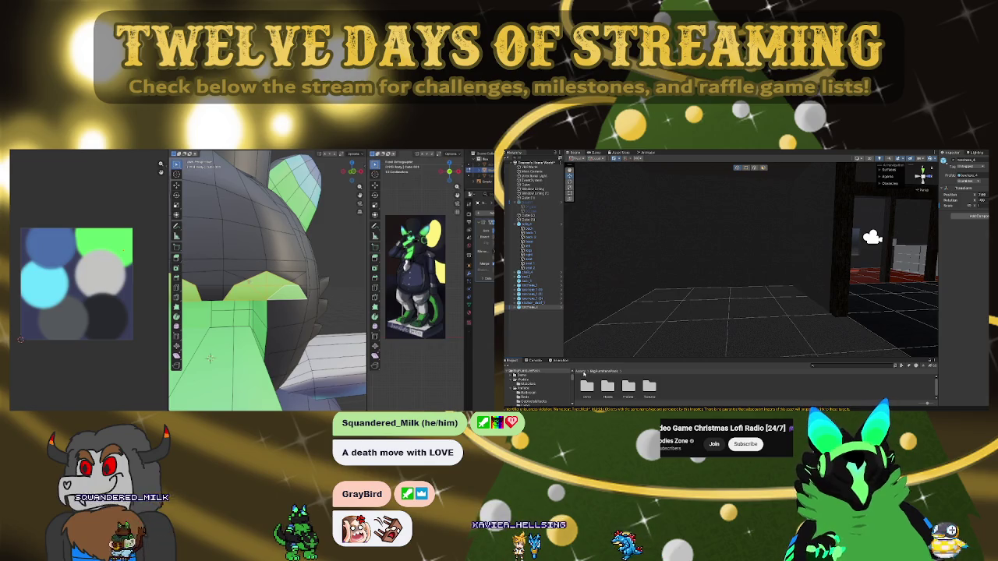
# Deselect the upper row of green faces, frame the rest from the front, and move them with proportional falloff
pyautogui.press('ctrl+KP_Subtract')
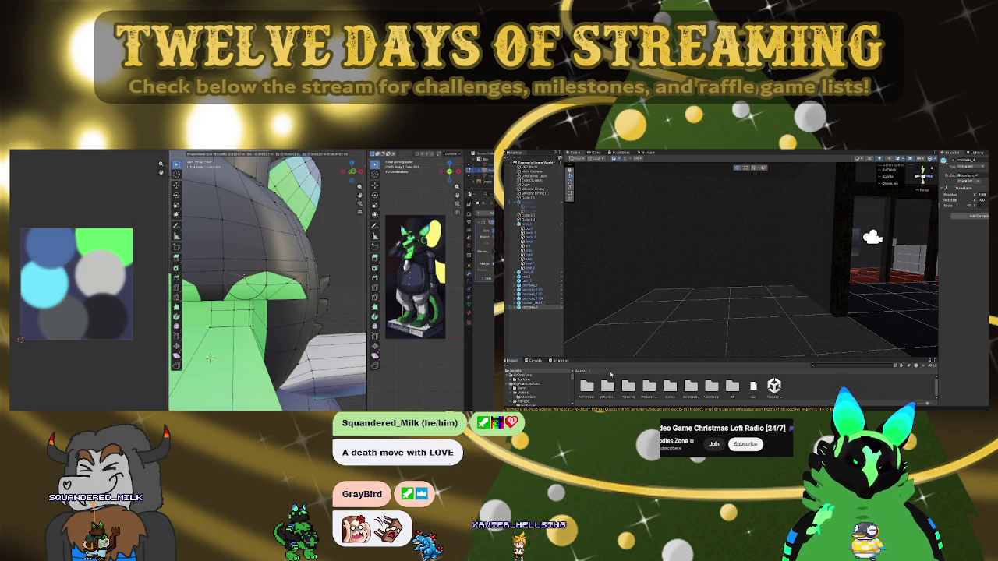
pyautogui.press('KP_1')
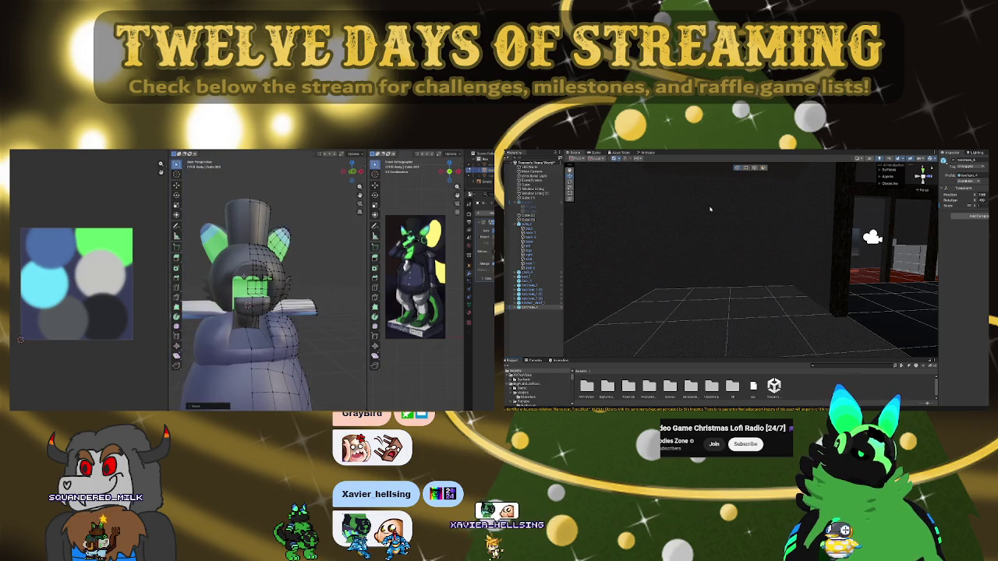
pyautogui.press('KP_Decimal')
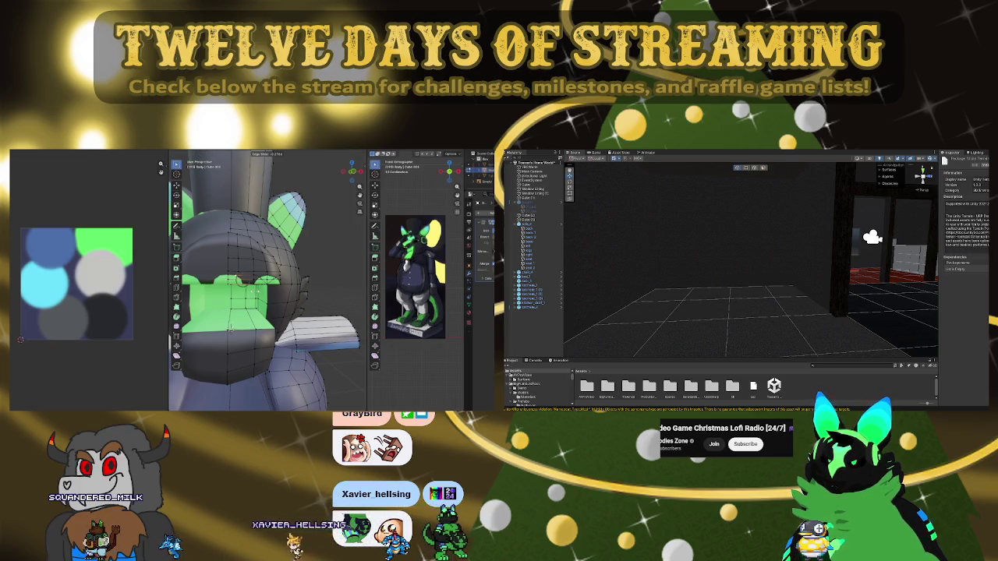
pyautogui.press('g')
pyautogui.press('g')
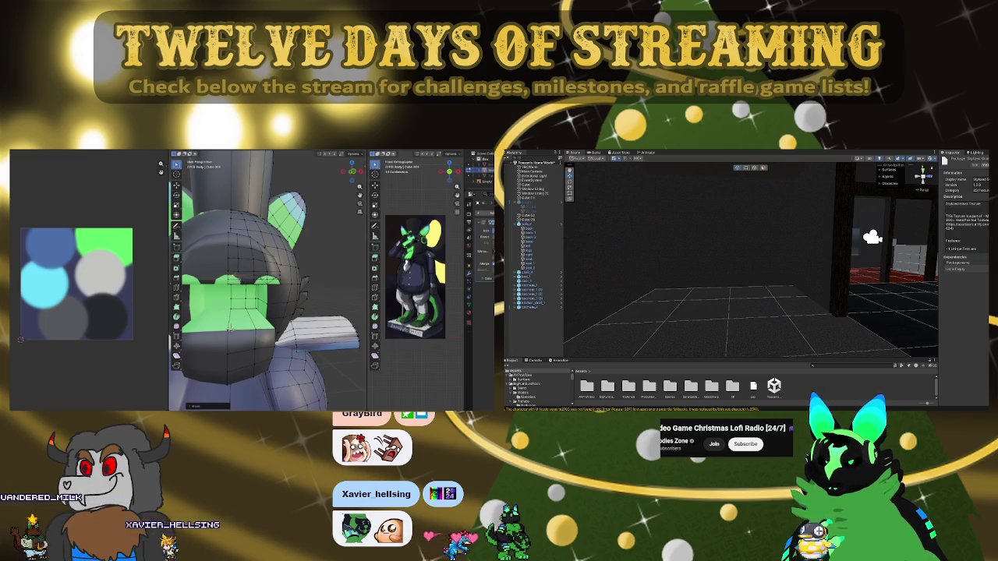
pyautogui.scroll(-3, 230, 329)
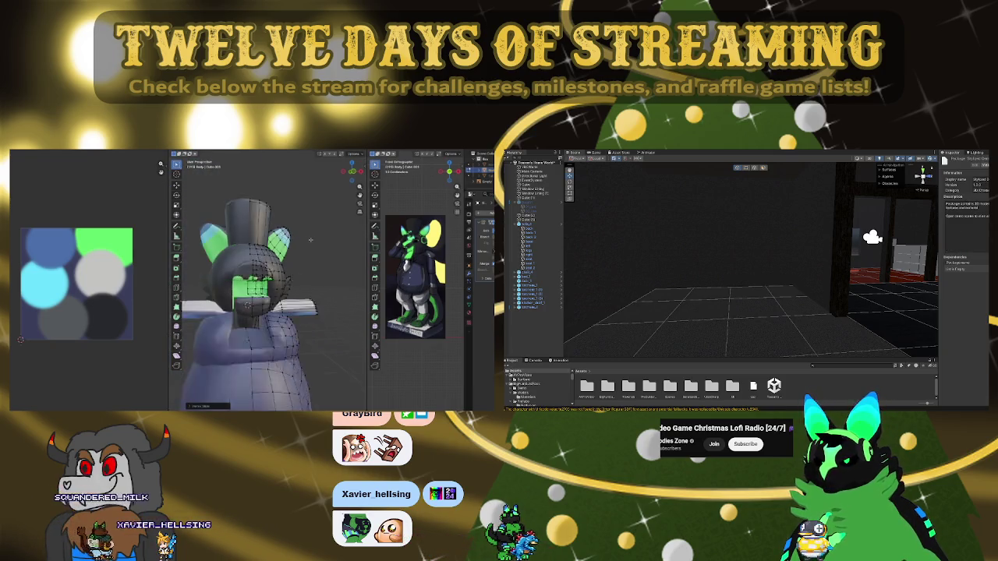
# Orbit and zoom to a straight-on front orthographic view of the character's head
pyautogui.scroll(-2, 278, 282)
pyautogui.scroll(2, 248, 304)
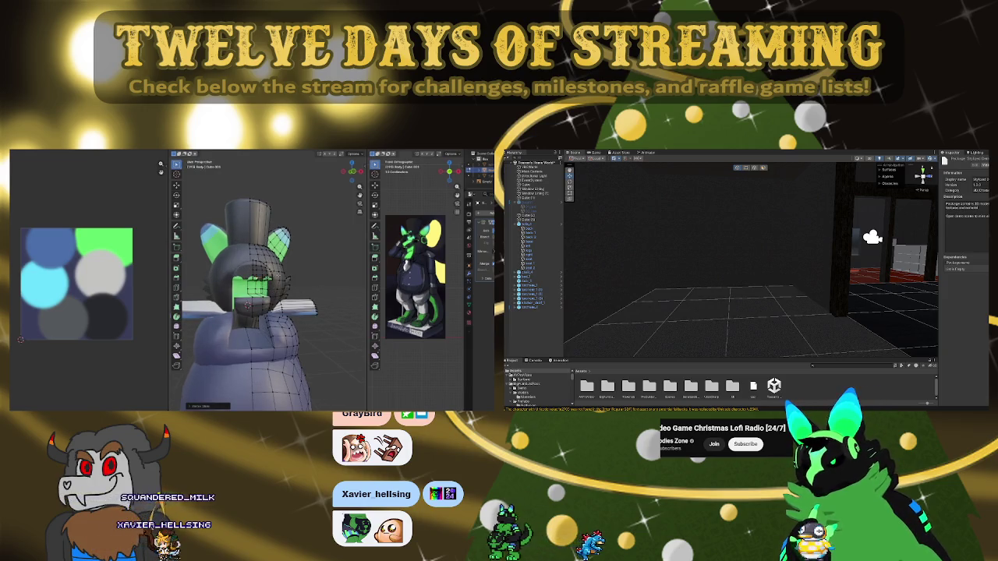
pyautogui.moveTo(247, 306); pyautogui.dragTo(238, 316, button='middle')
pyautogui.scroll(-1, 237, 316)
pyautogui.scroll(3, 237, 318)
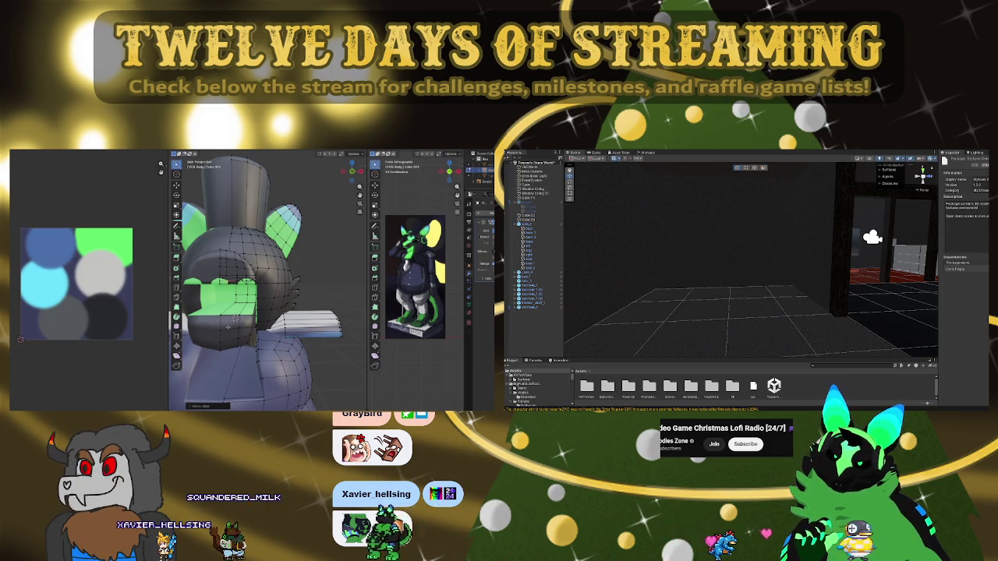
pyautogui.scroll(2, 230, 326)
pyautogui.press('KP_1')
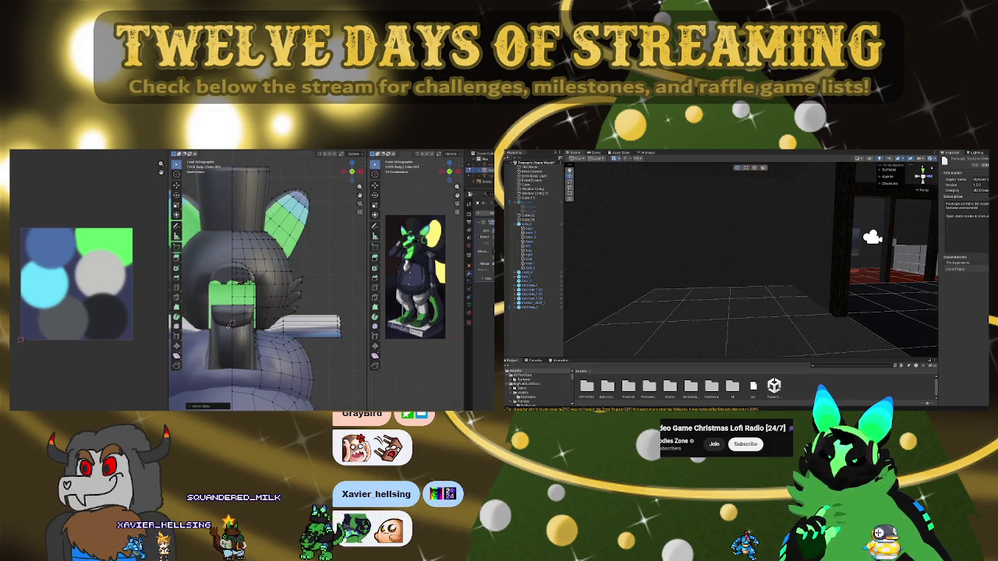
pyautogui.scroll(1, 231, 322)
pyautogui.scroll(1, 238, 328)
pyautogui.scroll(2, 246, 339)
pyautogui.scroll(1, 251, 345)
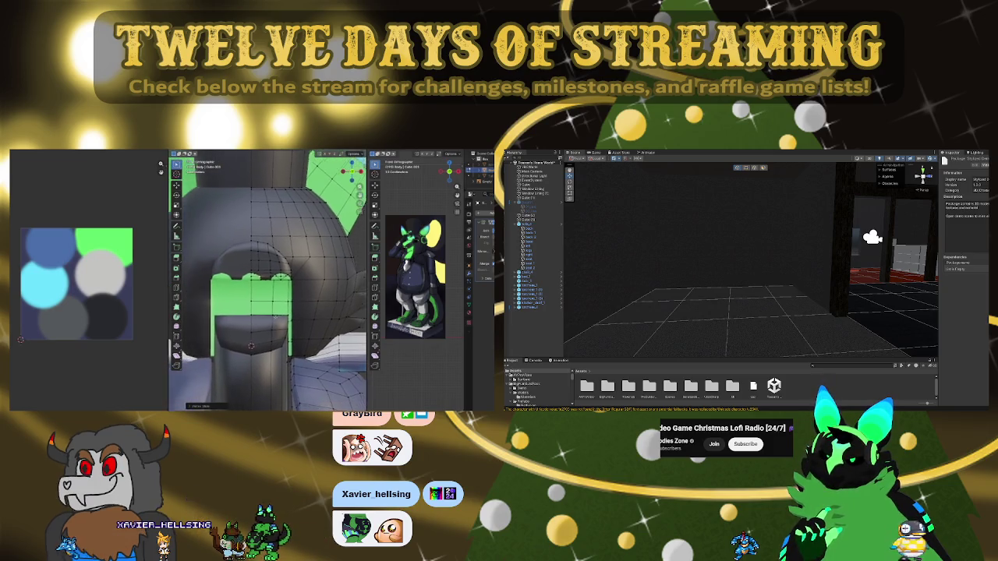
pyautogui.scroll(1, 255, 355)
pyautogui.scroll(2, 264, 368)
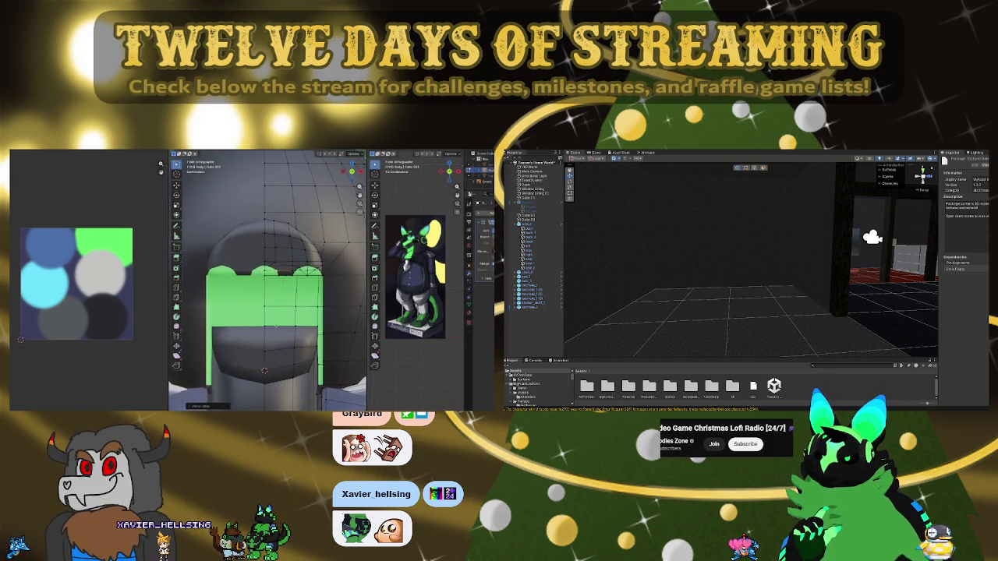
pyautogui.scroll(1, 265, 369)
pyautogui.scroll(1, 263, 371)
pyautogui.scroll(2, 260, 373)
pyautogui.scroll(2, 258, 376)
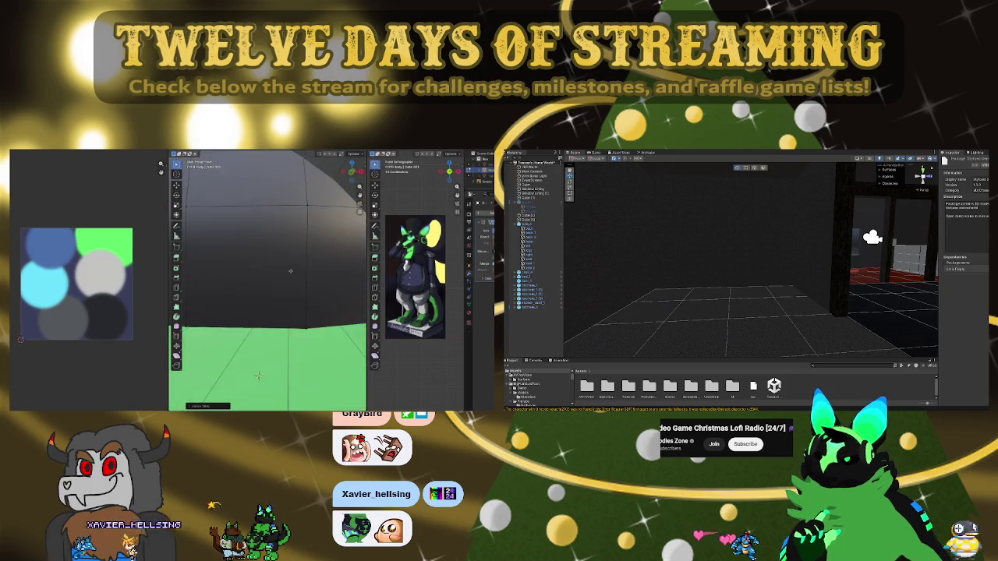
pyautogui.scroll(-3, 258, 374)
pyautogui.scroll(-1, 261, 351)
pyautogui.scroll(-1, 262, 329)
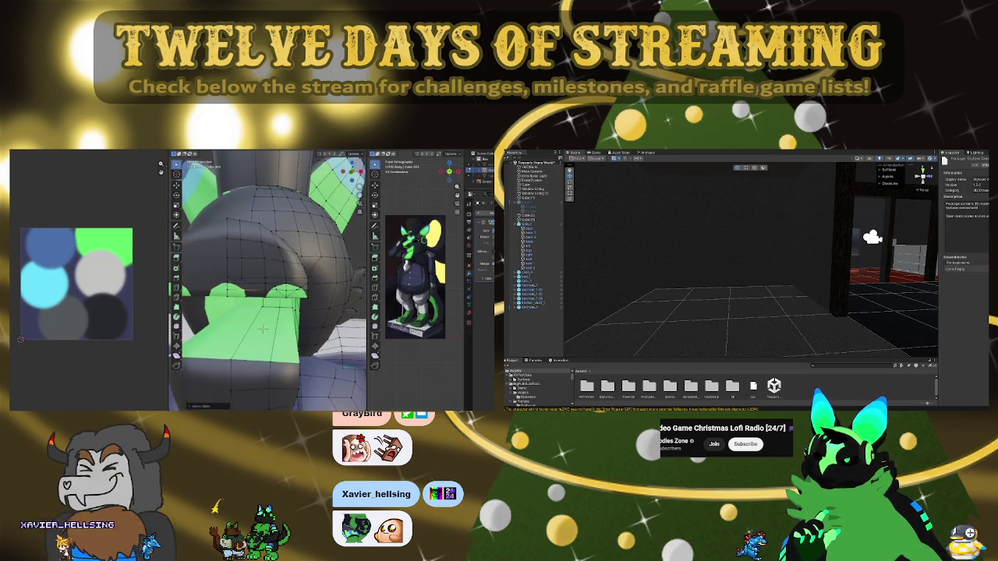
pyautogui.press('KP_2')
pyautogui.press('KP_2')
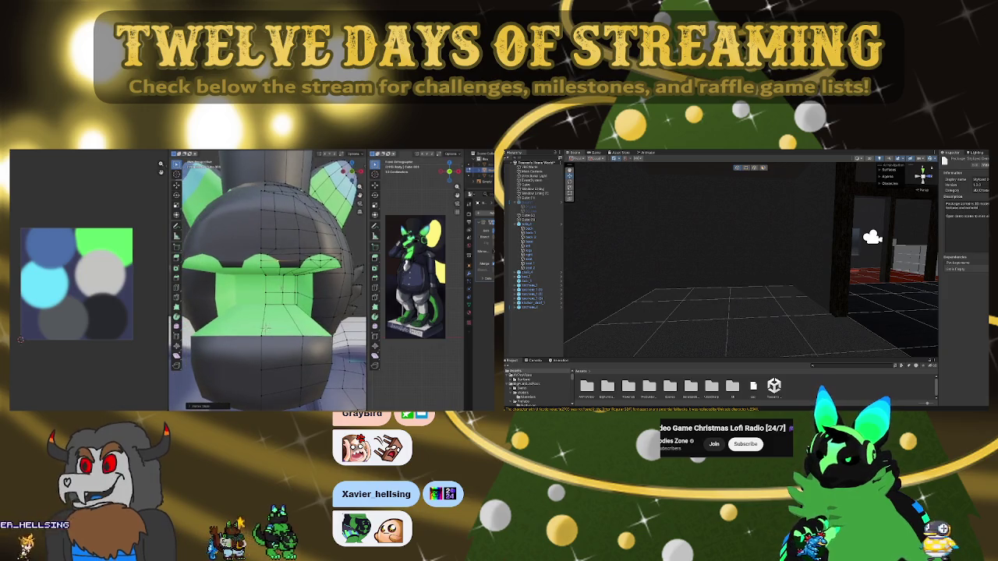
pyautogui.press('KP_2')
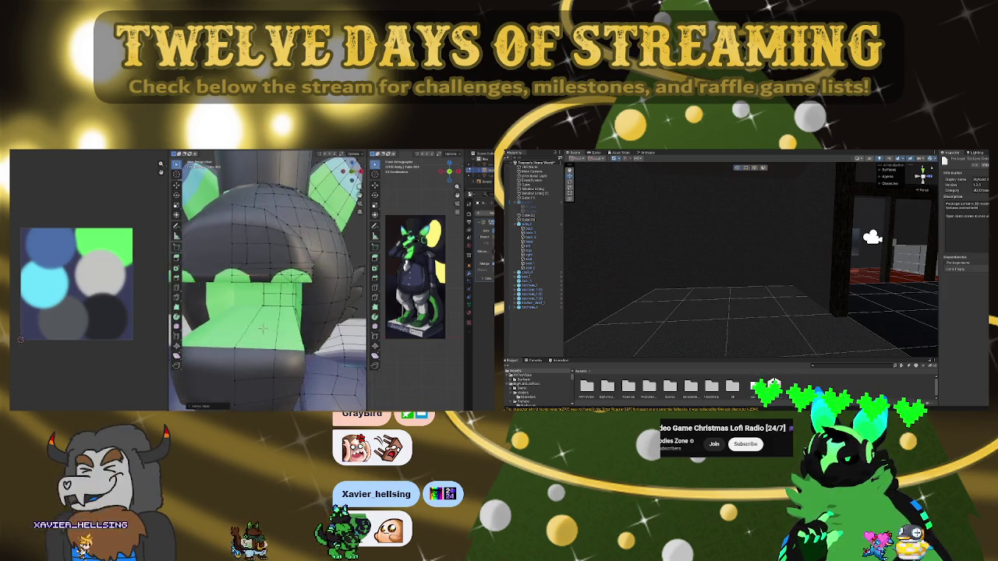
pyautogui.scroll(1, 263, 329)
pyautogui.scroll(1, 262, 332)
pyautogui.scroll(1, 261, 337)
pyautogui.scroll(1, 261, 341)
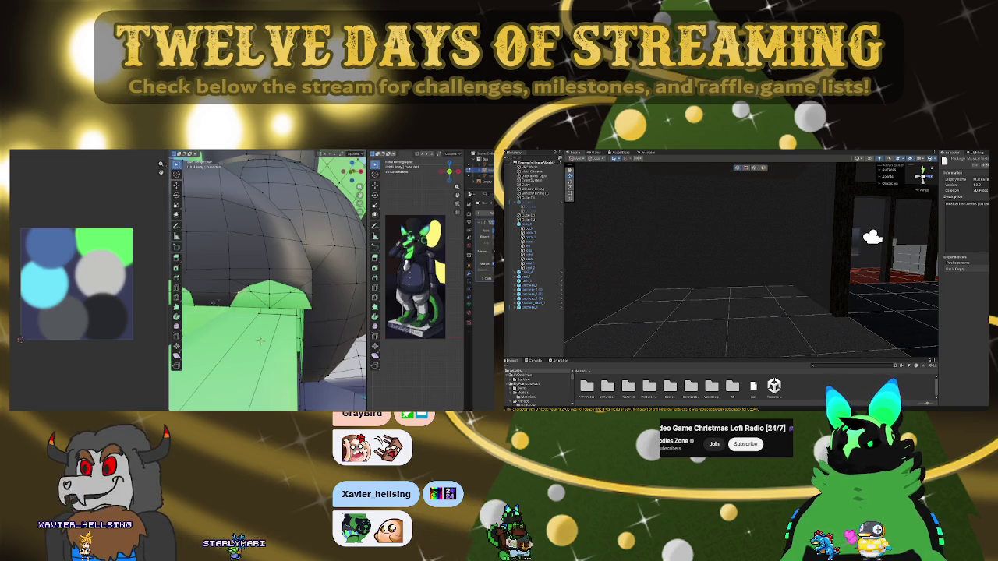
pyautogui.scroll(-3, 260, 341)
# Orbit behind the head and collar, then rotate back to the front of the head
pyautogui.moveTo(260, 341)
pyautogui.mouseDown(button='middle')
pyautogui.moveTo(266, 311)
pyautogui.moveTo(314, 360)
pyautogui.mouseUp(button='middle')
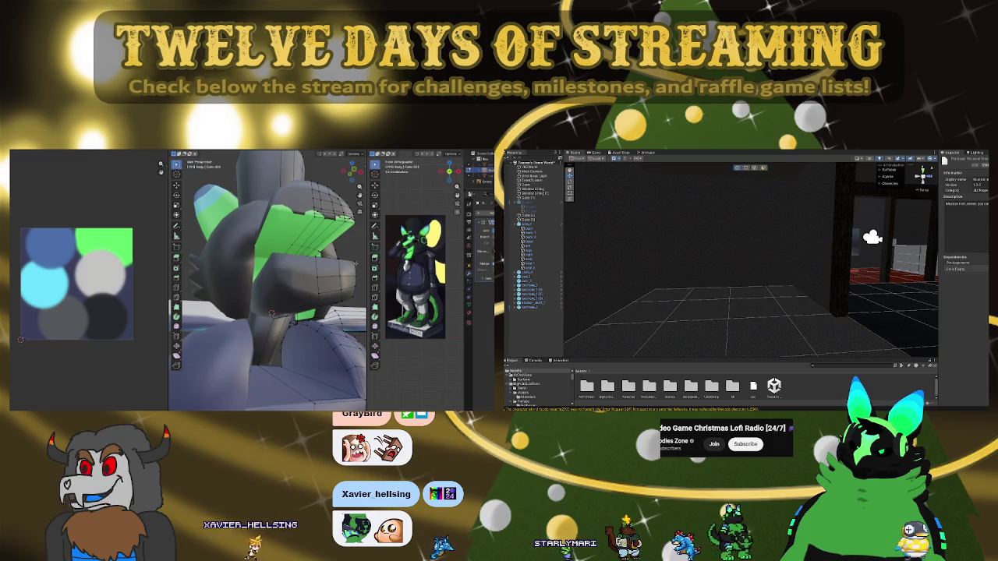
pyautogui.scroll(-5, 272, 312)
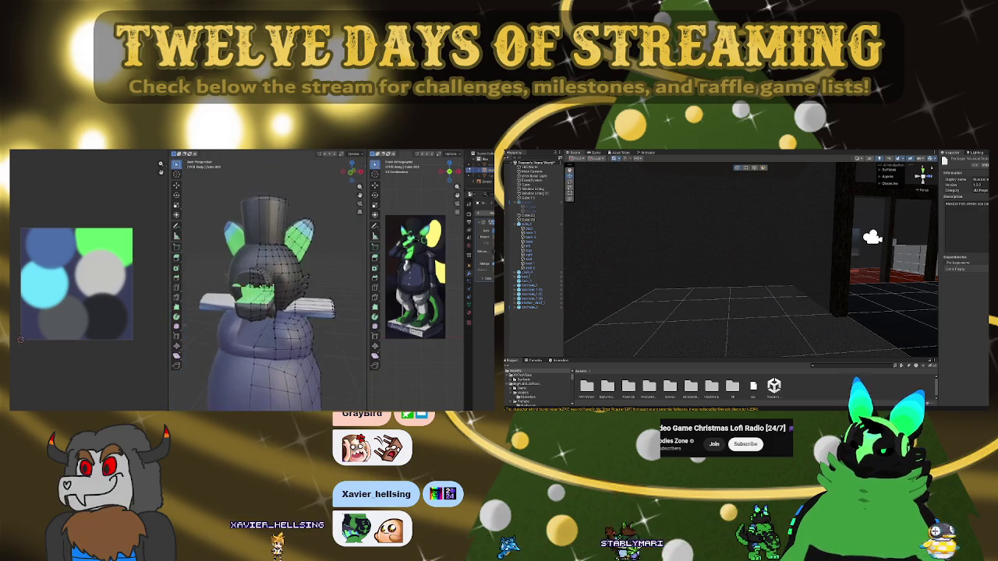
pyautogui.scroll(6, 260, 342)
pyautogui.moveTo(260, 342)
pyautogui.mouseDown(button='middle')
pyautogui.moveTo(257, 304)
pyautogui.moveTo(283, 295)
pyautogui.moveTo(259, 297)
pyautogui.moveTo(273, 291)
pyautogui.mouseUp(button='middle')
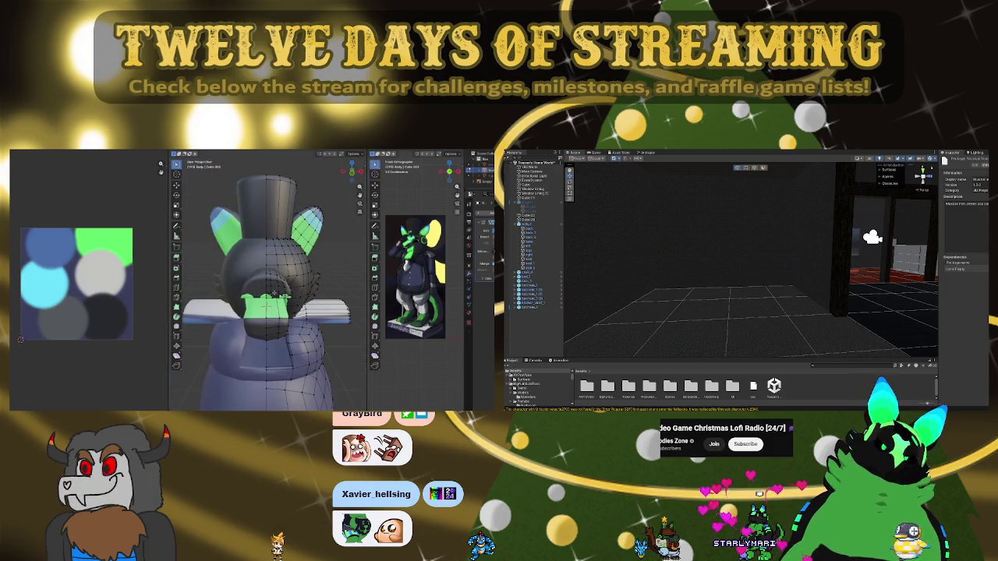
pyautogui.scroll(3, 275, 293)
pyautogui.scroll(2, 275, 293)
pyautogui.scroll(-2, 273, 294)
pyautogui.scroll(-4, 269, 295)
pyautogui.scroll(3, 269, 295)
pyautogui.scroll(-4, 269, 294)
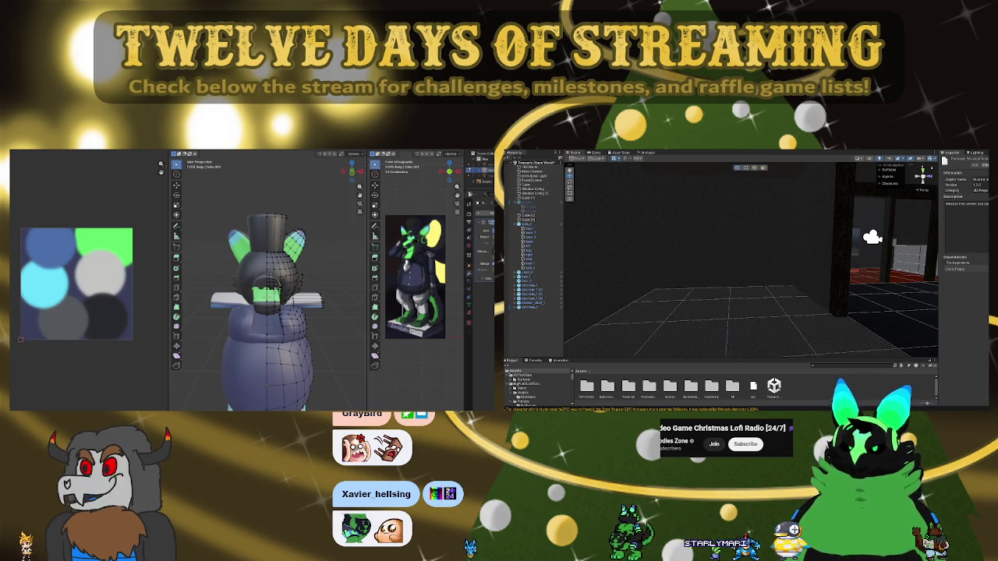
pyautogui.scroll(5, 267, 281)
pyautogui.scroll(5, 262, 352)
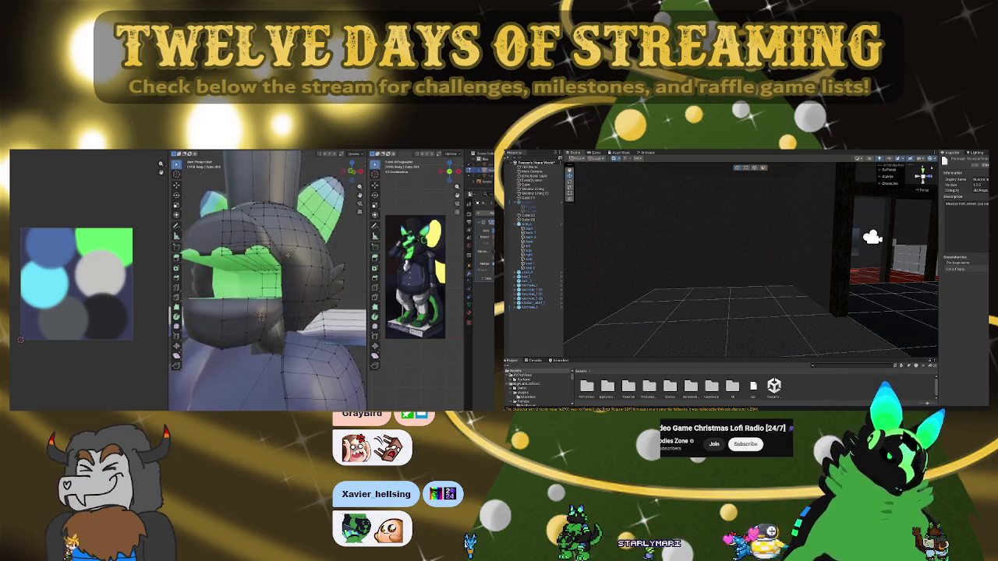
pyautogui.scroll(-5, 264, 328)
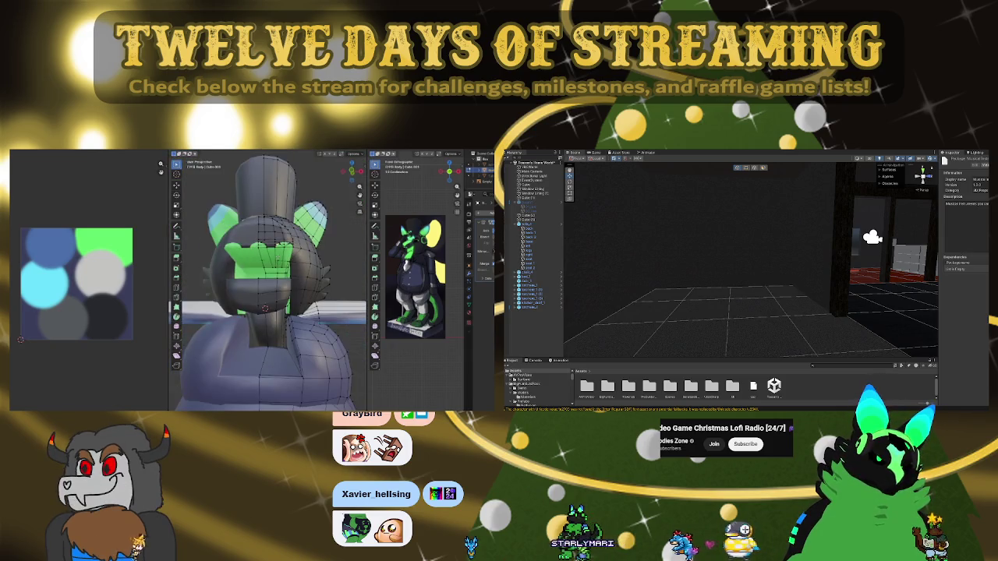
pyautogui.scroll(3, 274, 288)
# Close in on the green mouth and edge-slide a loop along the mouth mesh
pyautogui.moveTo(274, 287); pyautogui.dragTo(264, 327, button='middle')
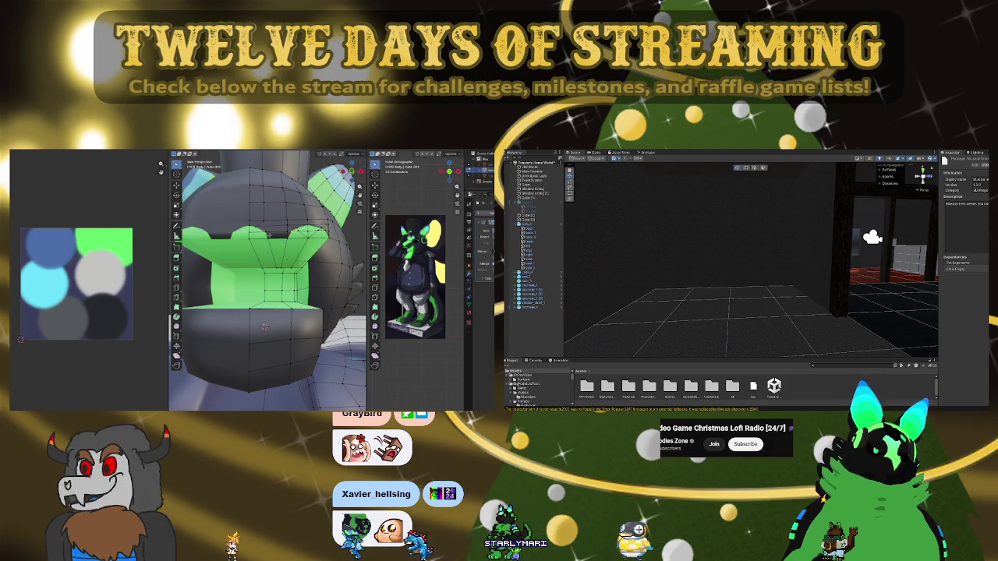
pyautogui.press('g')
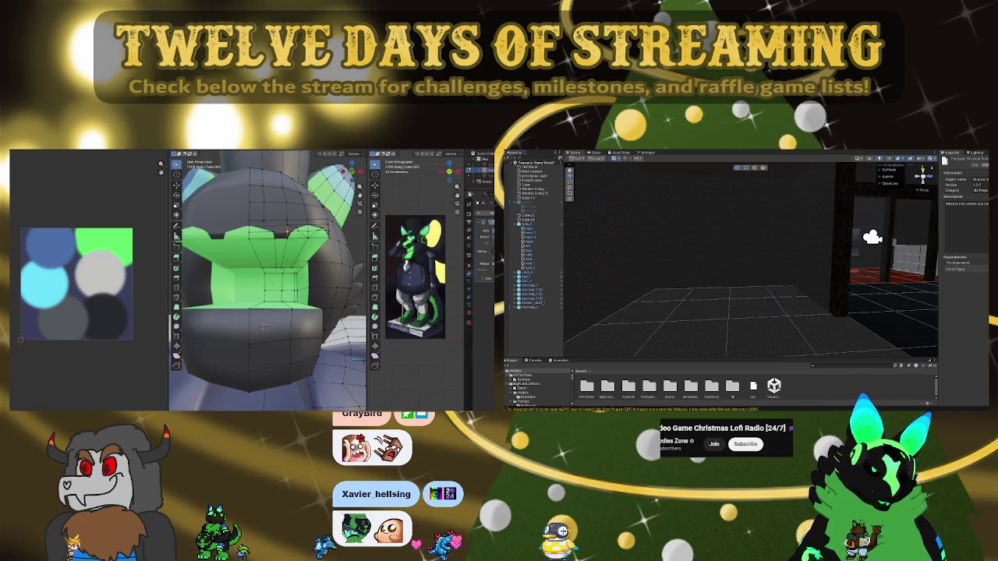
pyautogui.scroll(-5, 265, 280)
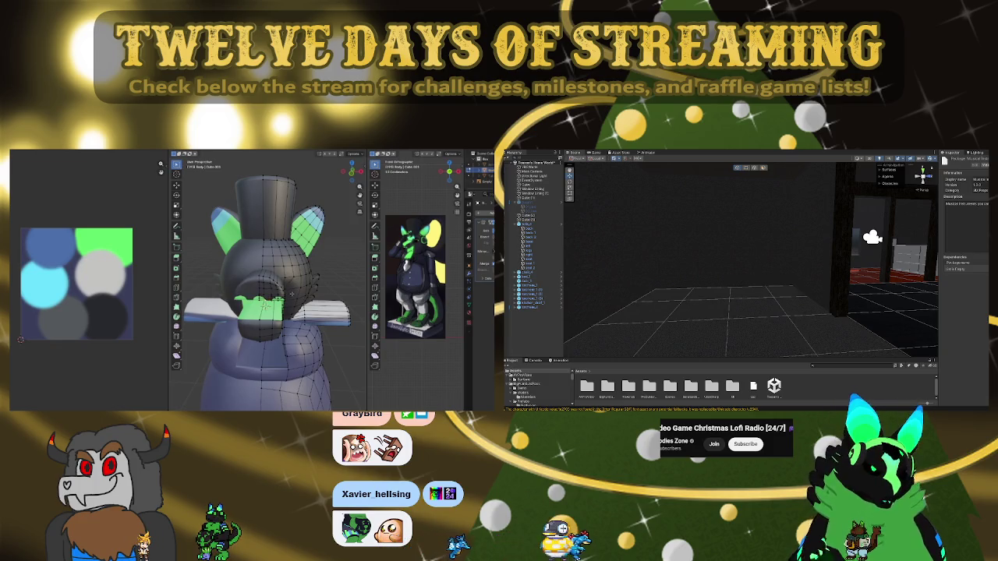
pyautogui.scroll(5, 256, 338)
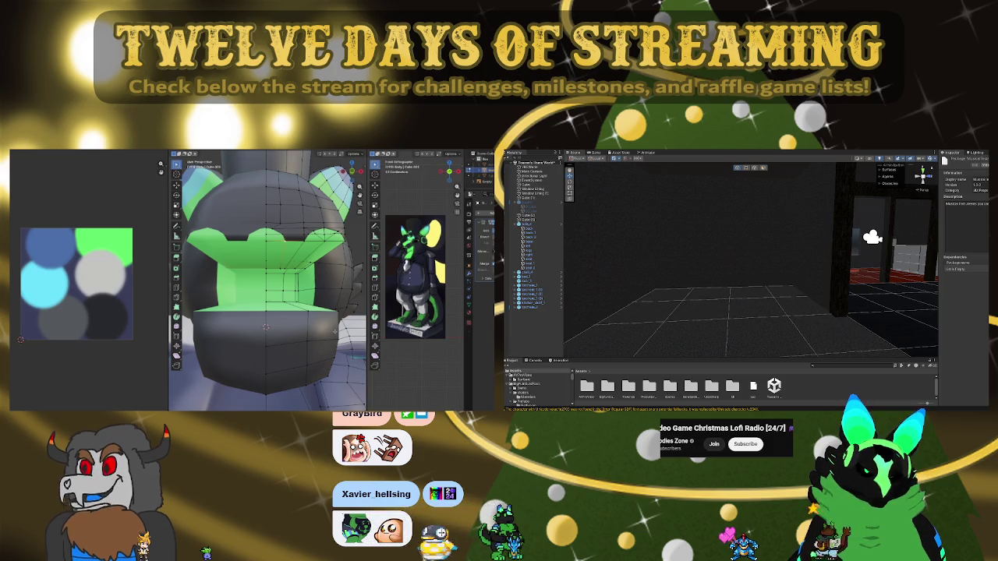
# Cut new edges into the mouth with the Knife tool, then return to front view
pyautogui.press('k')
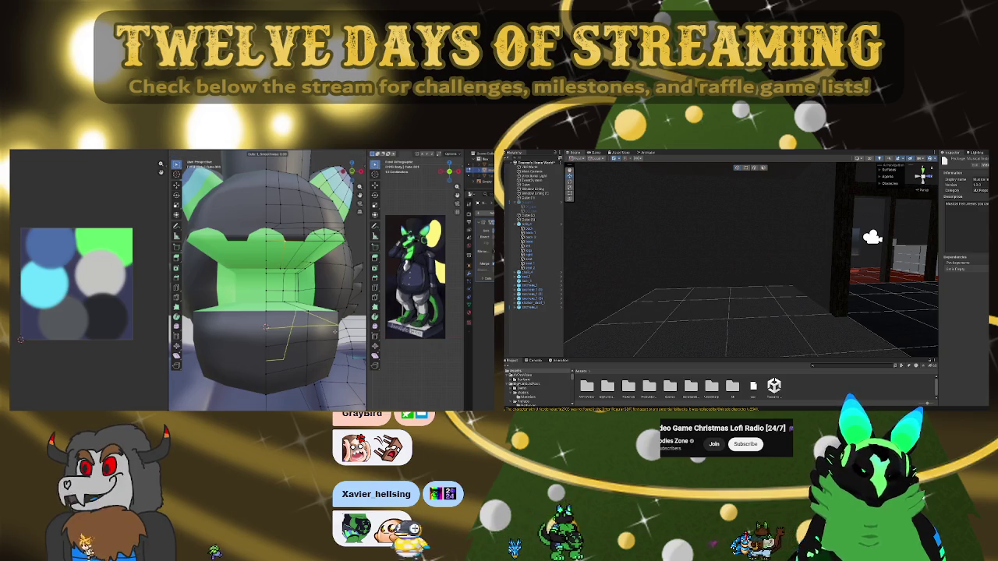
pyautogui.moveTo(335, 332)
pyautogui.mouseDown(button='middle')
pyautogui.moveTo(302, 329)
pyautogui.moveTo(304, 314)
pyautogui.moveTo(262, 340)
pyautogui.mouseUp(button='middle')
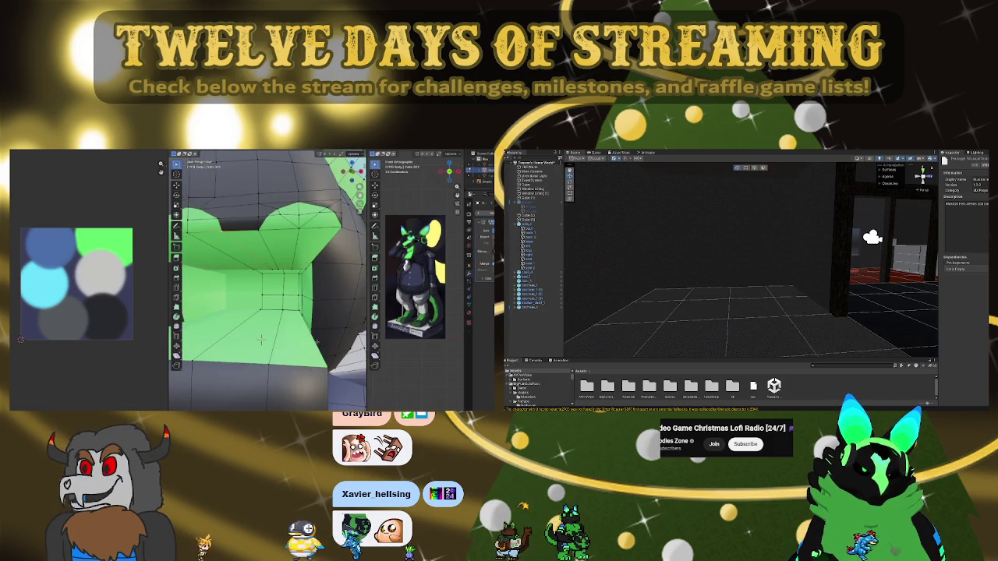
pyautogui.scroll(-4, 264, 318)
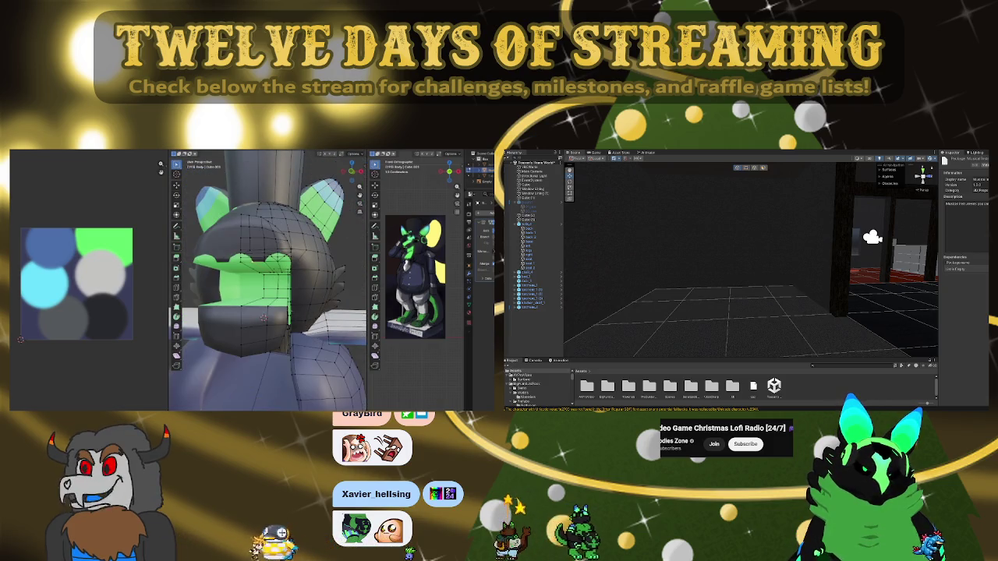
pyautogui.press('KP_1')
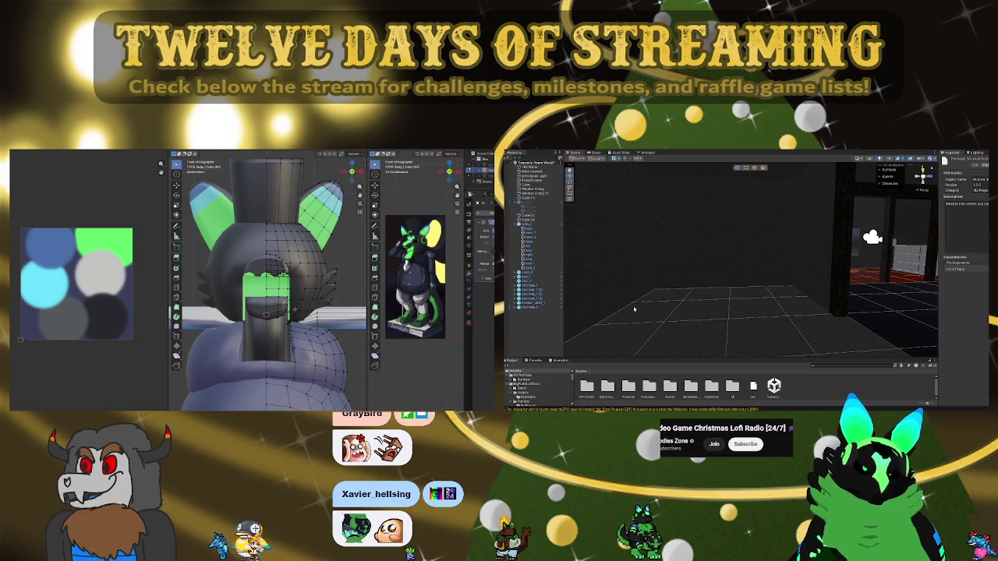
pyautogui.scroll(2, 265, 312)
pyautogui.scroll(1, 265, 312)
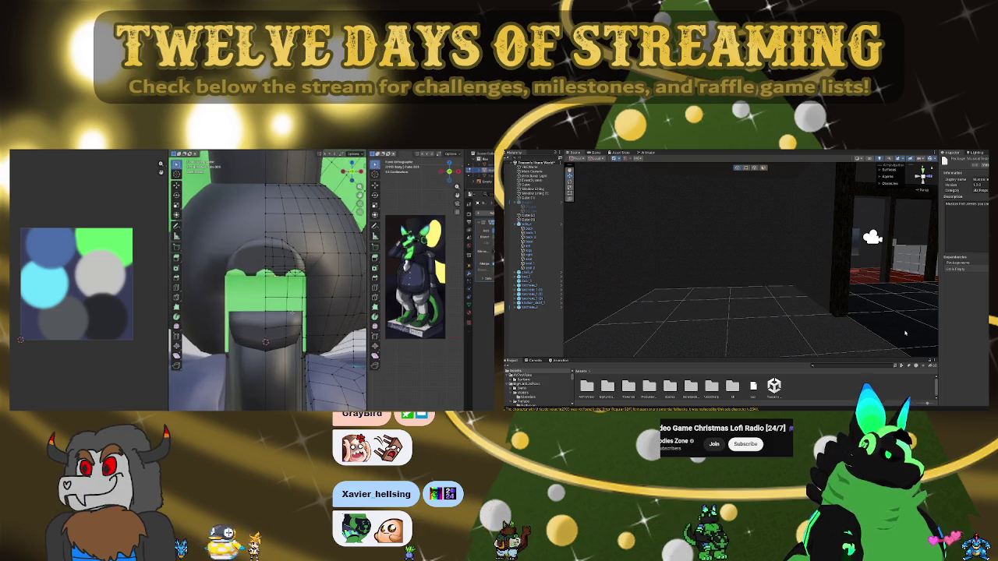
# Zoom in and select the jaw edge below the green mouth for the zigzag teeth cut
pyautogui.scroll(1, 265, 312)
pyautogui.scroll(2, 265, 312)
pyautogui.scroll(1, 265, 312)
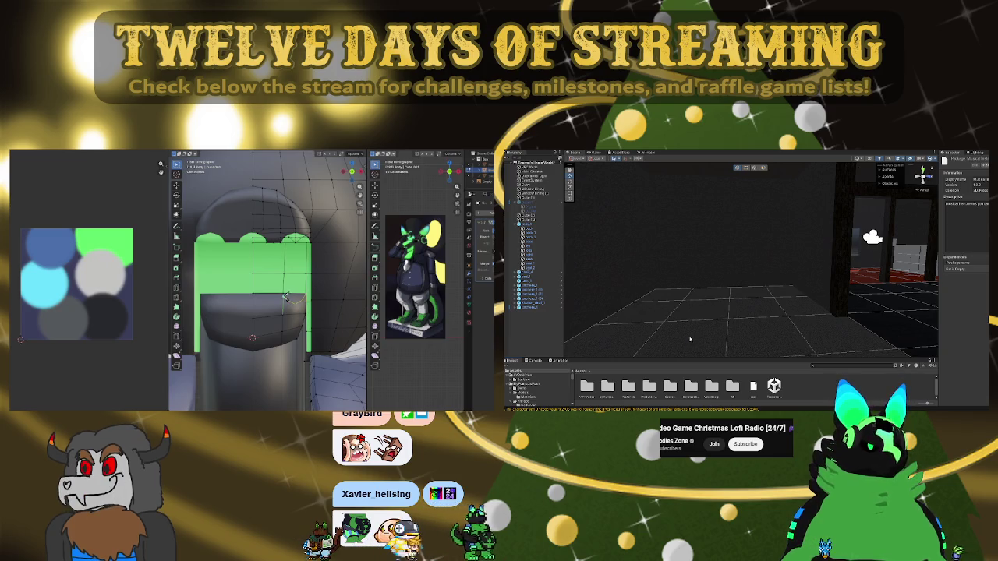
pyautogui.click(287, 298)
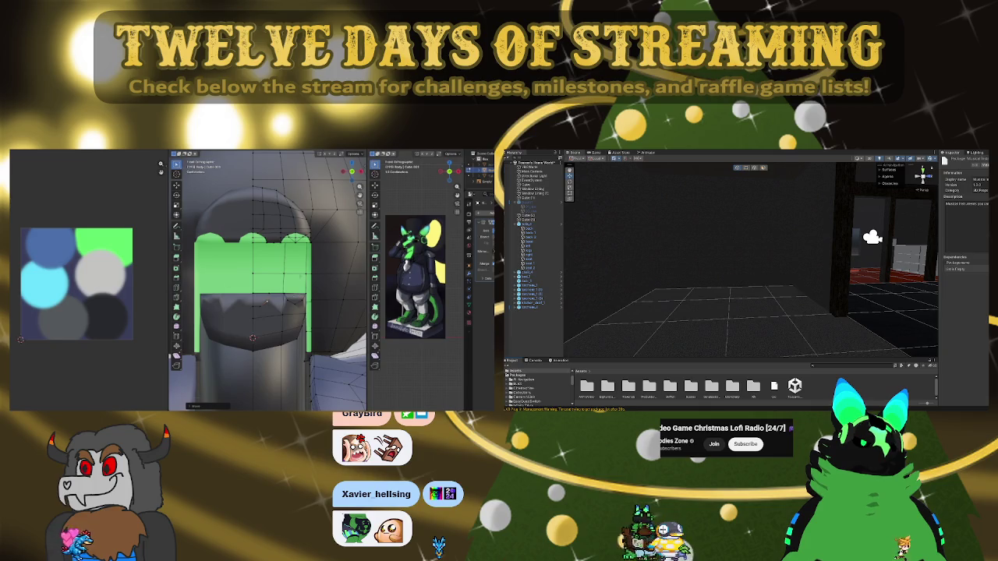
pyautogui.moveTo(267, 301)
pyautogui.mouseDown(button='middle')
pyautogui.moveTo(265, 252)
pyautogui.moveTo(260, 302)
pyautogui.mouseUp(button='middle')
# In front view, vertex-slide the chosen jaw vertex along its edge
pyautogui.scroll(-4, 267, 281)
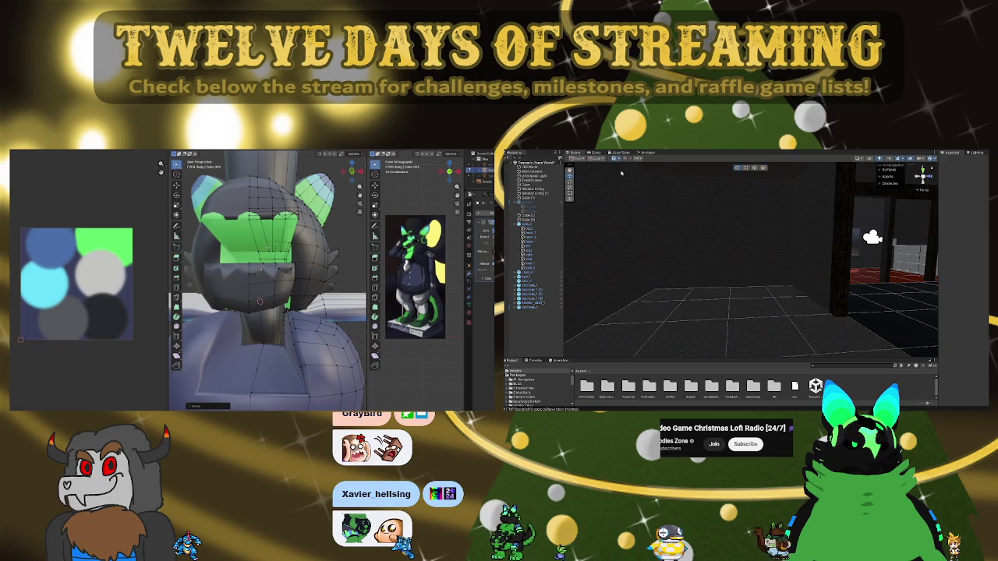
pyautogui.scroll(4, 259, 302)
pyautogui.scroll(-2, 257, 312)
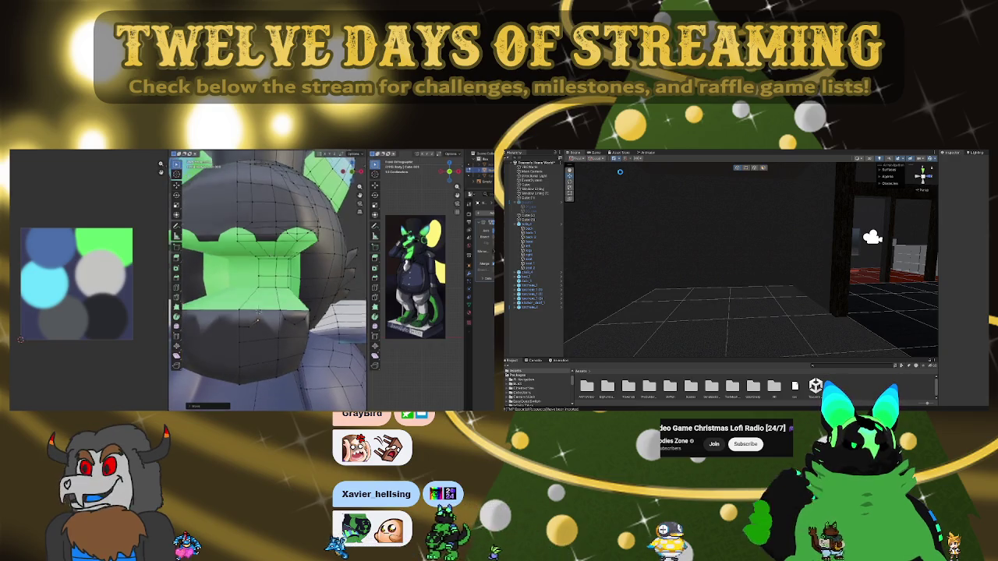
pyautogui.scroll(3, 258, 312)
pyautogui.scroll(-4, 260, 305)
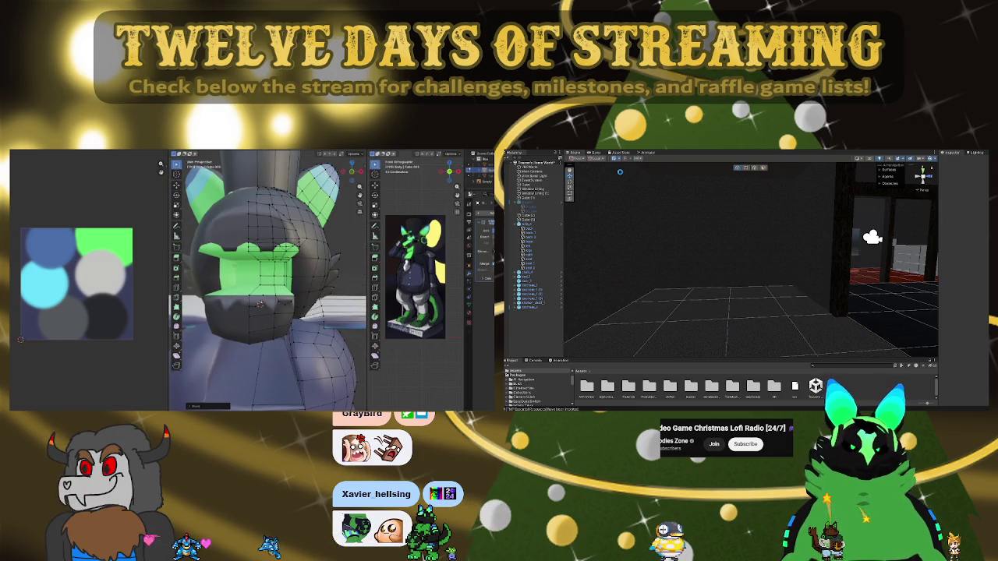
pyautogui.press('KP_1')
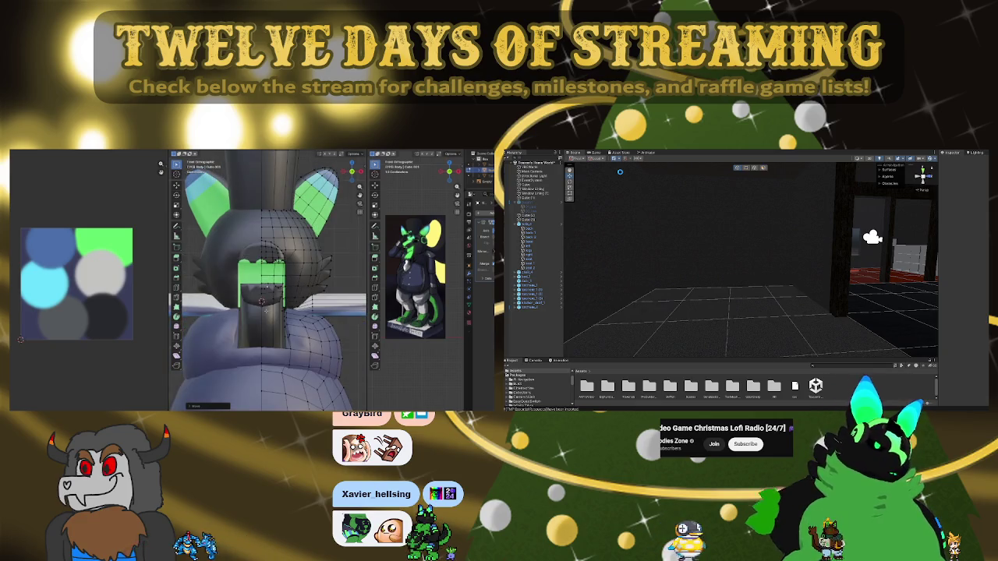
pyautogui.scroll(3, 262, 301)
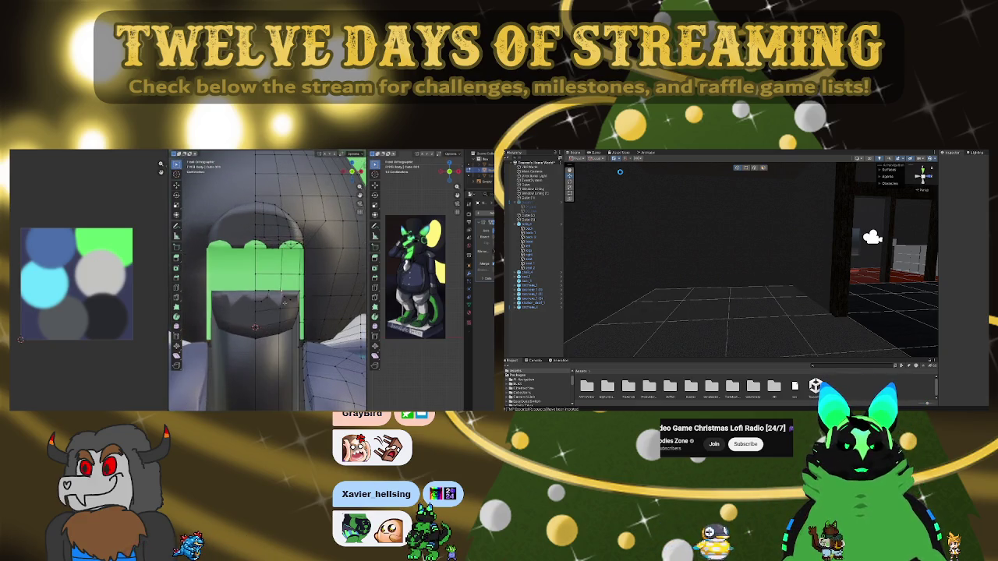
pyautogui.hotkey('shift', 'v')
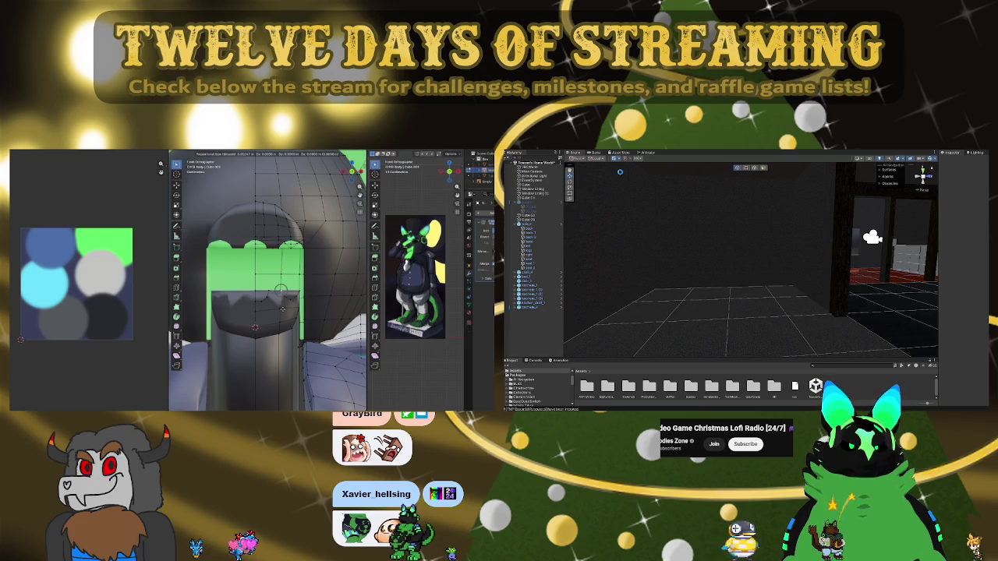
pyautogui.click(281, 309)
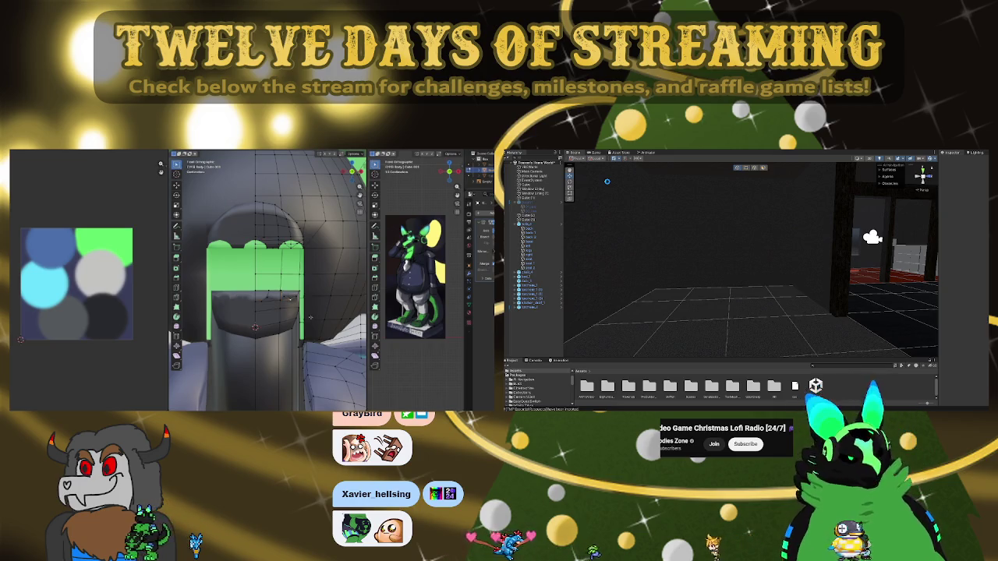
# Move the jaw vertices along Z, flatten them with a Z scale, then reposition them vertically
pyautogui.press('g')
pyautogui.press('z')
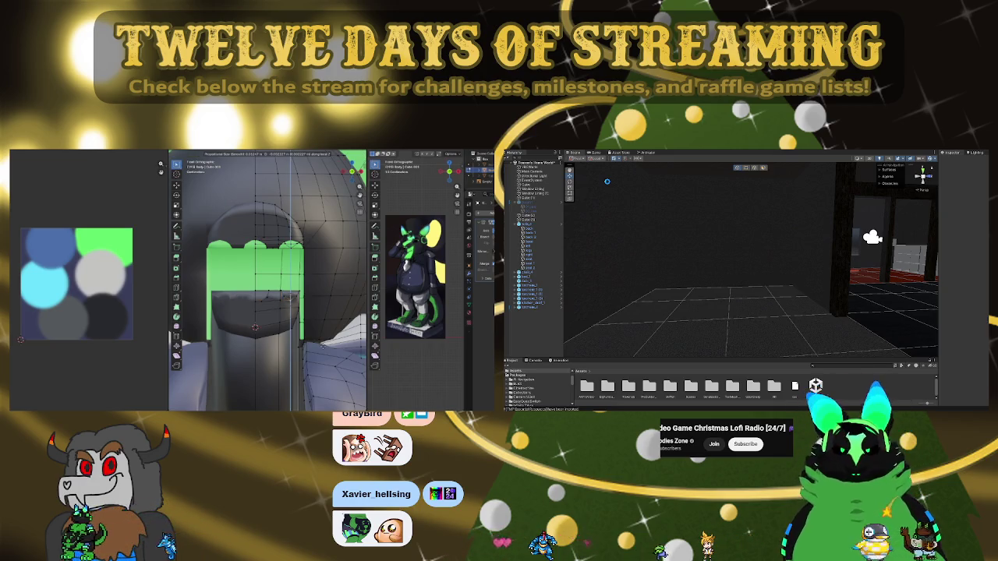
pyautogui.press('Return')
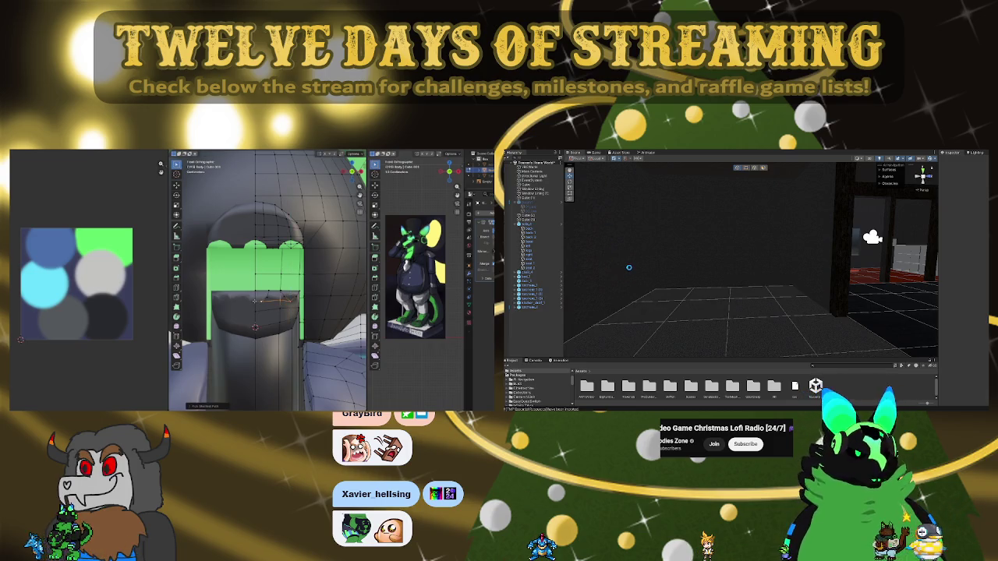
pyautogui.press('s')
pyautogui.press('z')
pyautogui.press('Return')
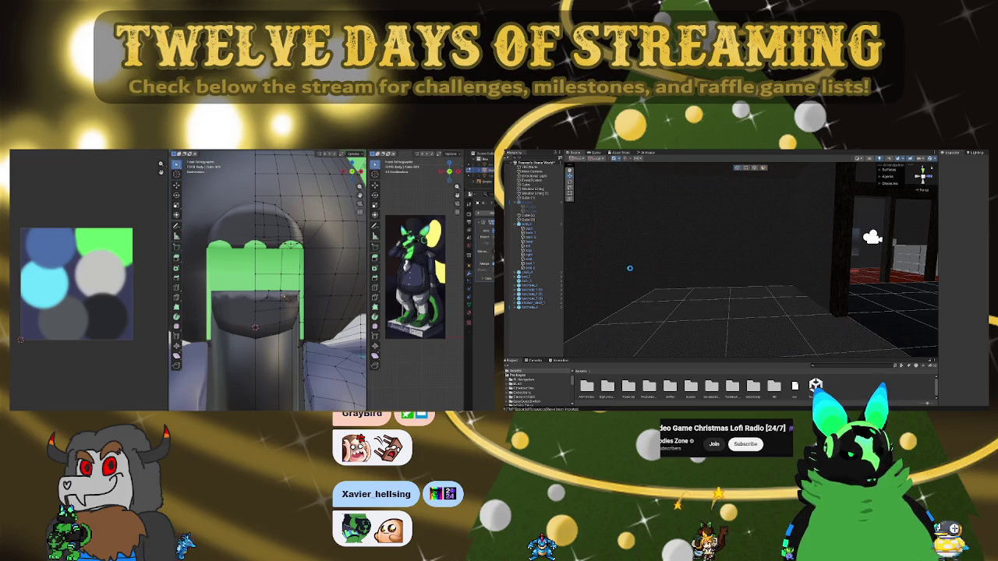
pyautogui.press('g')
pyautogui.press('z')
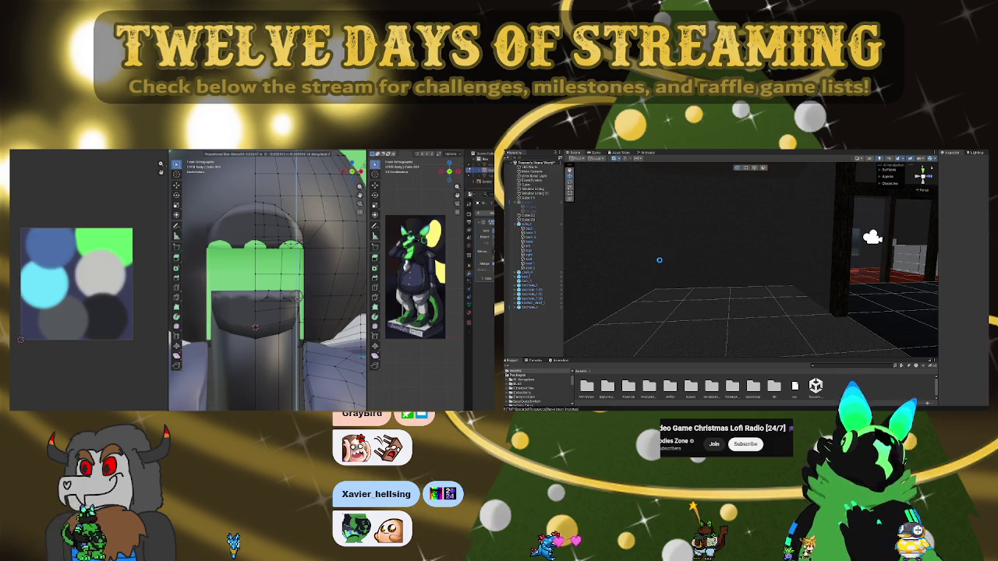
pyautogui.press('Return')
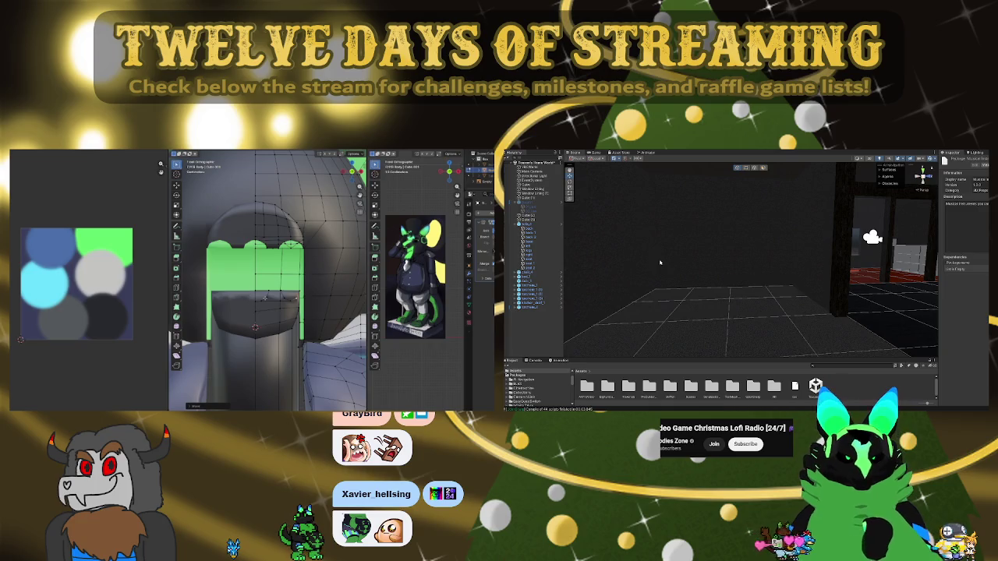
pyautogui.moveTo(265, 312); pyautogui.dragTo(257, 296, button='middle')
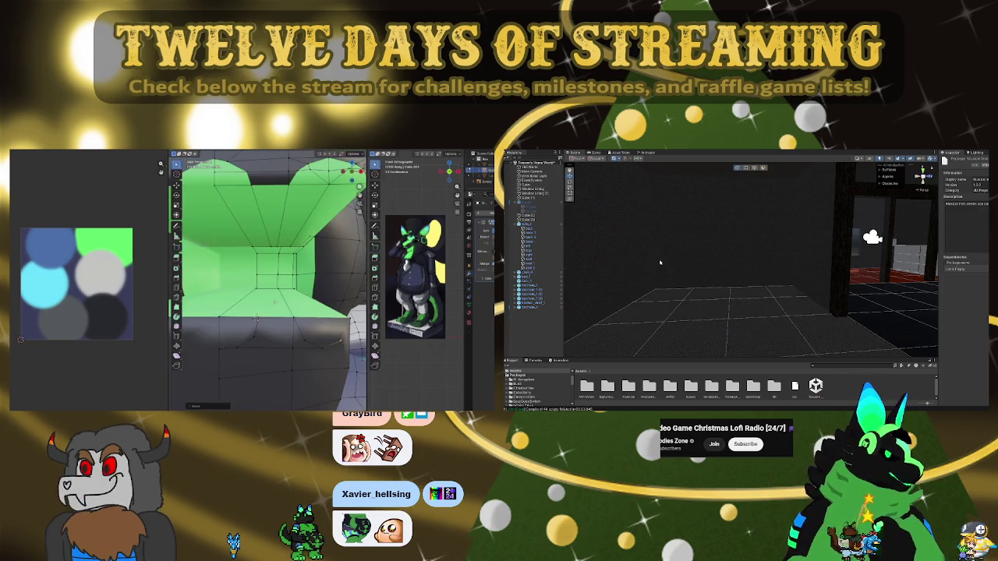
pyautogui.moveTo(749, 273)
pyautogui.mouseDown(button='right')
pyautogui.moveTo(862, 266)
pyautogui.moveTo(815, 228)
pyautogui.mouseUp(button='right')
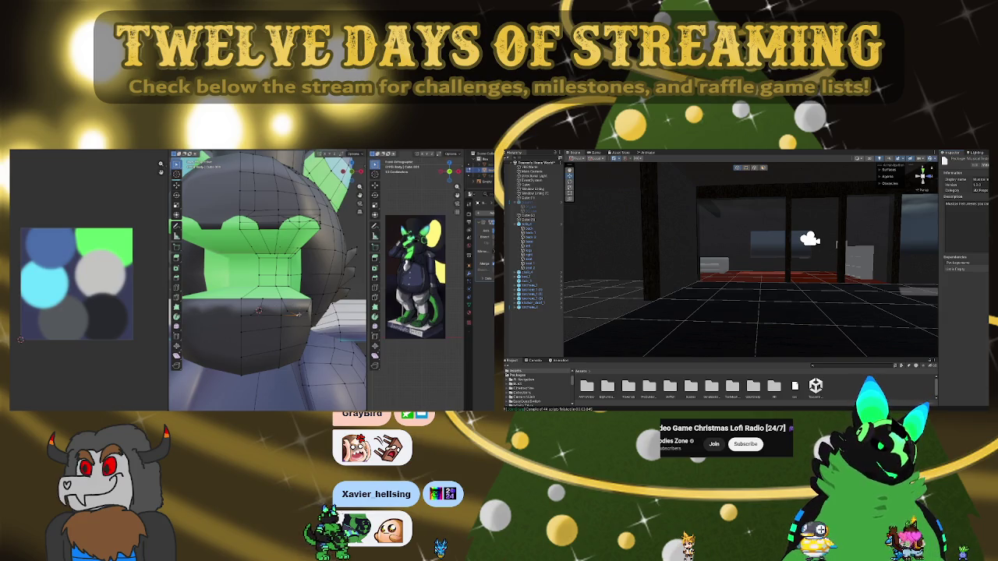
pyautogui.moveTo(780, 258)
pyautogui.mouseDown(button='right')
pyautogui.moveTo(721, 273)
pyautogui.moveTo(764, 270)
pyautogui.mouseUp(button='right')
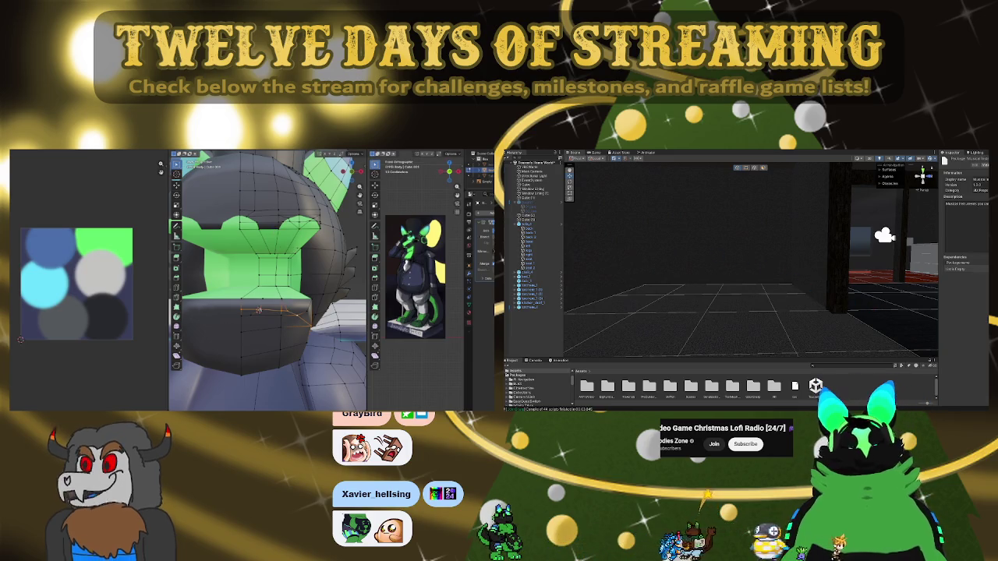
pyautogui.moveTo(260, 310); pyautogui.dragTo(260, 304, button='middle')
pyautogui.scroll(2, 260, 304)
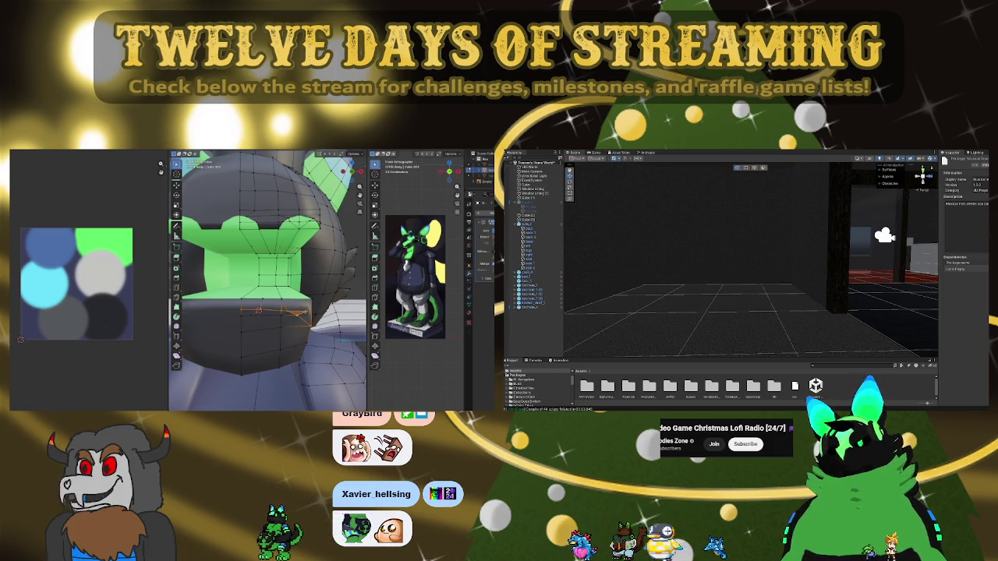
pyautogui.moveTo(261, 321)
pyautogui.mouseDown(button='middle')
pyautogui.moveTo(280, 308)
pyautogui.moveTo(257, 312)
pyautogui.moveTo(243, 288)
pyautogui.moveTo(232, 289)
pyautogui.mouseUp(button='middle')
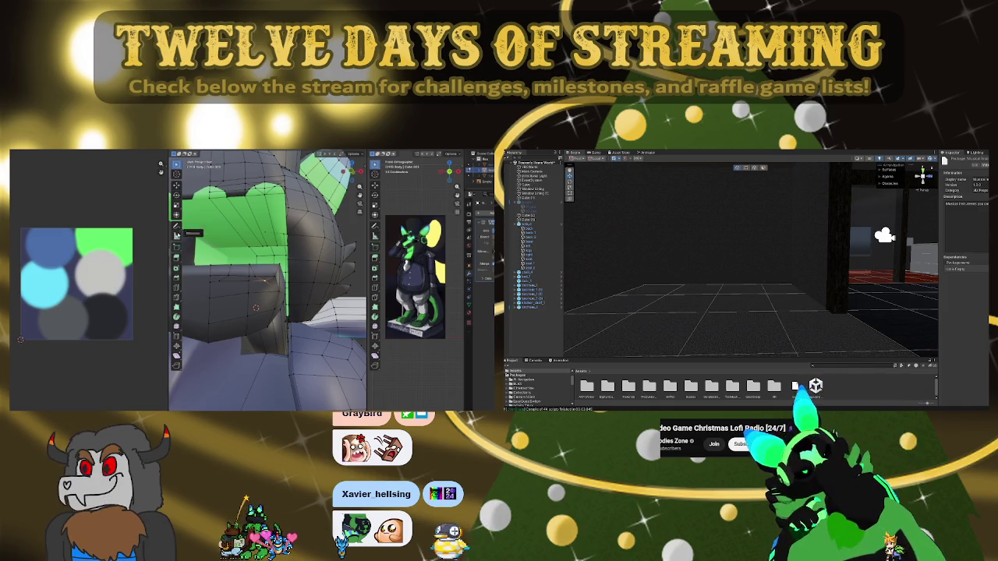
pyautogui.click(216, 275)
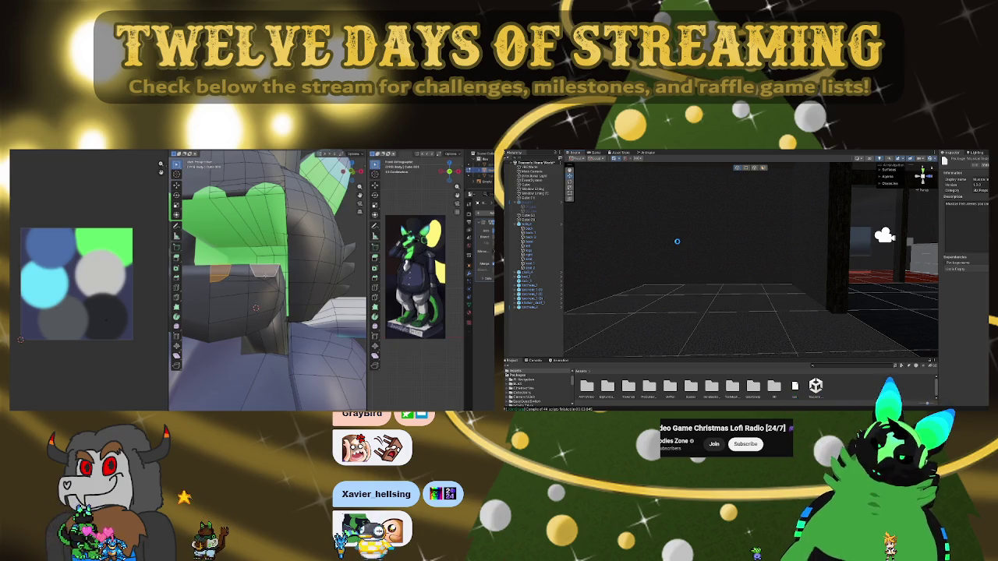
pyautogui.moveTo(256, 308); pyautogui.dragTo(211, 303, button='middle')
pyautogui.scroll(-3, 266, 296)
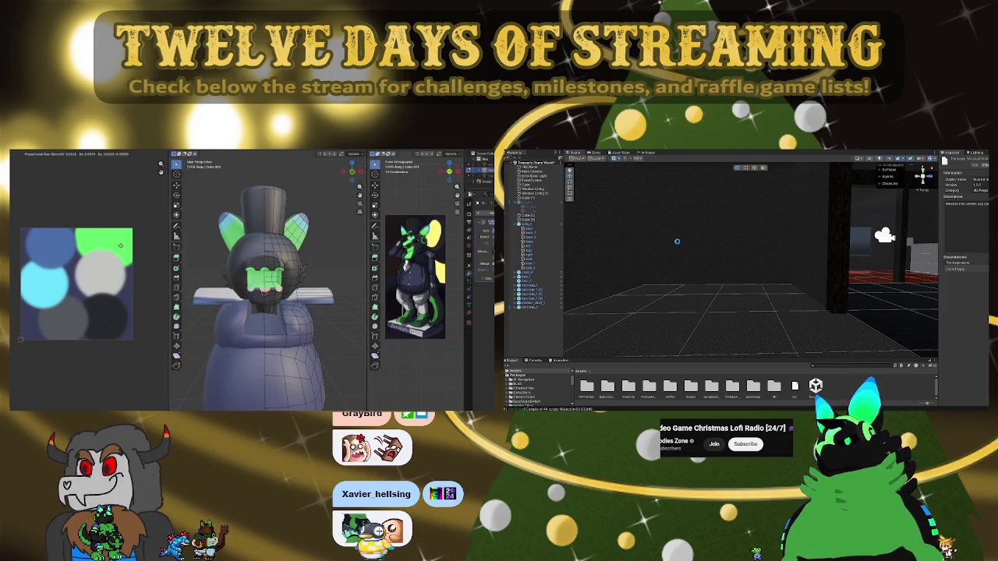
pyautogui.scroll(-2, 339, 287)
pyautogui.moveTo(339, 287); pyautogui.dragTo(324, 293, button='middle')
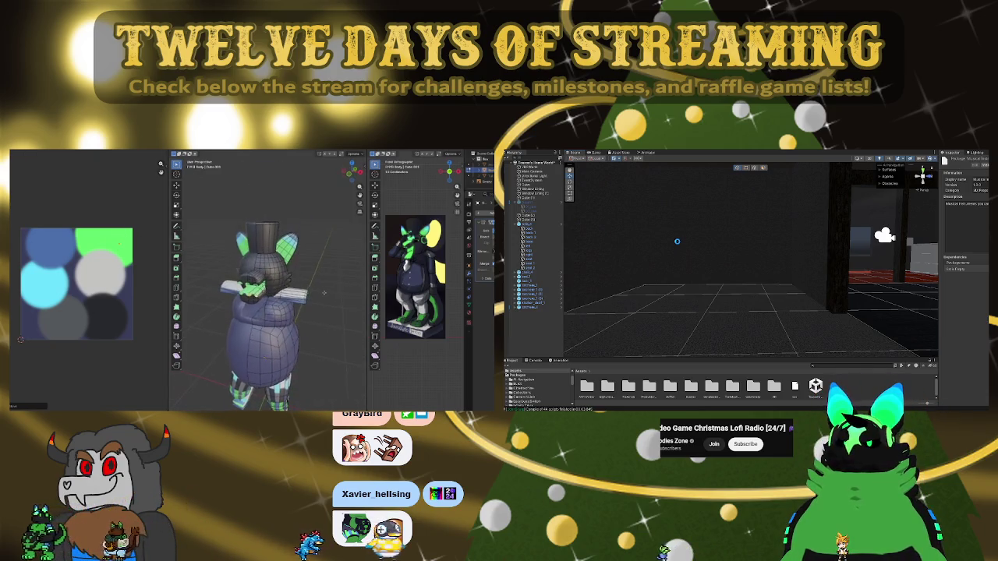
pyautogui.scroll(3, 324, 293)
pyautogui.scroll(1, 315, 279)
pyautogui.scroll(-1, 308, 266)
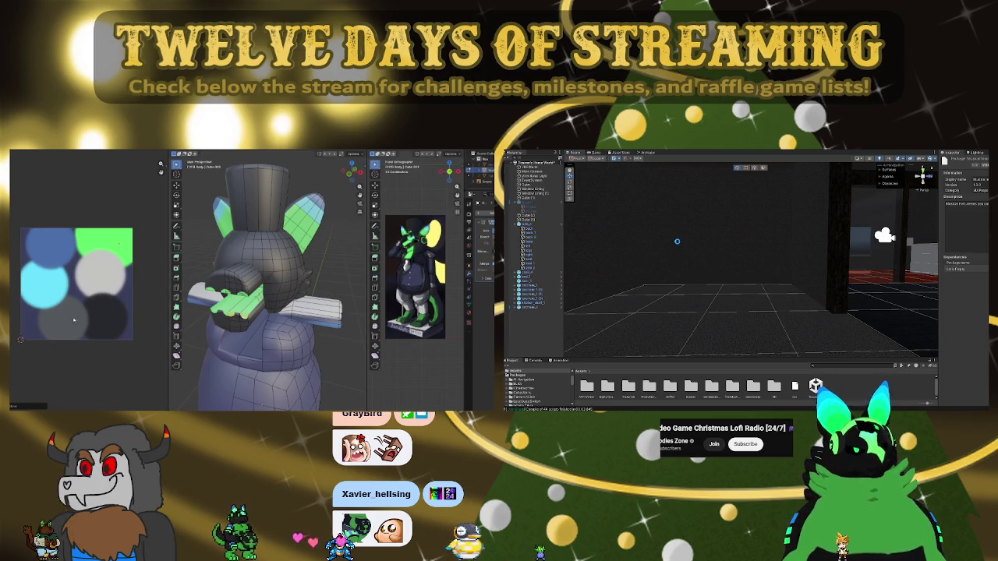
pyautogui.scroll(-3, 265, 288)
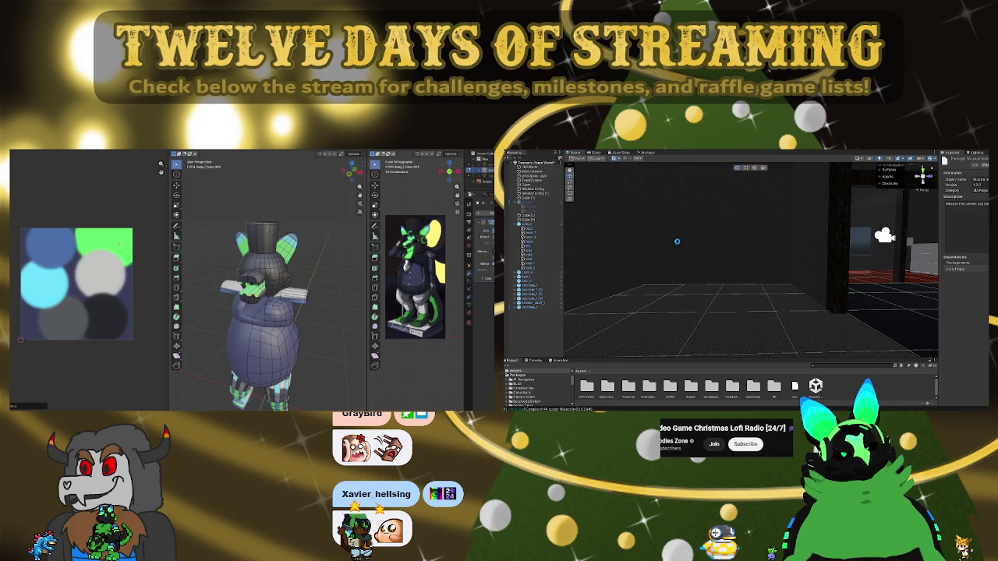
pyautogui.moveTo(265, 297); pyautogui.dragTo(254, 250, button='middle')
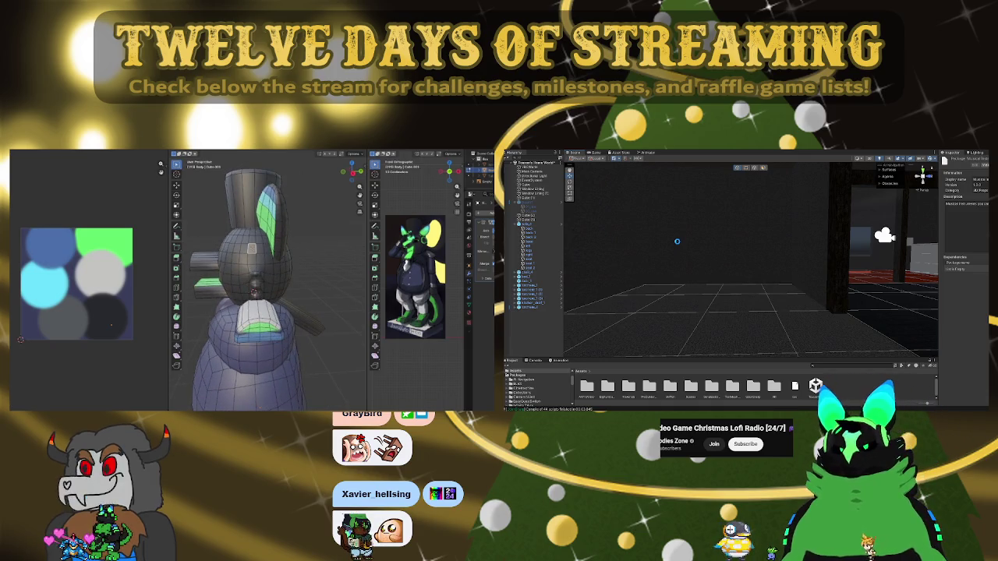
pyautogui.scroll(2, 434, 226)
pyautogui.scroll(3, 434, 225)
pyautogui.scroll(-2, 435, 226)
pyautogui.scroll(-2, 424, 215)
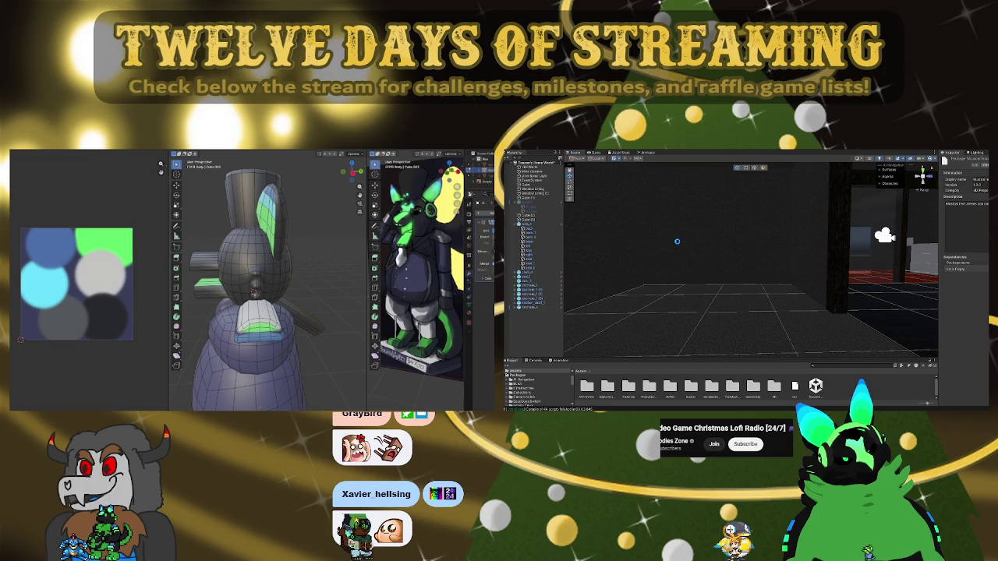
# Zoom out to the whole character and add a new mesh shape via Shift+A
pyautogui.scroll(-3, 322, 216)
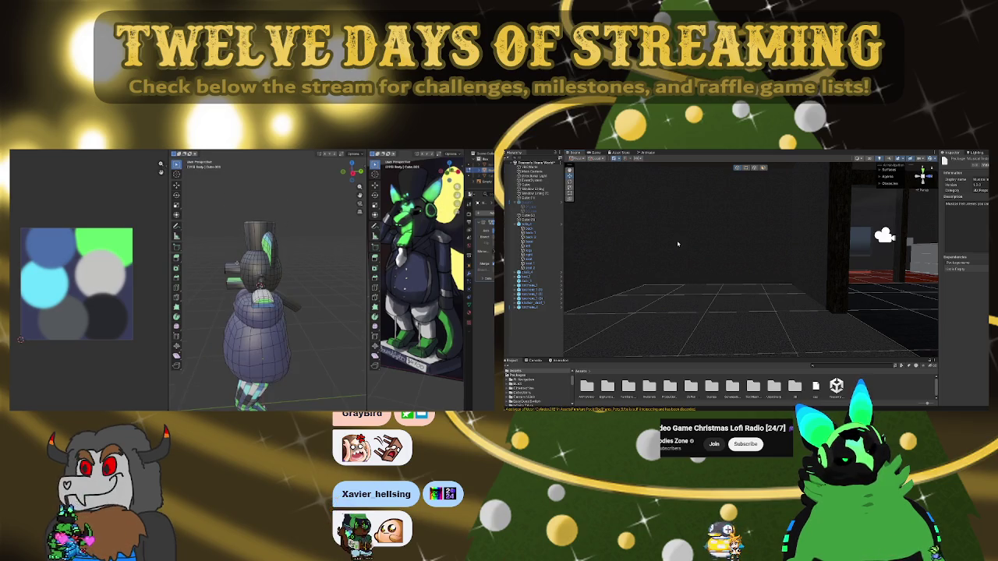
pyautogui.scroll(-2, 333, 273)
pyautogui.moveTo(304, 273); pyautogui.dragTo(333, 273, button='middle')
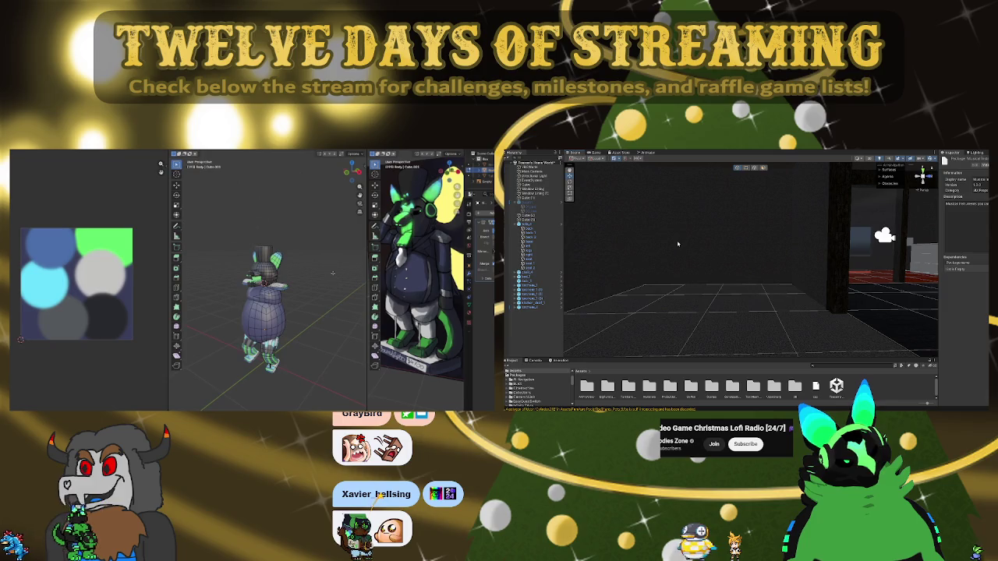
pyautogui.hotkey('shift', 'a')
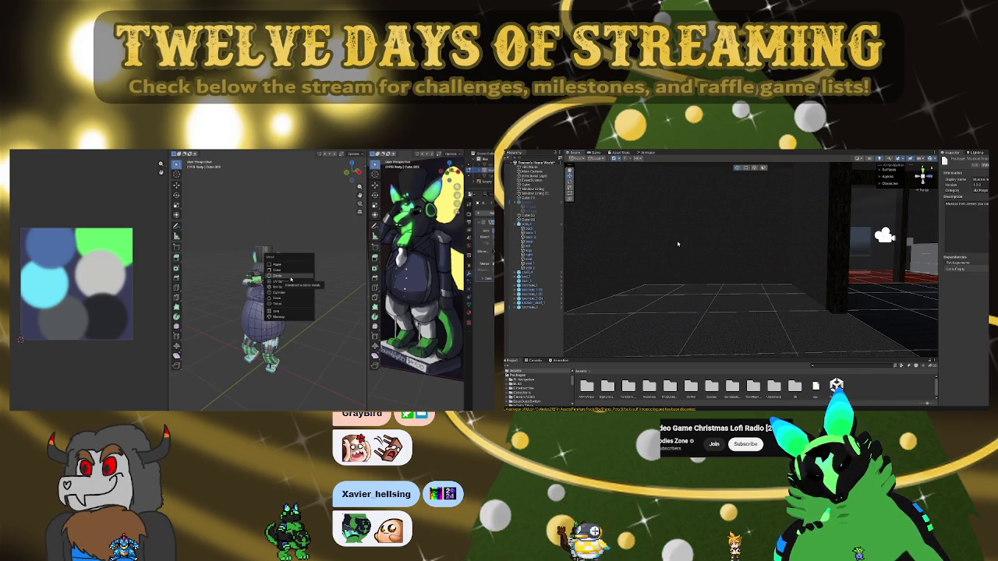
pyautogui.press('Return')
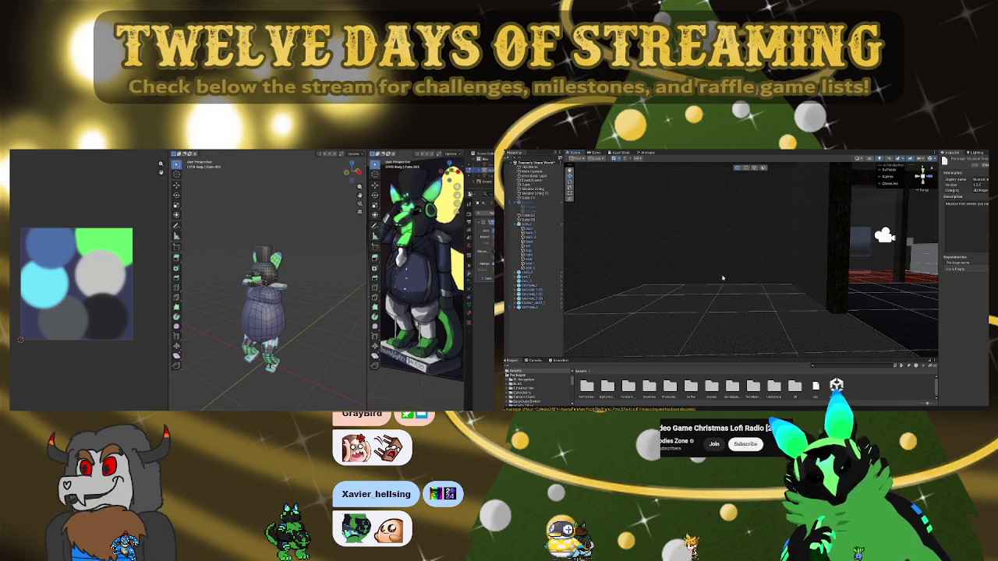
# Browse from Furniture Pack into Materials, back out, and into the Prefabs folder
pyautogui.moveTo(718, 278)
pyautogui.mouseDown(button='right')
pyautogui.moveTo(661, 320)
pyautogui.moveTo(611, 292)
pyautogui.mouseUp(button='right')
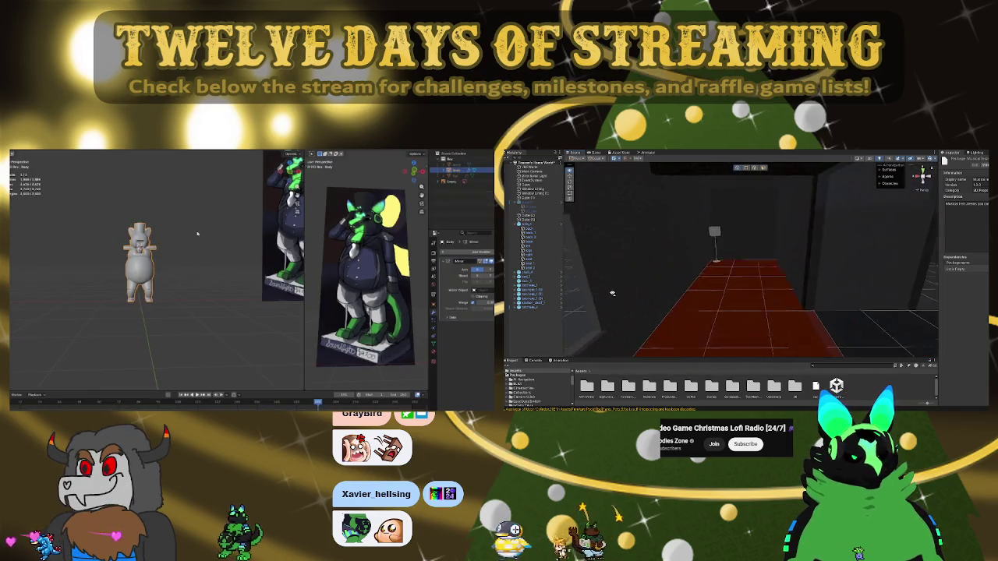
pyautogui.doubleClick(587, 385)
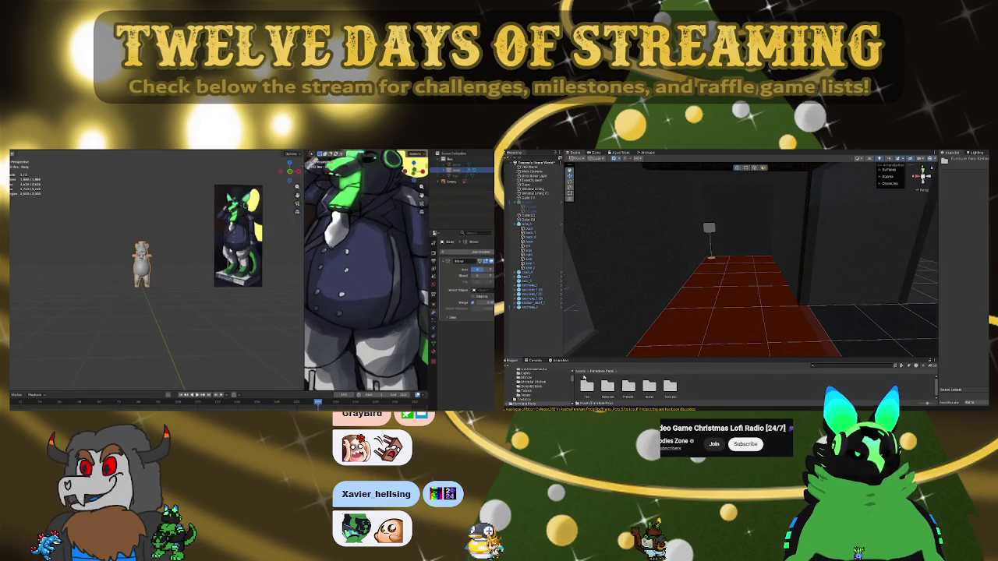
pyautogui.doubleClick(607, 386)
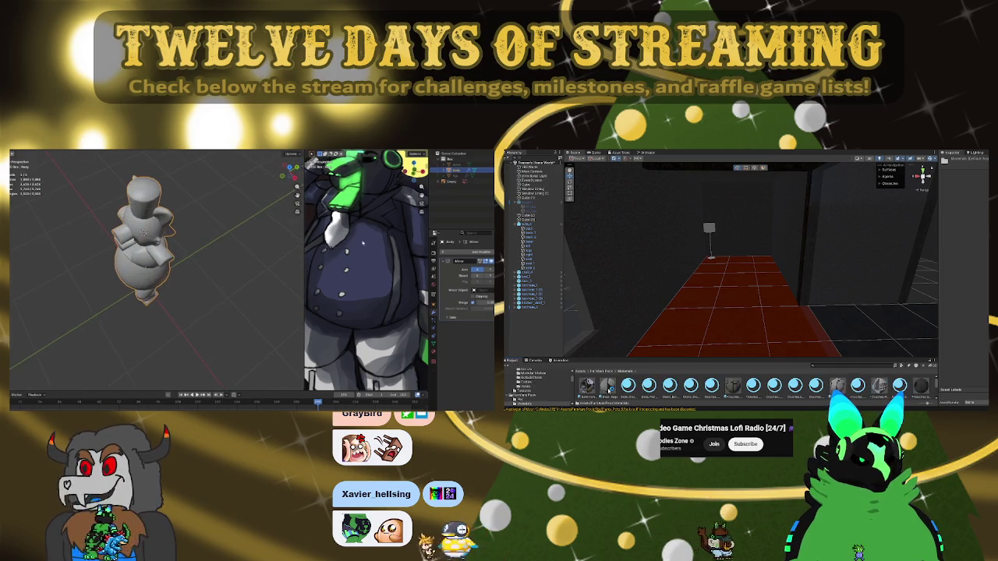
pyautogui.click(603, 371)
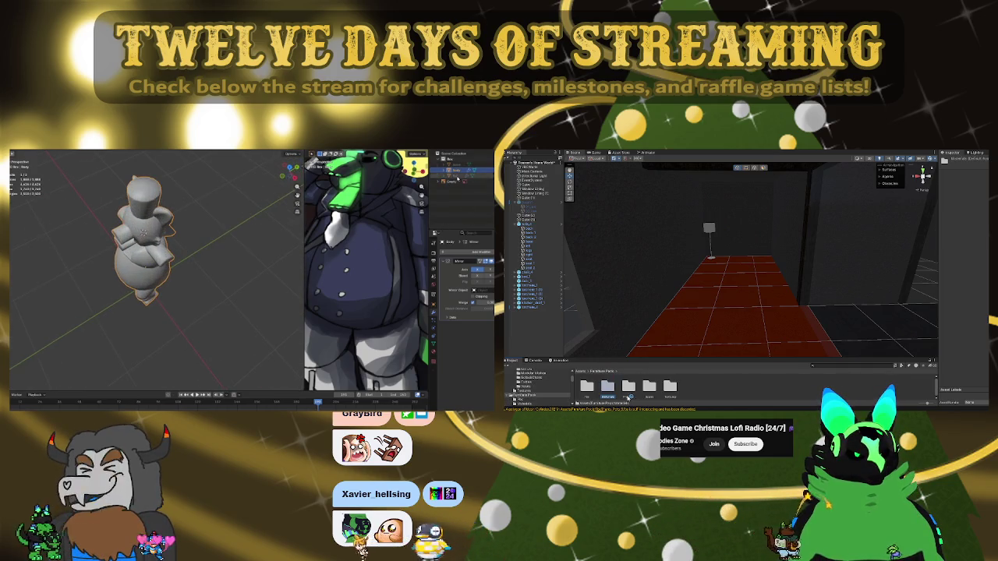
pyautogui.doubleClick(628, 385)
pyautogui.moveTo(679, 281); pyautogui.dragTo(703, 287, button='right')
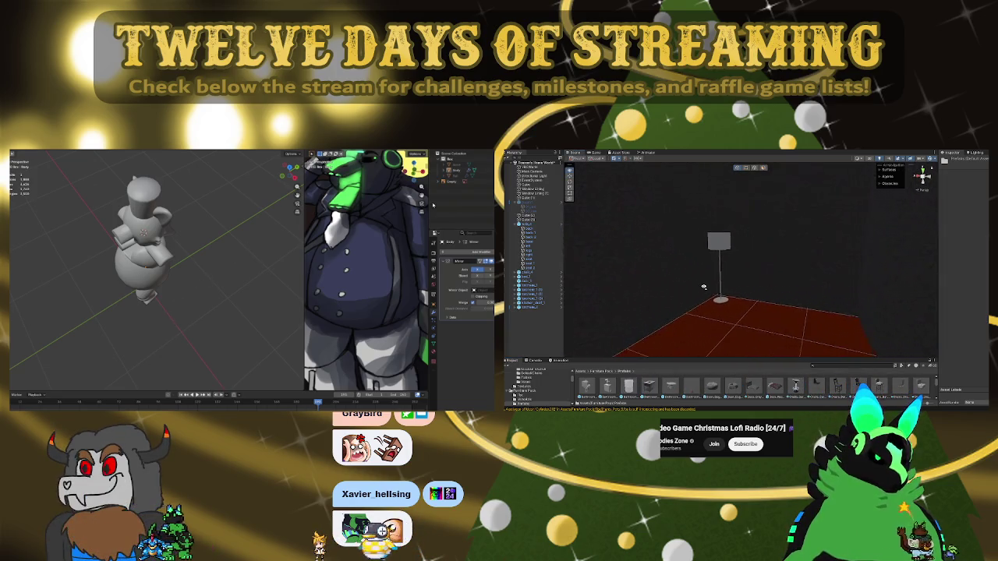
pyautogui.moveTo(634, 295)
pyautogui.mouseDown(button='right')
pyautogui.moveTo(839, 291)
pyautogui.moveTo(808, 266)
pyautogui.moveTo(587, 276)
pyautogui.moveTo(697, 276)
pyautogui.mouseUp(button='right')
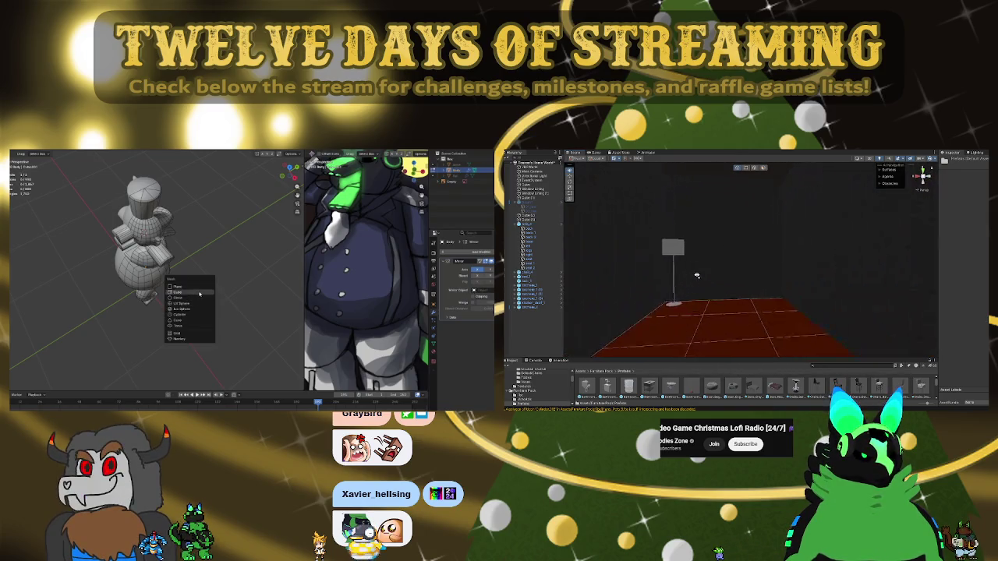
# Drop two bean bag prefabs onto the rug, positioning and shrinking each to a moderate size
pyautogui.moveTo(714, 388); pyautogui.dragTo(770, 324)
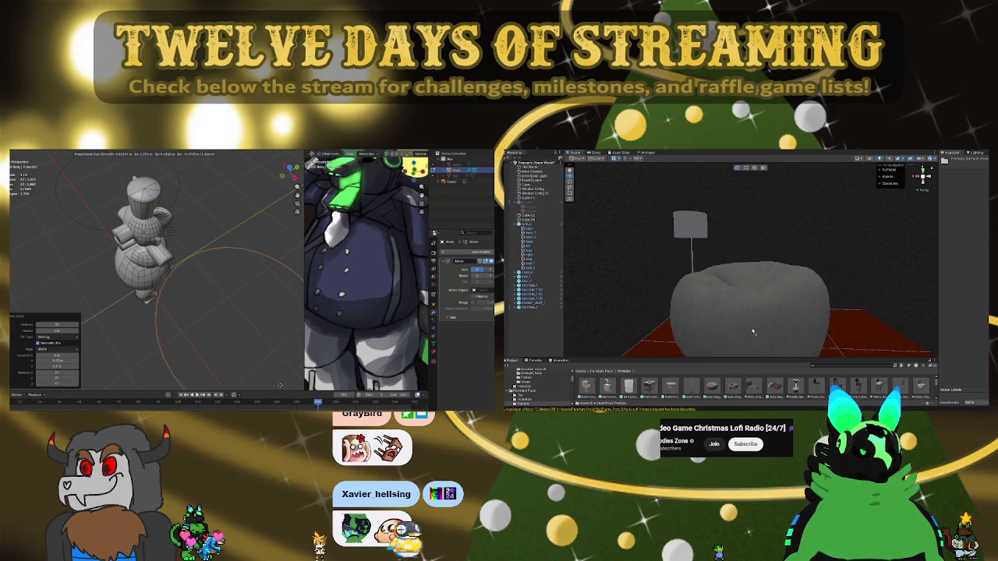
pyautogui.moveTo(769, 333)
pyautogui.mouseDown()
pyautogui.moveTo(780, 283)
pyautogui.moveTo(689, 331)
pyautogui.mouseUp()
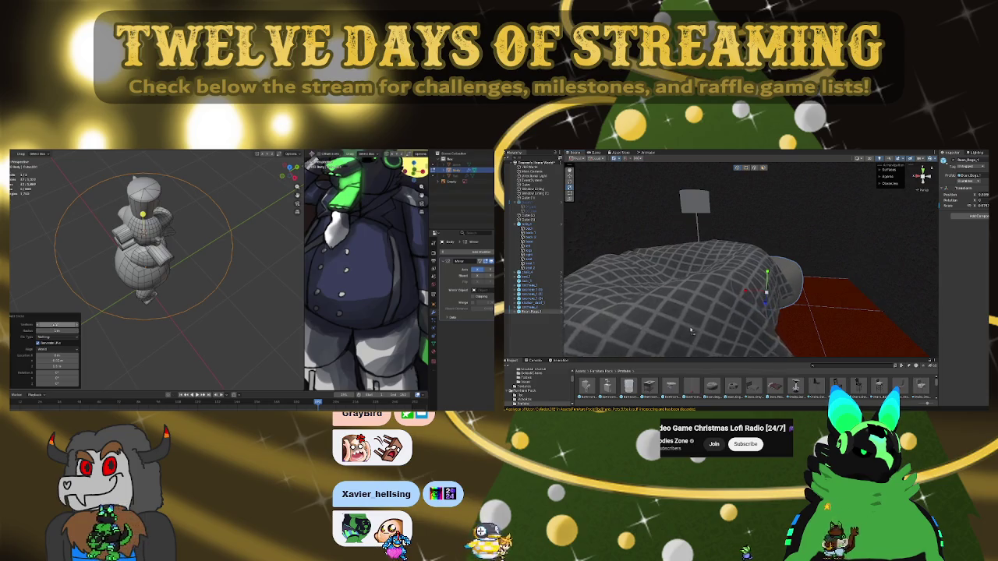
pyautogui.moveTo(690, 330); pyautogui.dragTo(733, 269)
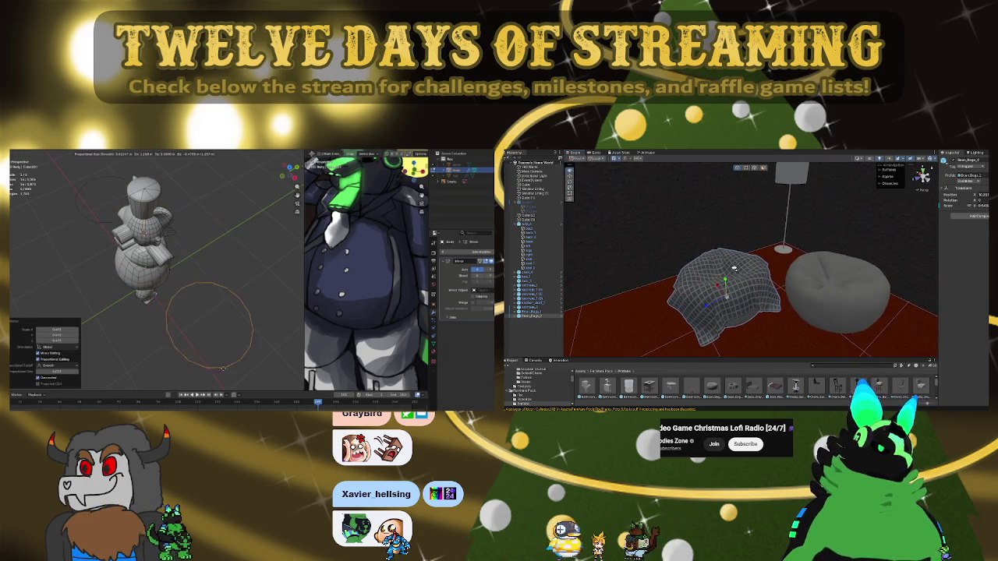
pyautogui.moveTo(716, 388); pyautogui.dragTo(727, 270)
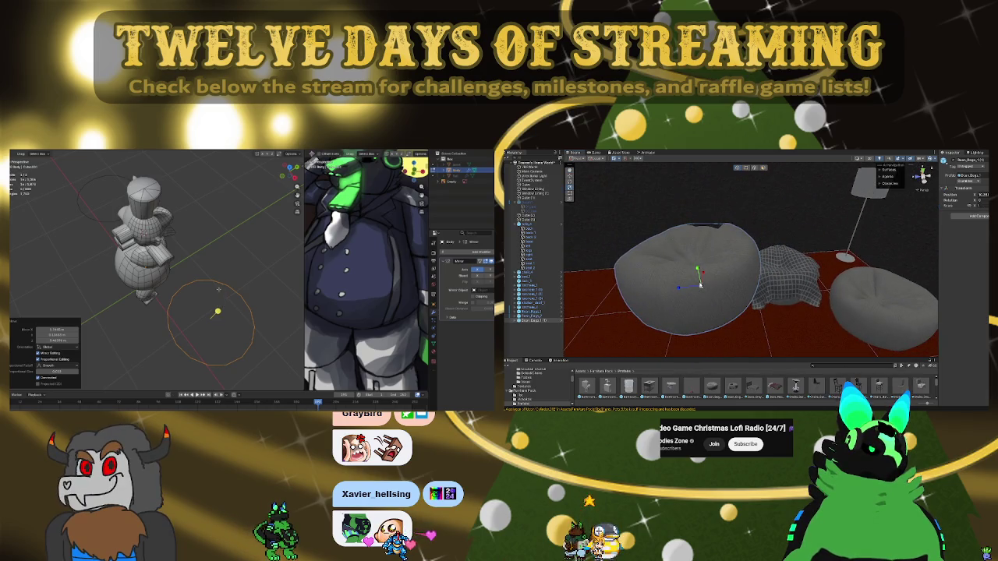
pyautogui.moveTo(700, 282); pyautogui.dragTo(698, 296)
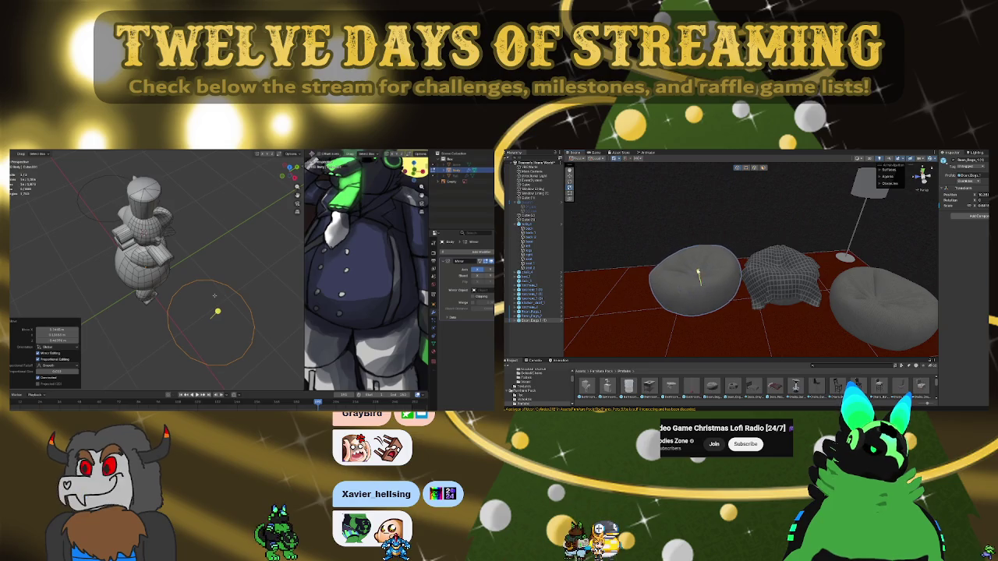
# Select the right-hand bean bag and shift it right and back beside the others
pyautogui.click(870, 299)
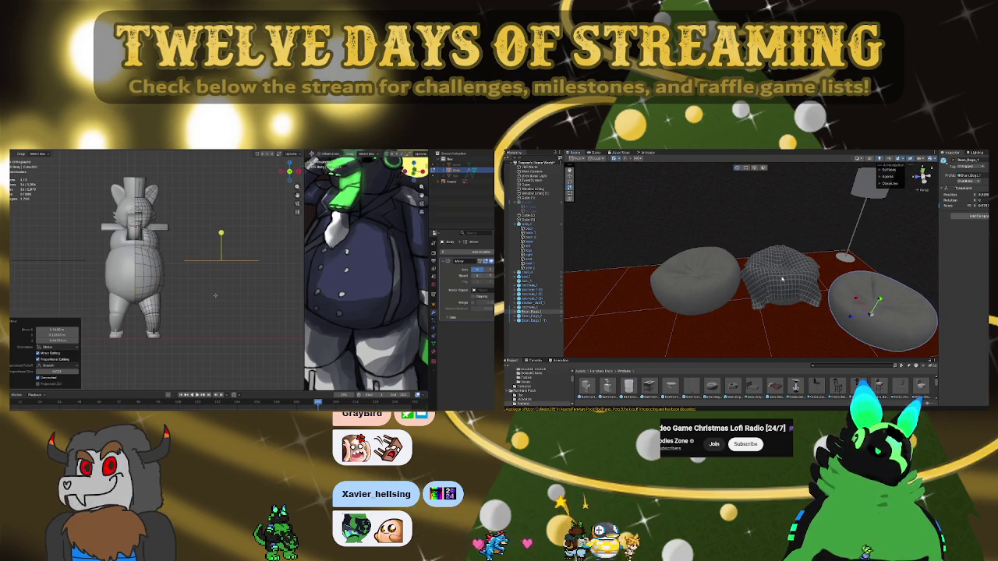
pyautogui.moveTo(241, 293); pyautogui.dragTo(202, 313, button='middle')
pyautogui.moveTo(781, 270)
pyautogui.keyDown('alt'); pyautogui.mouseDown()
pyautogui.moveTo(813, 286)
pyautogui.moveTo(777, 320)
pyautogui.mouseUp(); pyautogui.keyUp('alt')
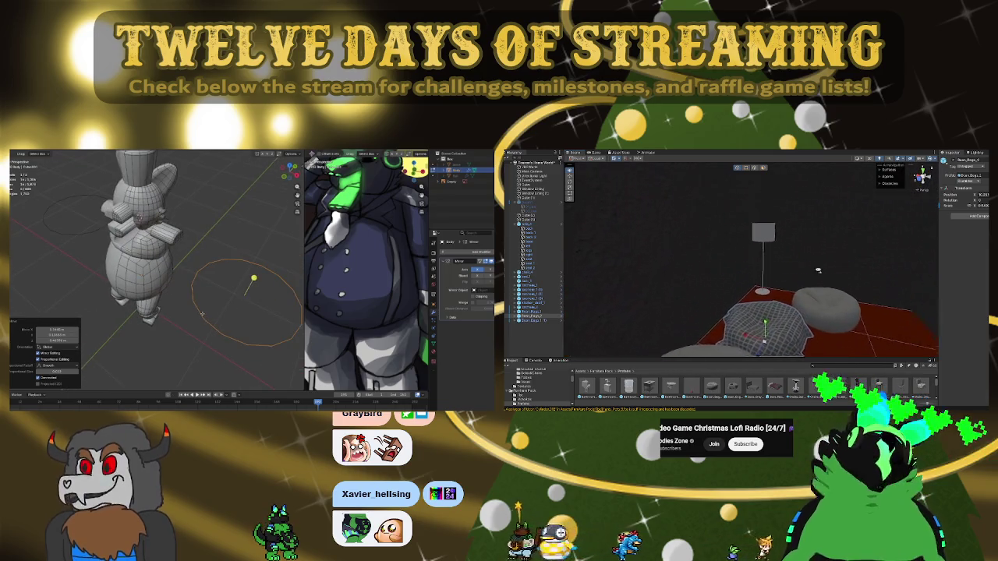
pyautogui.click(779, 323)
pyautogui.click(801, 339)
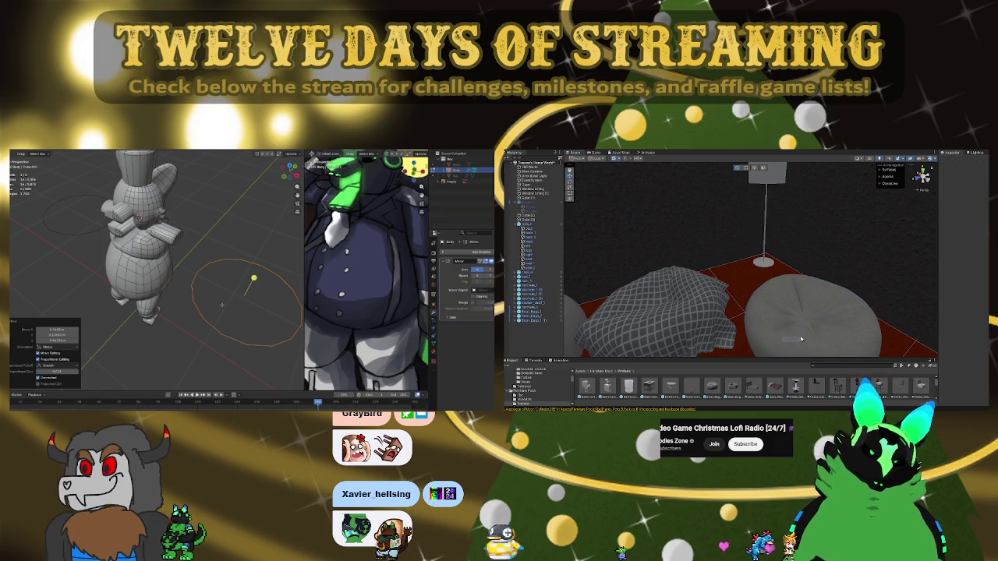
pyautogui.click(794, 323)
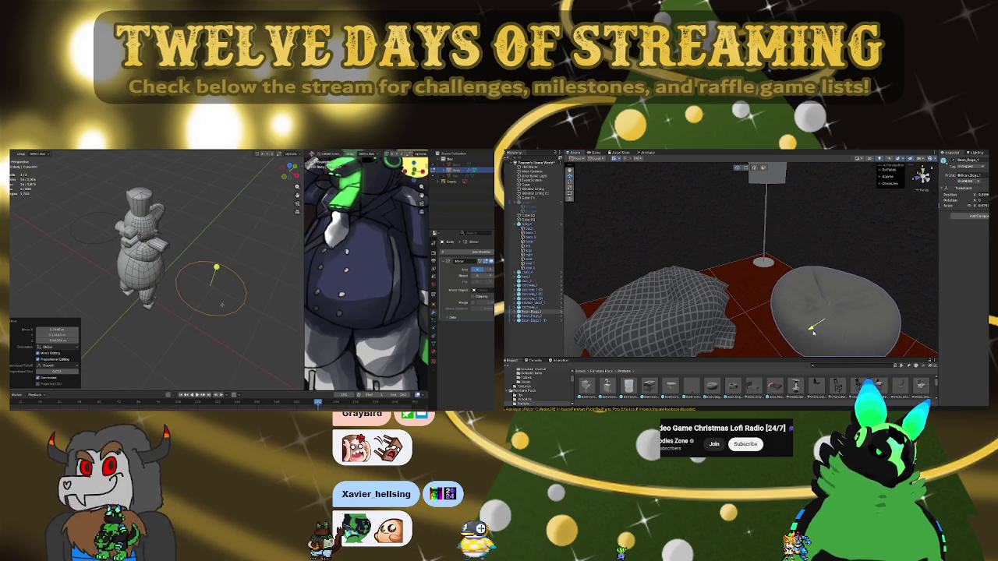
pyautogui.moveTo(788, 343)
pyautogui.mouseDown()
pyautogui.moveTo(811, 312)
pyautogui.moveTo(771, 295)
pyautogui.mouseUp()
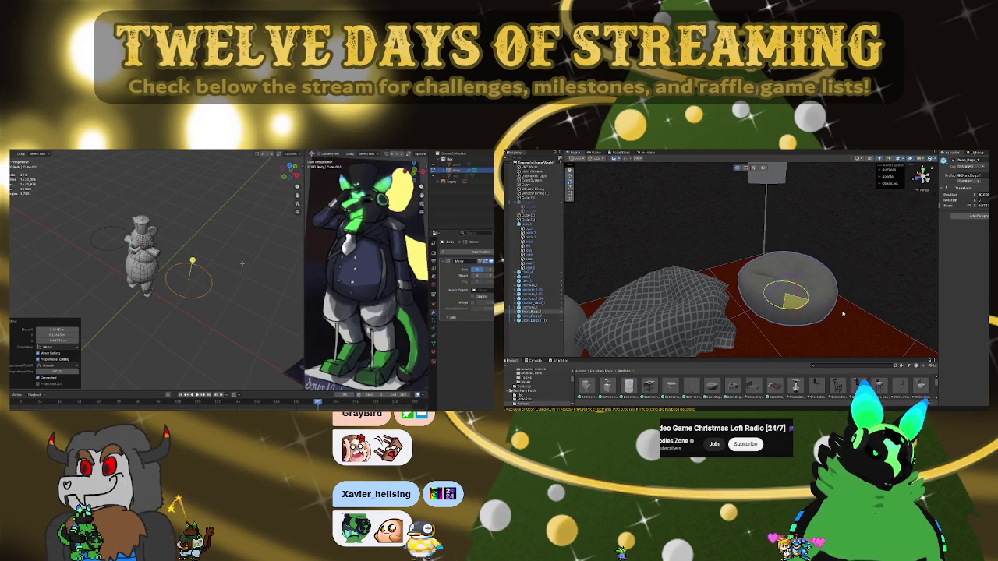
pyautogui.press('f')
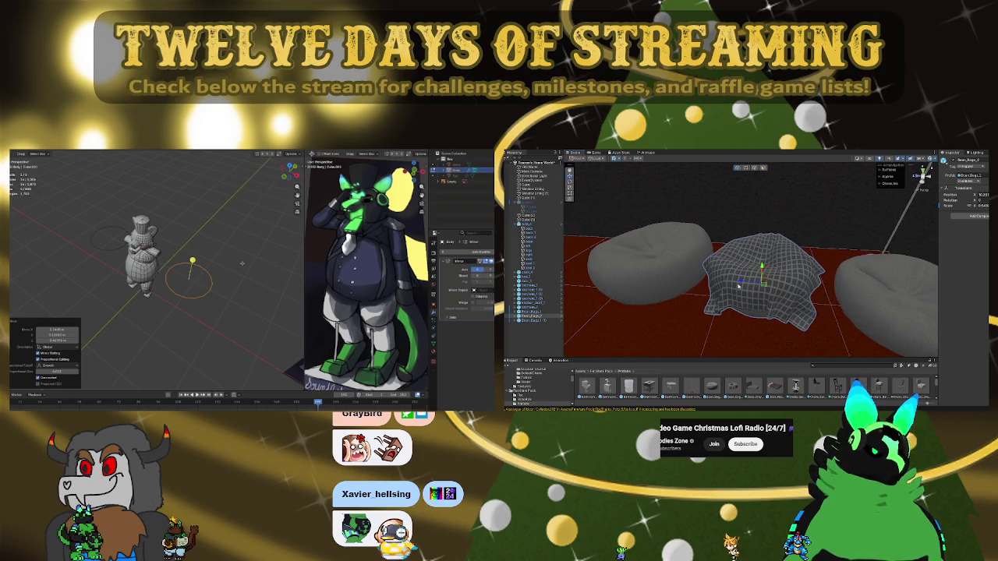
pyautogui.moveTo(741, 282); pyautogui.dragTo(759, 282)
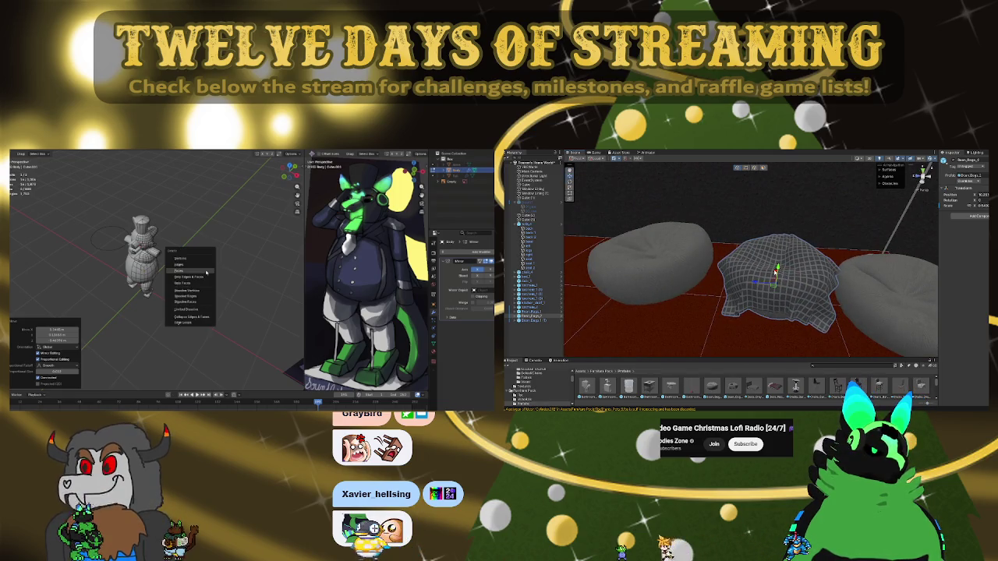
# Widen the bean bag along one axis, select the left one, and add a Blender cylinder
pyautogui.moveTo(776, 269)
pyautogui.mouseDown(button='right')
pyautogui.moveTo(825, 248)
pyautogui.moveTo(784, 291)
pyautogui.mouseUp(button='right')
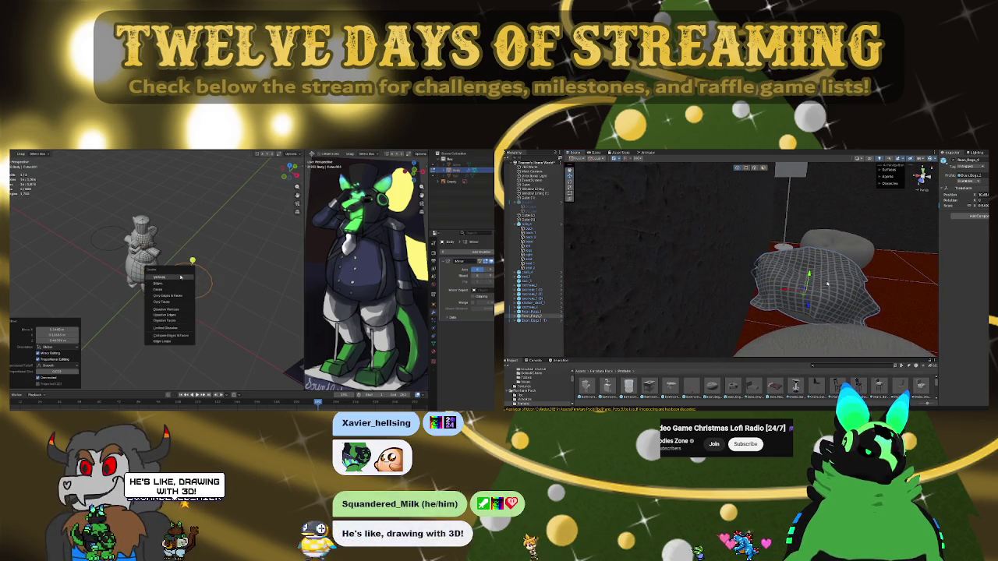
pyautogui.moveTo(784, 291); pyautogui.dragTo(792, 290)
pyautogui.moveTo(790, 290)
pyautogui.mouseDown(button='right')
pyautogui.moveTo(705, 294)
pyautogui.moveTo(729, 290)
pyautogui.mouseUp(button='right')
pyautogui.click(705, 294)
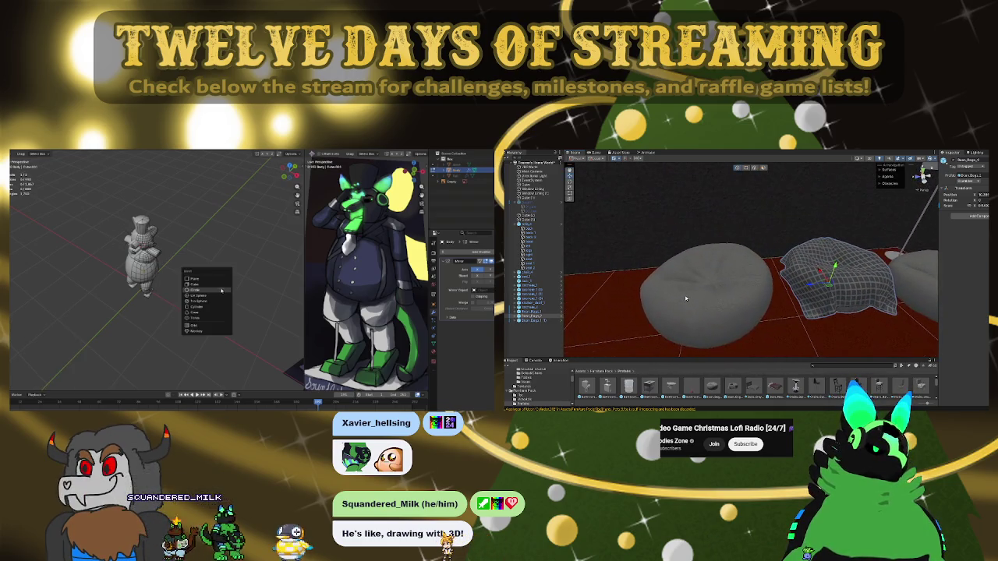
pyautogui.click(206, 309)
# Rotate the selected bean bag slightly and switch back to the Move tool
pyautogui.press('e')
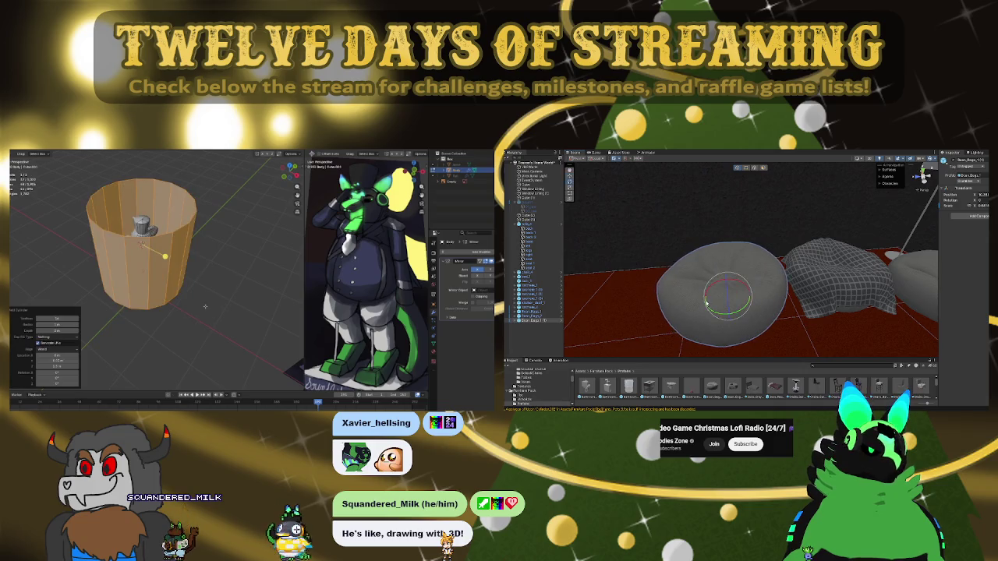
pyautogui.moveTo(715, 311); pyautogui.dragTo(645, 292)
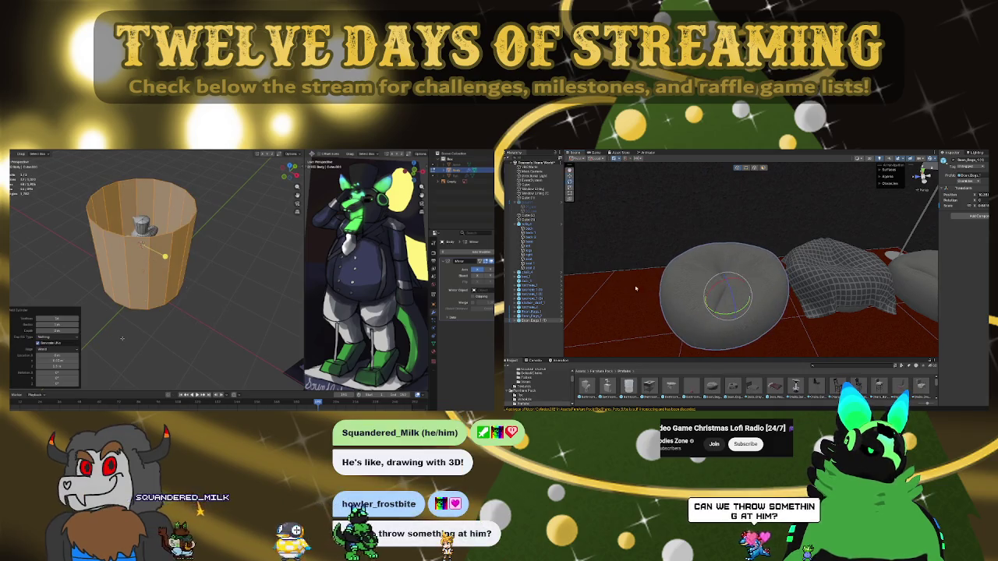
pyautogui.press('g')
pyautogui.press('w')
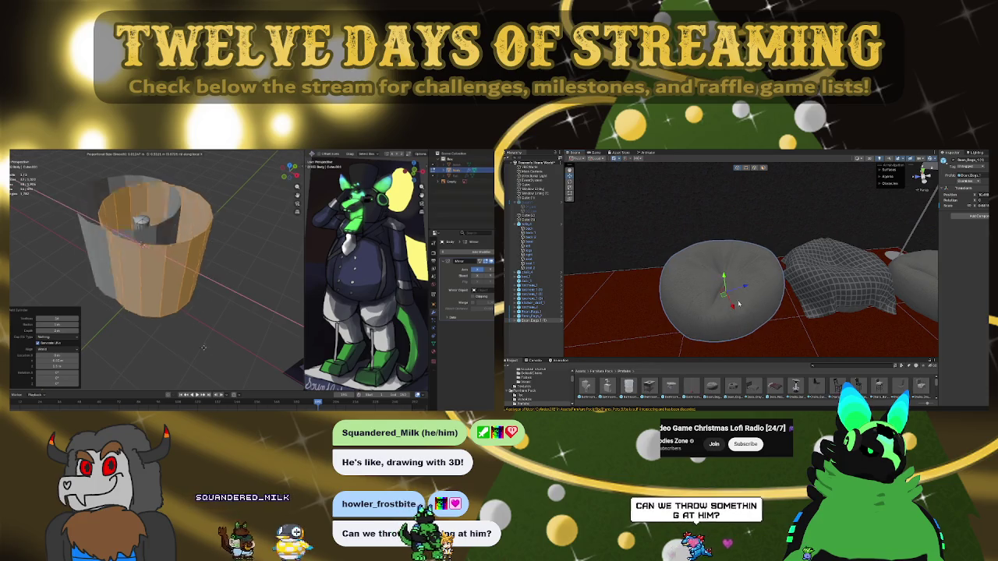
# Orbit, zoom and pan around the bean bags, ending at eye level toward the window
pyautogui.keyDown('alt'); pyautogui.moveTo(736, 306); pyautogui.dragTo(831, 282); pyautogui.keyUp('alt')
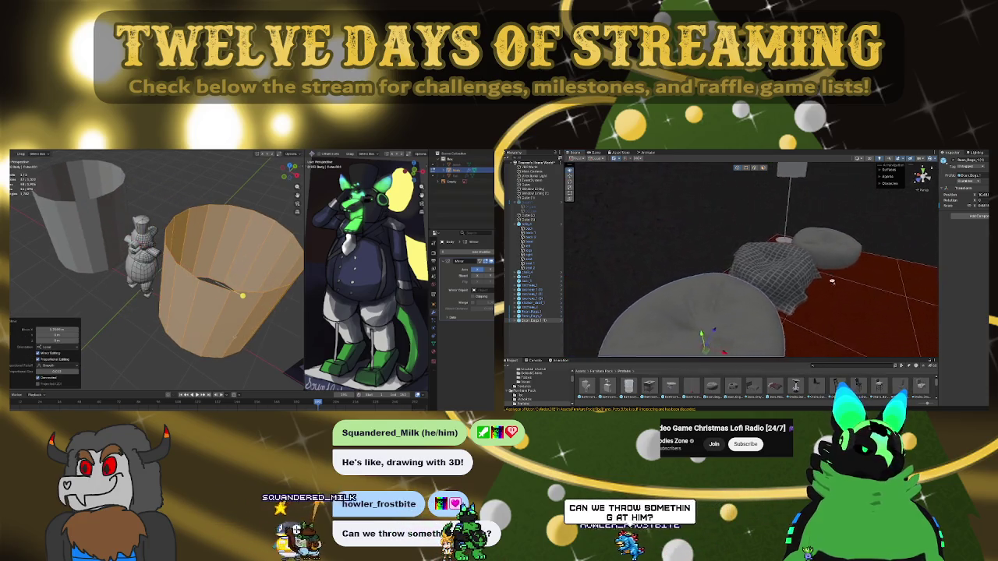
pyautogui.scroll(-2, 831, 282)
pyautogui.scroll(-2, 833, 284)
pyautogui.scroll(-2, 835, 284)
pyautogui.scroll(-1, 836, 285)
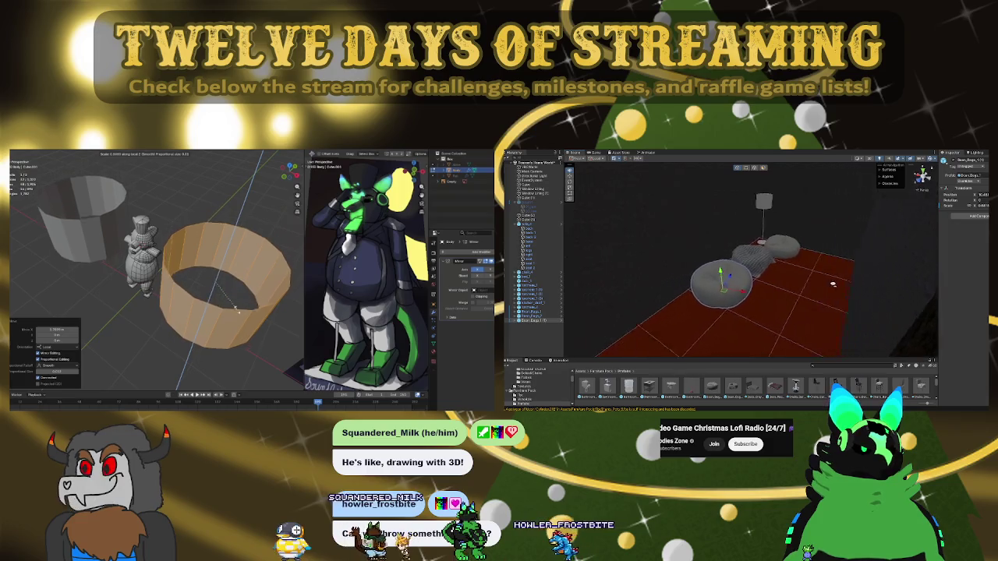
pyautogui.scroll(1, 827, 284)
pyautogui.scroll(2, 803, 284)
pyautogui.scroll(3, 772, 284)
pyautogui.scroll(2, 741, 284)
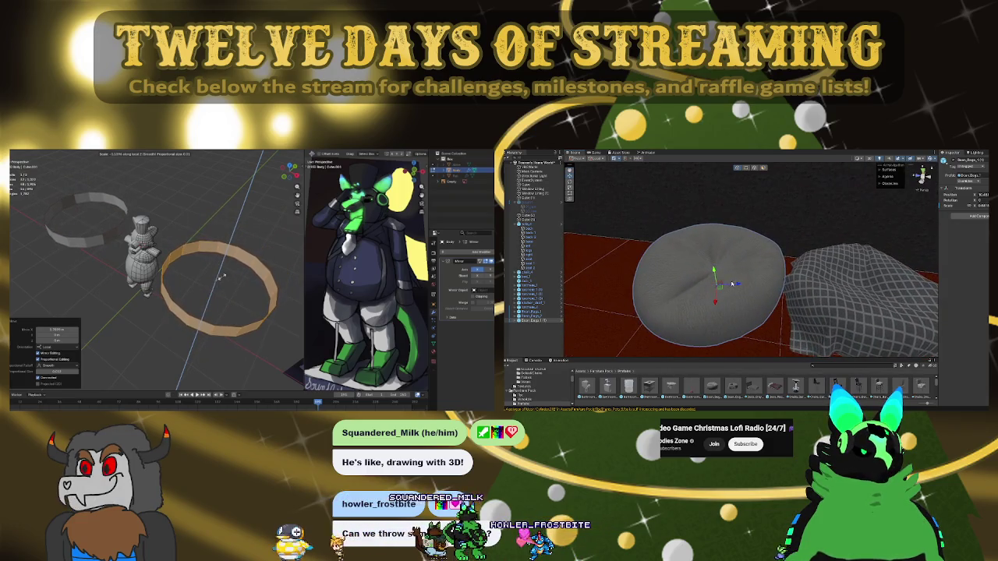
pyautogui.moveTo(734, 285); pyautogui.dragTo(722, 289, button='middle')
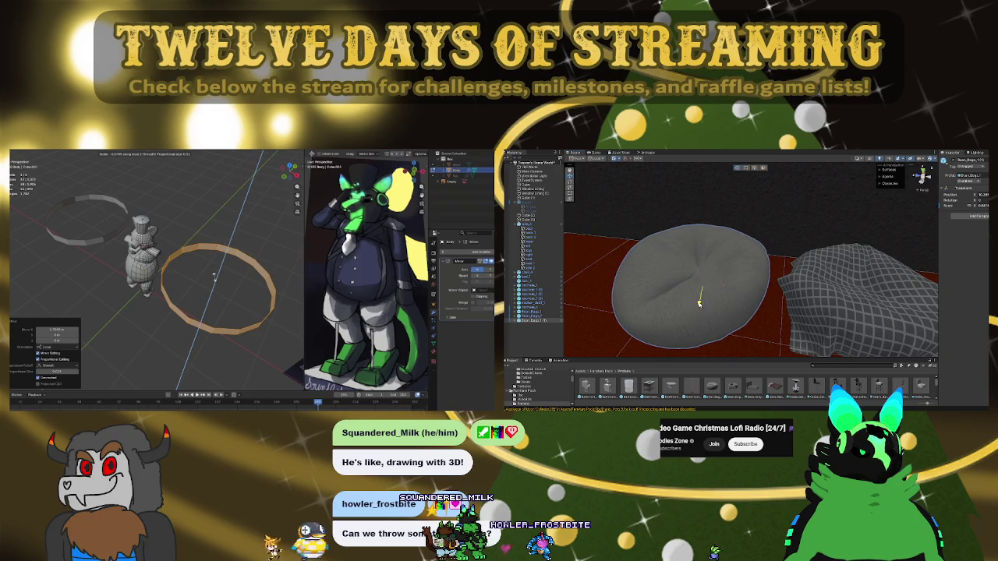
pyautogui.moveTo(700, 304); pyautogui.dragTo(658, 234, button='right')
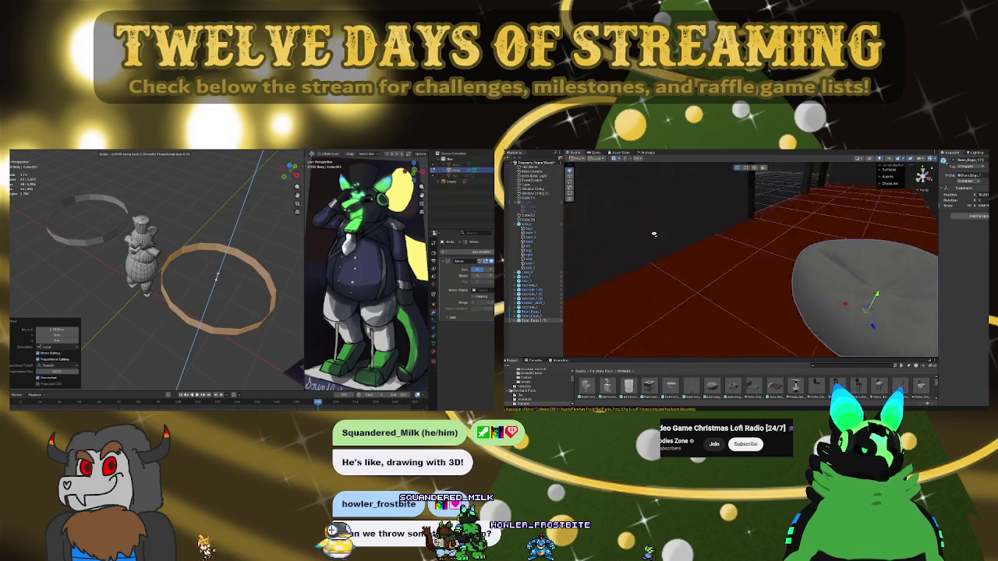
pyautogui.scroll(-3, 657, 234)
pyautogui.scroll(-3, 657, 234)
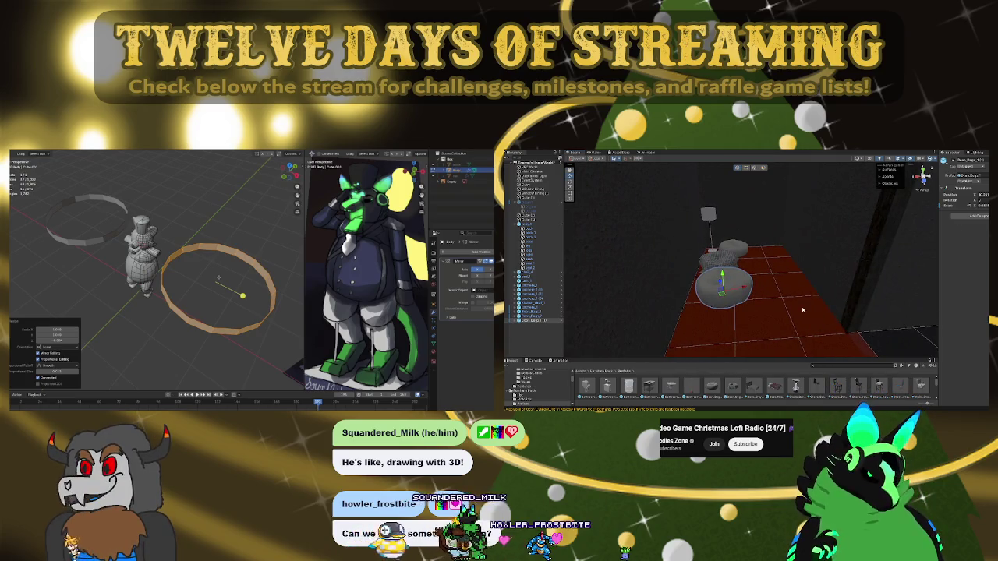
pyautogui.moveTo(751, 300)
pyautogui.mouseDown(button='right')
pyautogui.moveTo(864, 267)
pyautogui.moveTo(935, 281)
pyautogui.mouseUp(button='right')
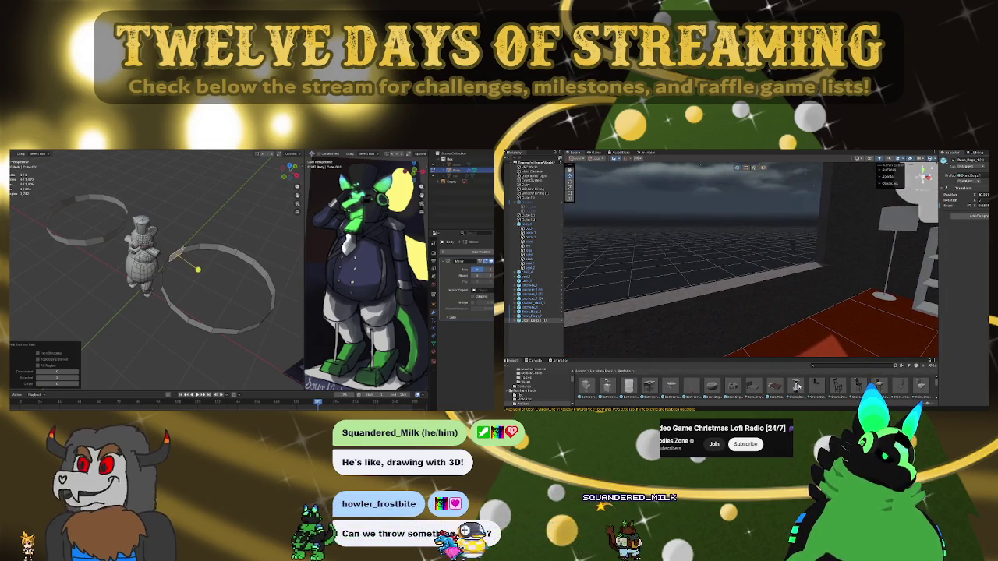
# Remove the grey sofa and the armchair from the red floor
pyautogui.scroll(-1, 827, 384)
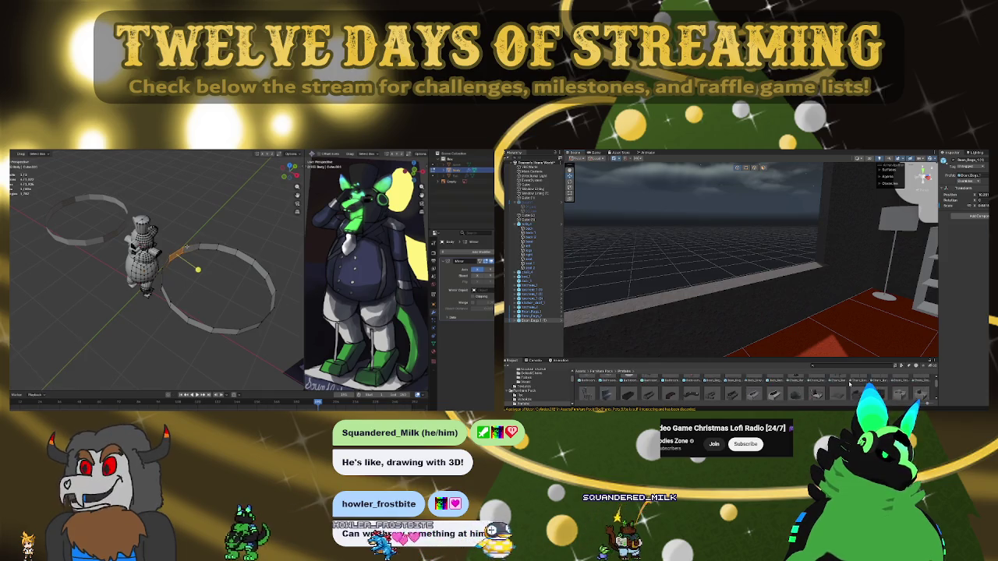
pyautogui.scroll(-1, 852, 383)
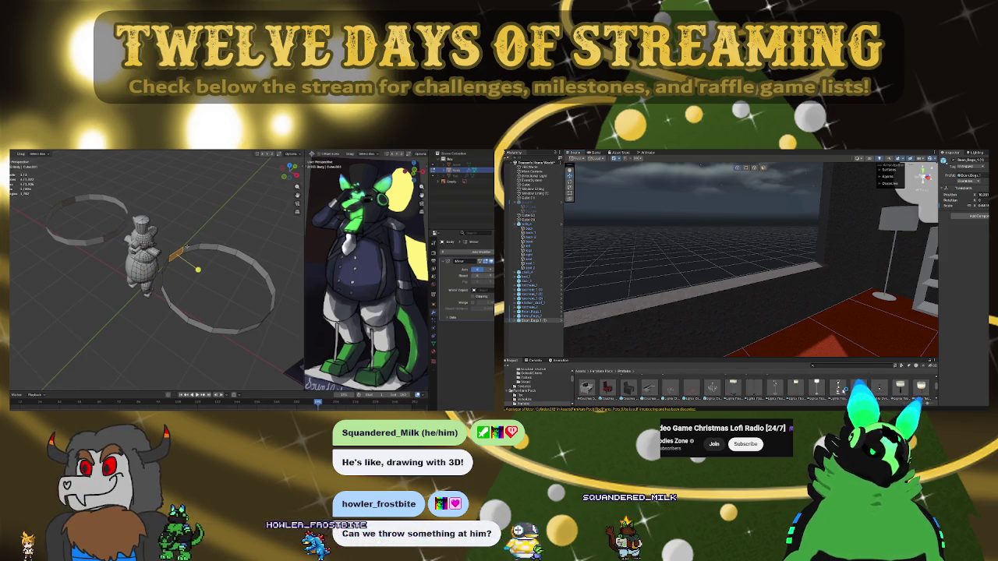
pyautogui.moveTo(702, 273)
pyautogui.mouseDown(button='right')
pyautogui.moveTo(672, 288)
pyautogui.moveTo(787, 293)
pyautogui.mouseUp(button='right')
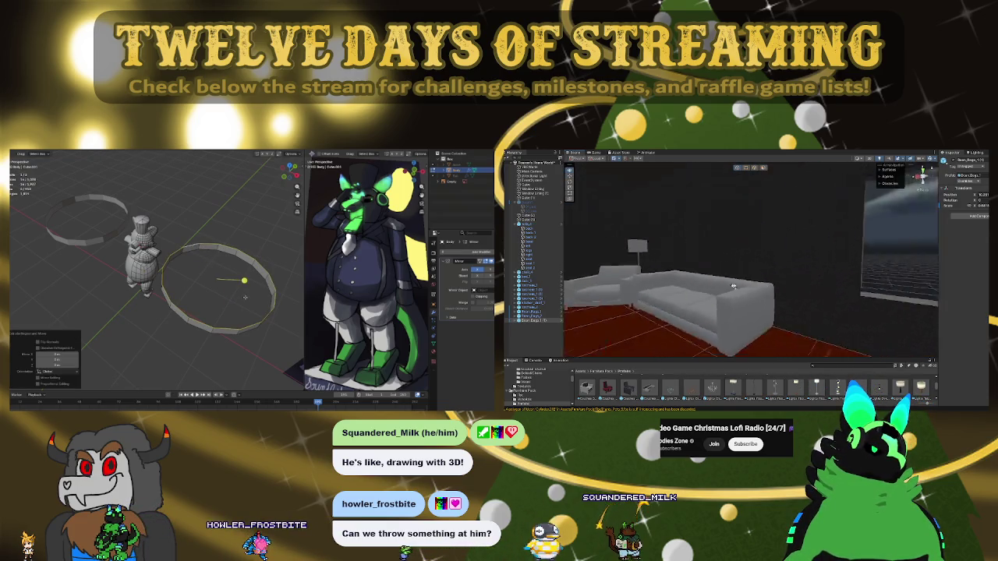
pyautogui.scroll(-1, 781, 386)
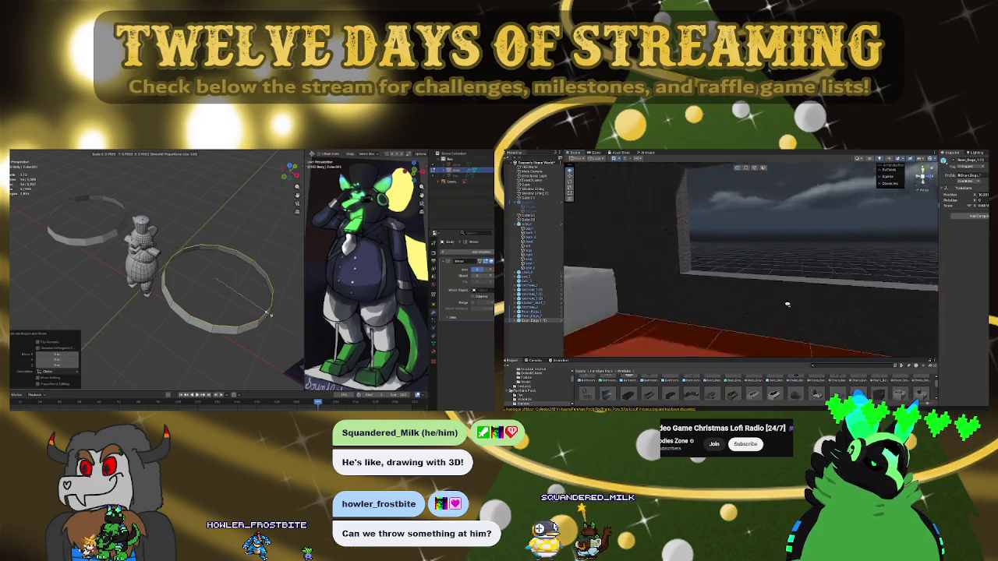
pyautogui.moveTo(784, 396); pyautogui.dragTo(820, 317)
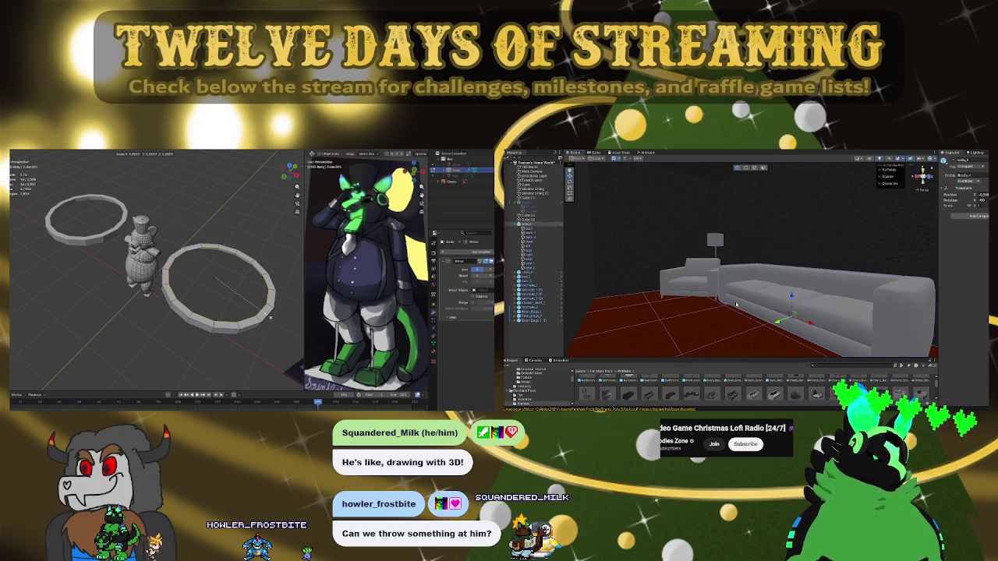
pyautogui.hotkey('ctrl', 'z')
pyautogui.hotkey('ctrl', 'z')
# Drop the large dark sectional couch onto the red floor and rotate it around its vertical axis
pyautogui.moveTo(714, 400); pyautogui.dragTo(729, 311)
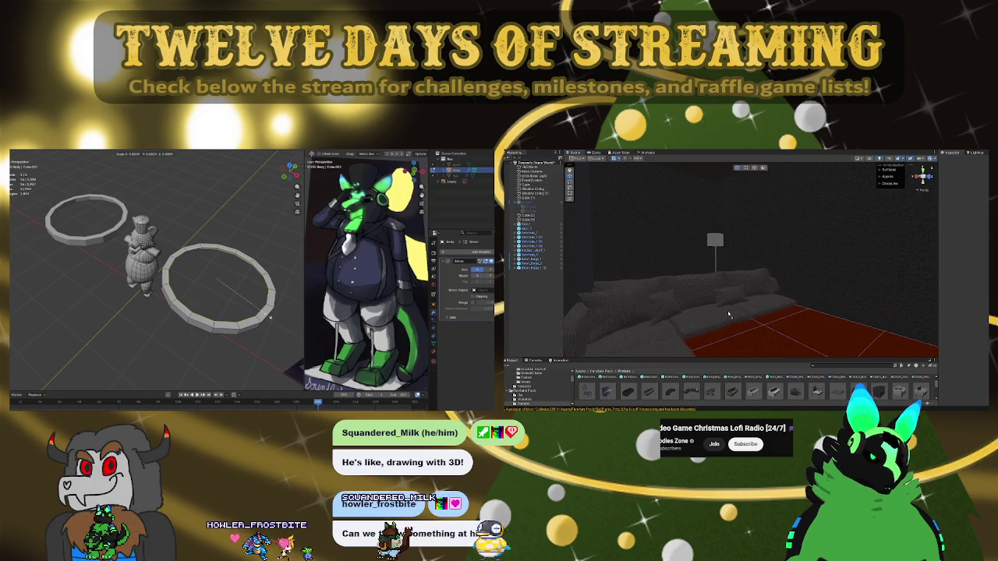
pyautogui.moveTo(729, 312); pyautogui.dragTo(727, 313)
pyautogui.press('f')
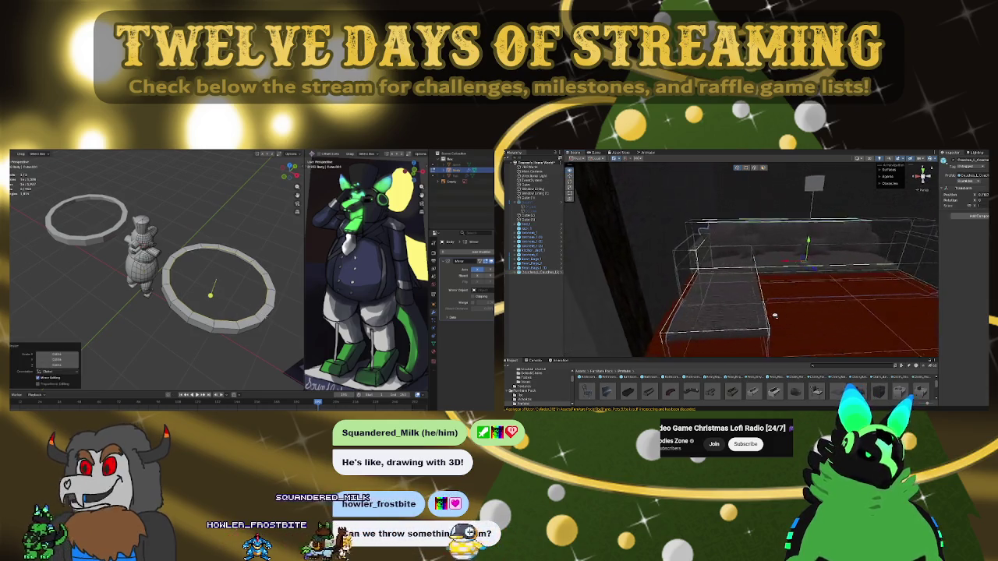
pyautogui.press('e')
pyautogui.moveTo(772, 238)
pyautogui.mouseDown()
pyautogui.moveTo(774, 221)
pyautogui.moveTo(735, 253)
pyautogui.moveTo(978, 224)
pyautogui.mouseUp()
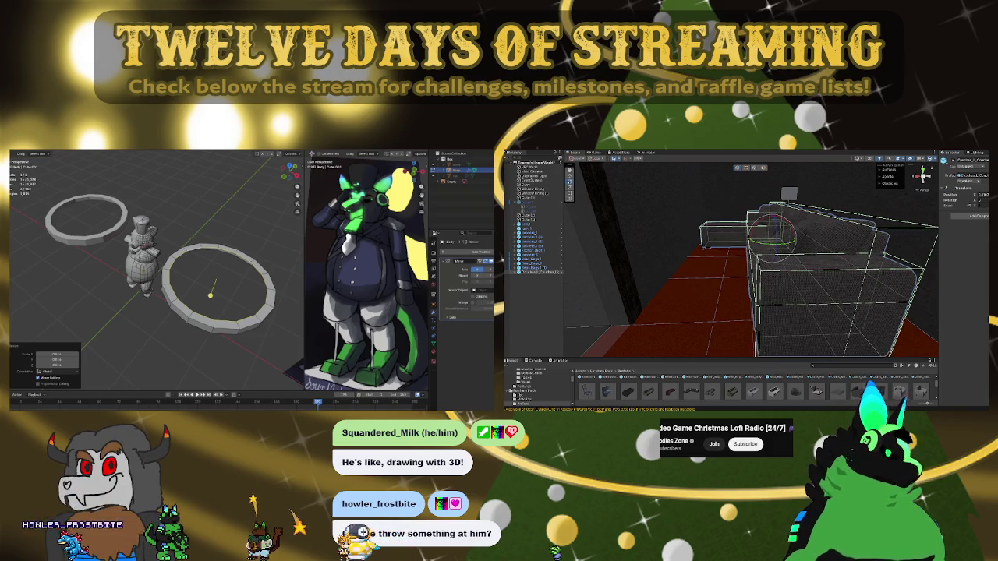
pyautogui.moveTo(951, 201); pyautogui.dragTo(963, 200)
# Nudge the sectional into position and check it from an angled side view
pyautogui.press('w')
pyautogui.press('f')
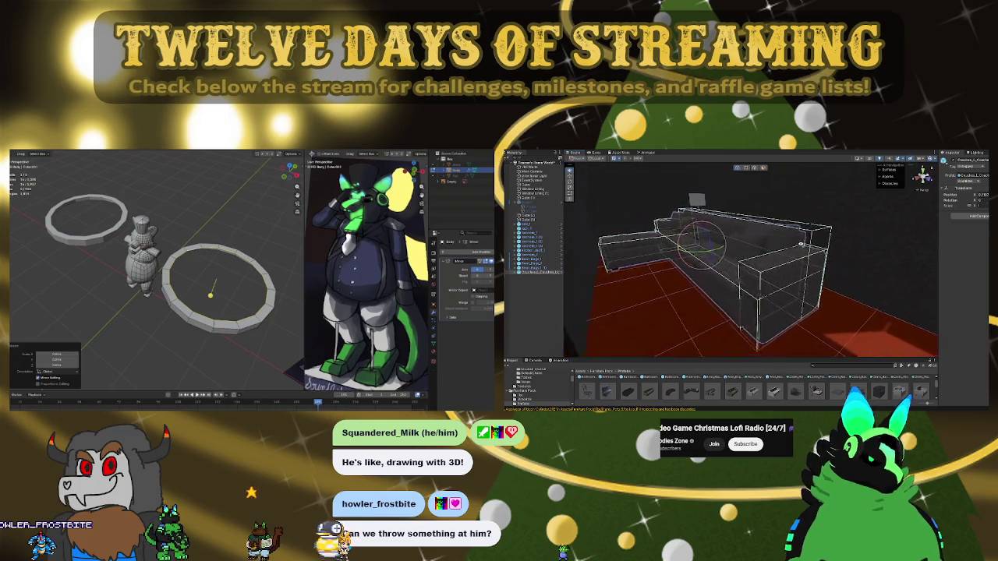
pyautogui.moveTo(711, 227); pyautogui.dragTo(713, 225)
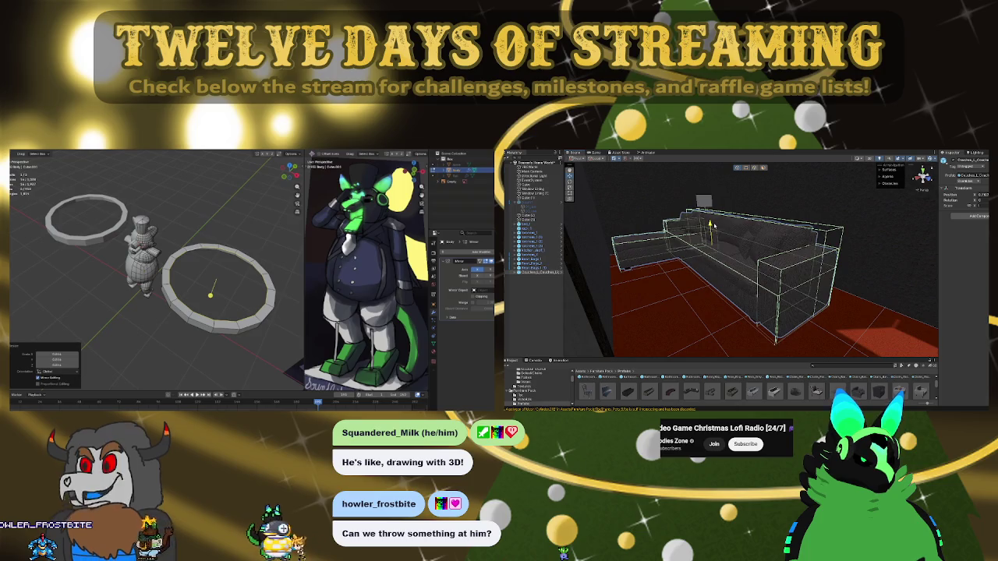
pyautogui.moveTo(733, 236)
pyautogui.mouseDown(button='right')
pyautogui.moveTo(693, 233)
pyautogui.moveTo(738, 257)
pyautogui.mouseUp(button='right')
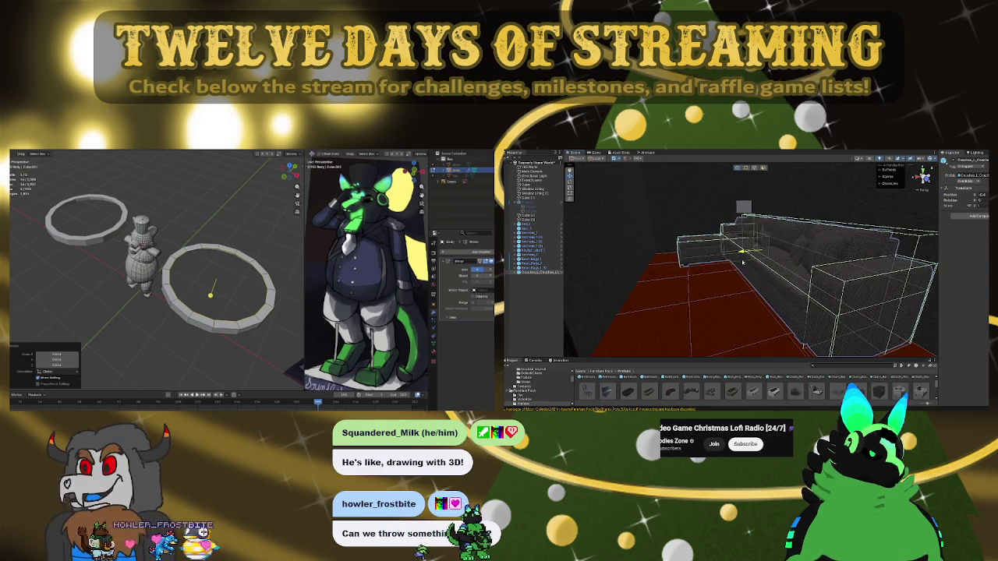
pyautogui.moveTo(789, 246)
pyautogui.mouseDown(button='right')
pyautogui.moveTo(835, 278)
pyautogui.moveTo(762, 286)
pyautogui.moveTo(822, 290)
pyautogui.mouseUp(button='right')
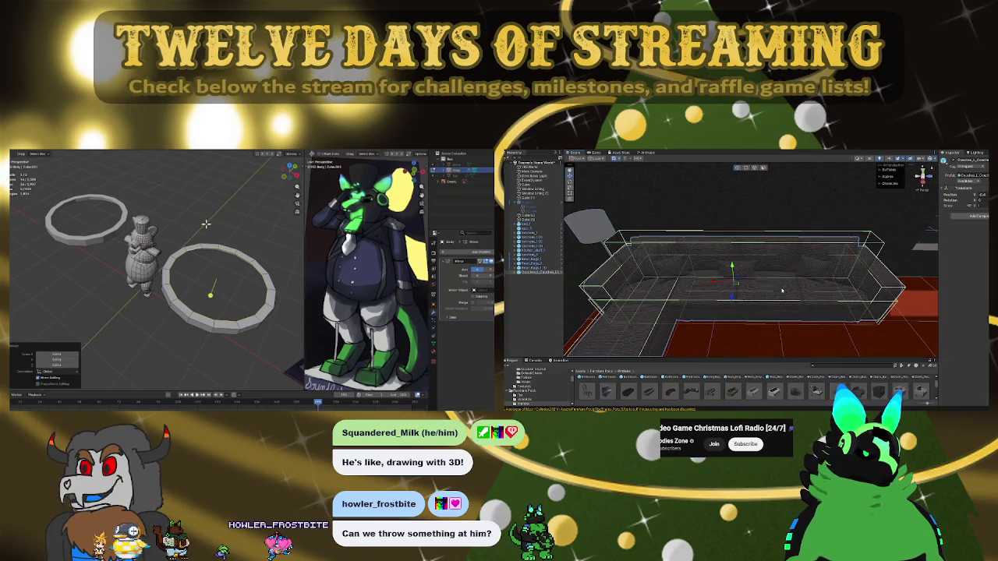
pyautogui.moveTo(713, 282)
pyautogui.mouseDown(button='right')
pyautogui.moveTo(758, 265)
pyautogui.moveTo(743, 235)
pyautogui.moveTo(584, 206)
pyautogui.moveTo(729, 219)
pyautogui.moveTo(805, 206)
pyautogui.moveTo(851, 219)
pyautogui.mouseUp(button='right')
pyautogui.scroll(-3, 683, 392)
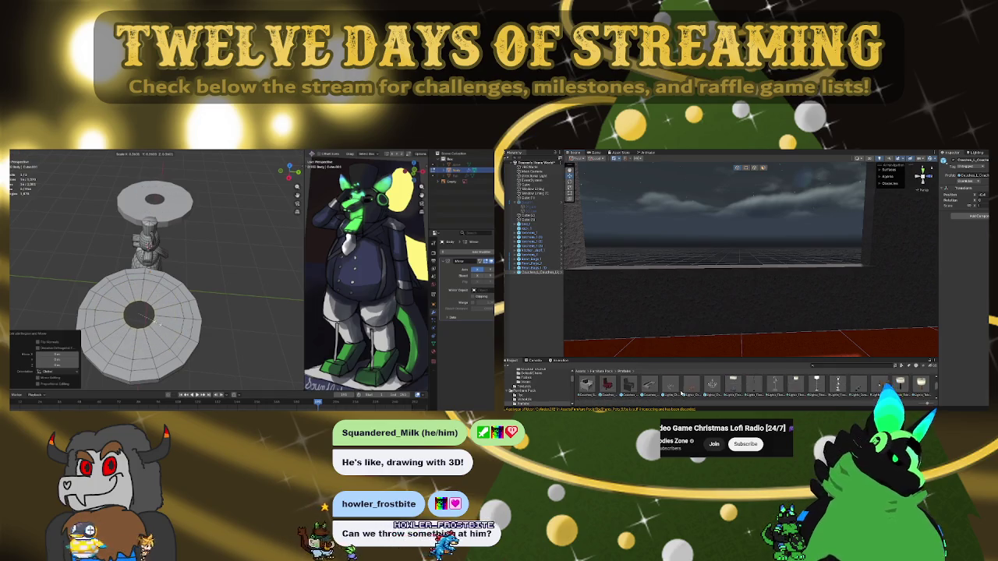
# Place the tall bar chair and round table prefabs on the red floor near the couch
pyautogui.scroll(-3, 712, 386)
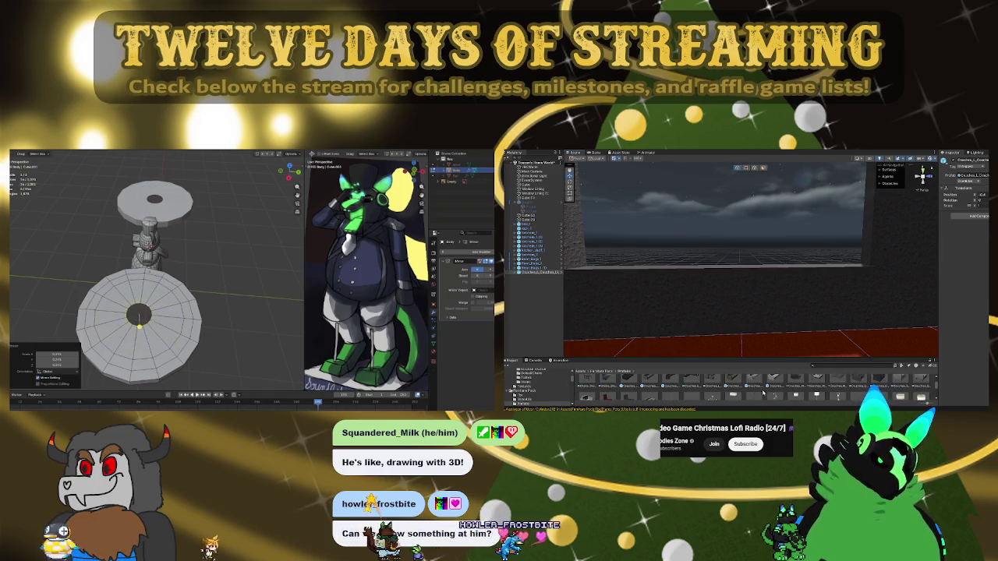
pyautogui.scroll(-3, 826, 393)
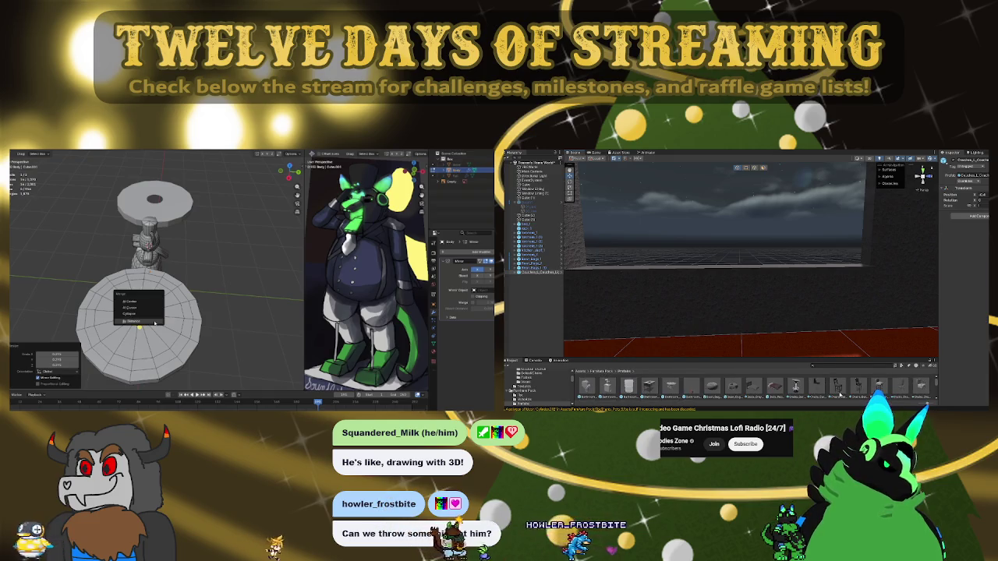
pyautogui.moveTo(811, 328); pyautogui.dragTo(805, 287, button='right')
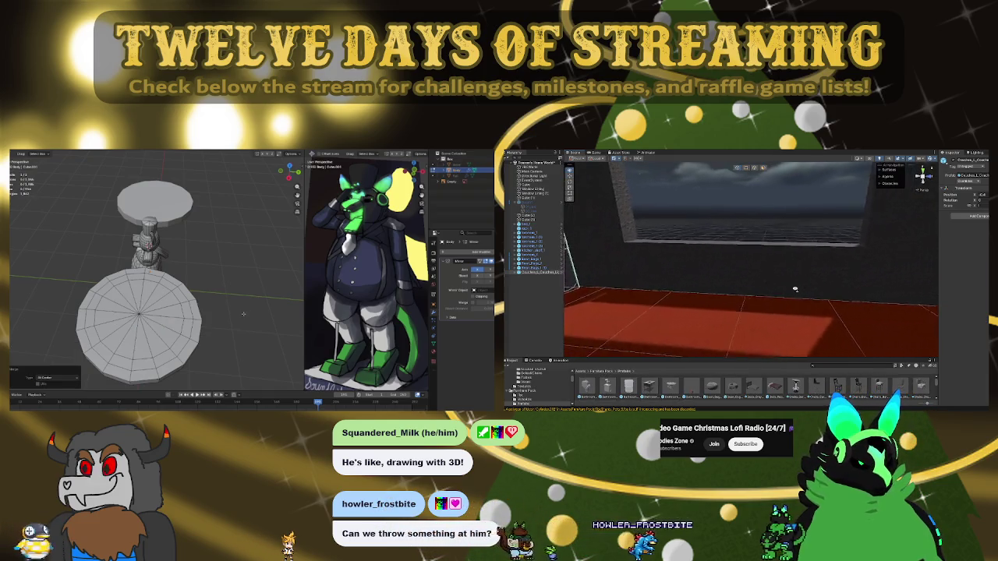
pyautogui.scroll(-2, 805, 287)
pyautogui.moveTo(730, 337); pyautogui.dragTo(681, 328, button='middle')
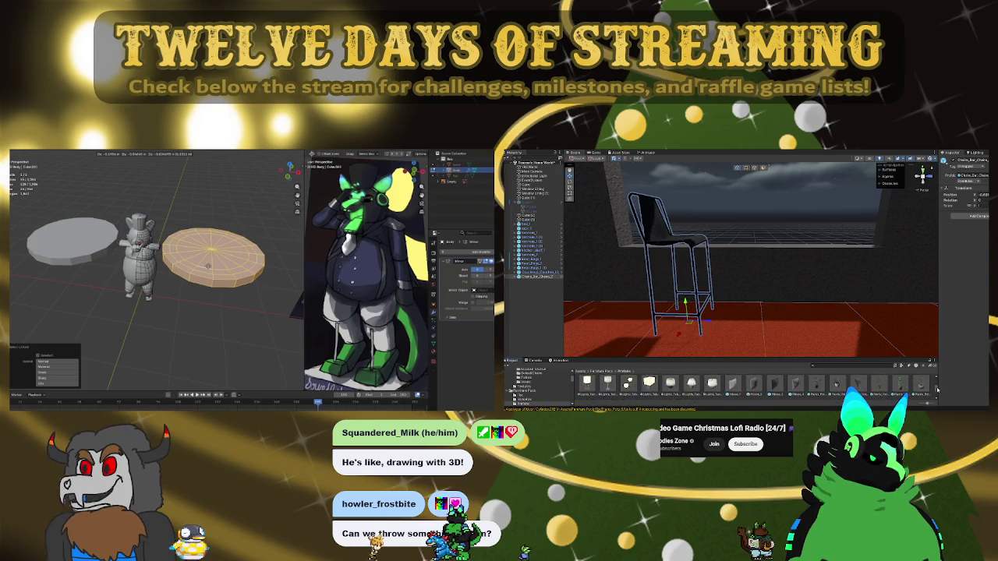
pyautogui.scroll(-2, 937, 390)
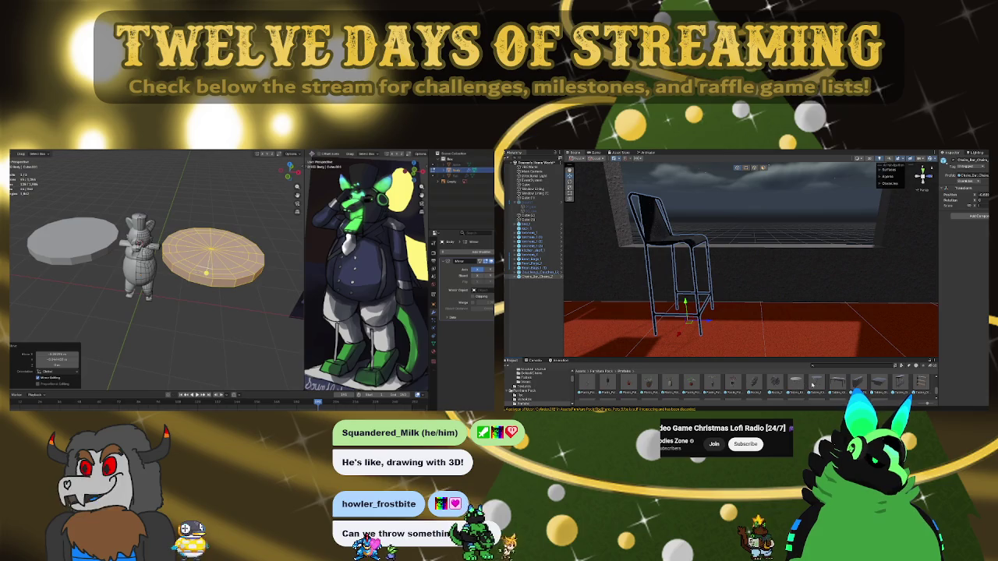
pyautogui.moveTo(812, 385)
pyautogui.mouseDown()
pyautogui.moveTo(815, 347)
pyautogui.moveTo(786, 332)
pyautogui.moveTo(794, 187)
pyautogui.moveTo(726, 236)
pyautogui.mouseUp()
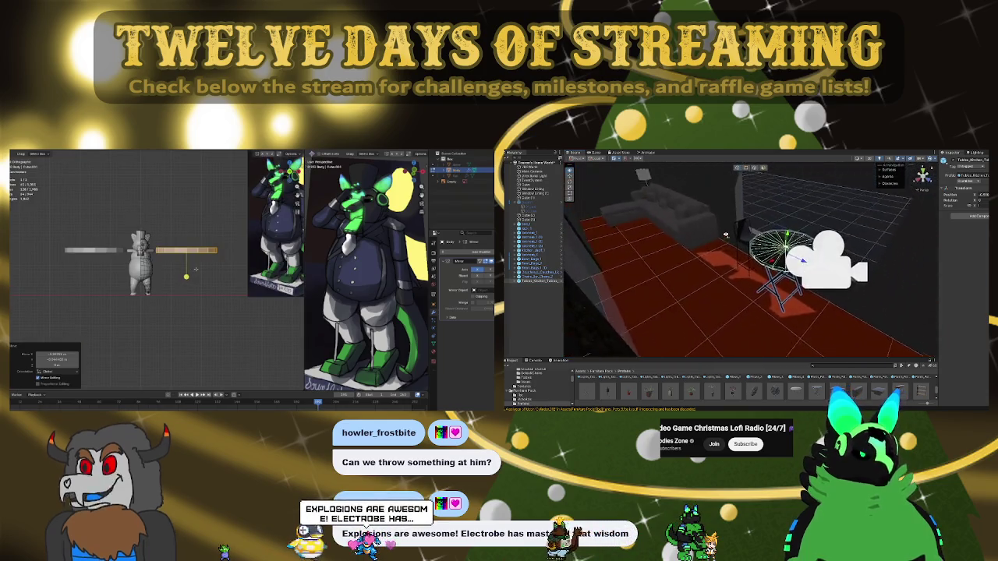
pyautogui.scroll(5, 725, 236)
pyautogui.moveTo(651, 223)
pyautogui.keyDown('alt'); pyautogui.mouseDown()
pyautogui.moveTo(835, 265)
pyautogui.moveTo(856, 226)
pyautogui.moveTo(964, 207)
pyautogui.moveTo(795, 228)
pyautogui.mouseUp(); pyautogui.keyUp('alt')
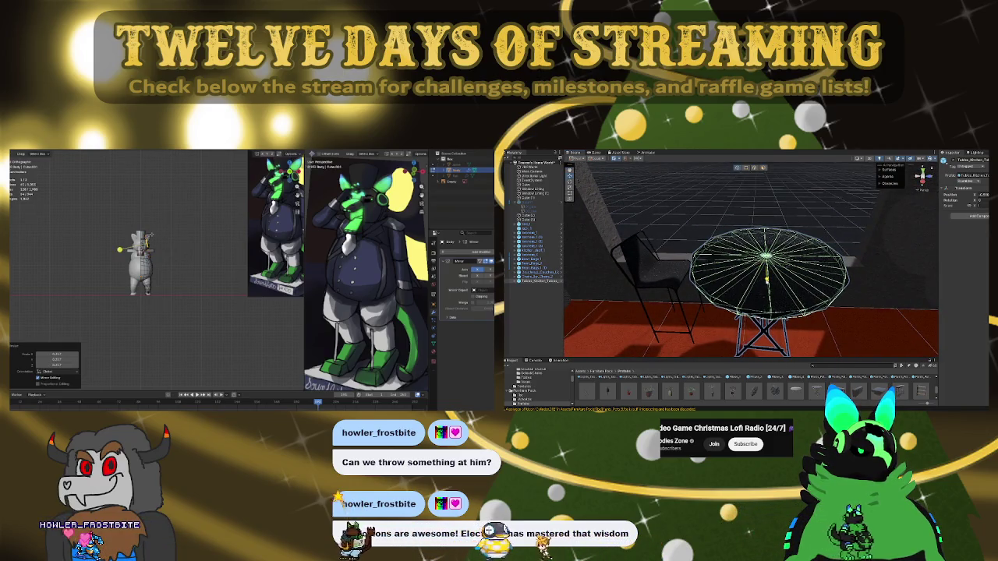
pyautogui.moveTo(795, 228)
pyautogui.keyDown('alt'); pyautogui.mouseDown()
pyautogui.moveTo(912, 283)
pyautogui.moveTo(787, 328)
pyautogui.mouseUp(); pyautogui.keyUp('alt')
pyautogui.click(747, 350)
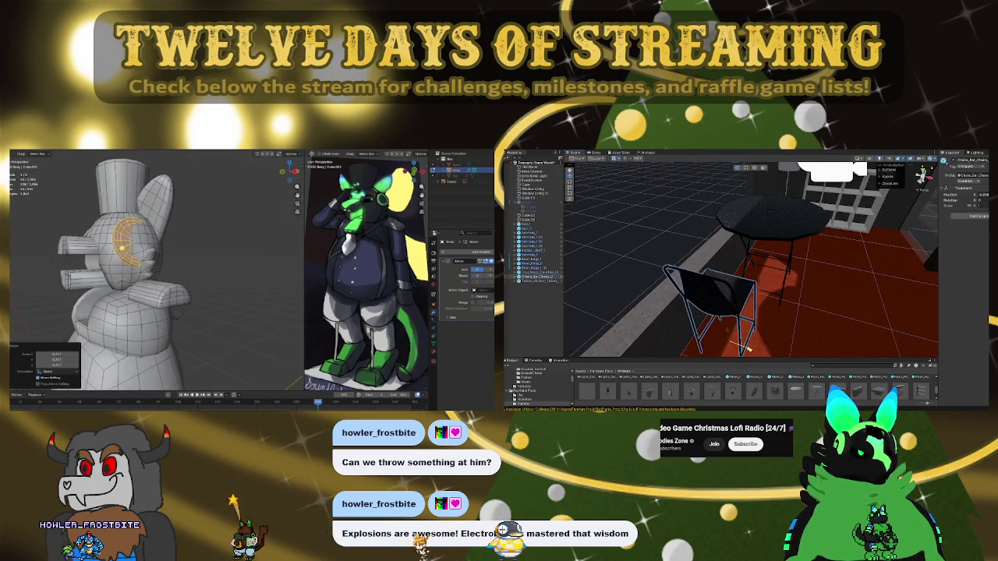
pyautogui.keyDown('alt'); pyautogui.moveTo(752, 351); pyautogui.dragTo(744, 281); pyautogui.keyUp('alt')
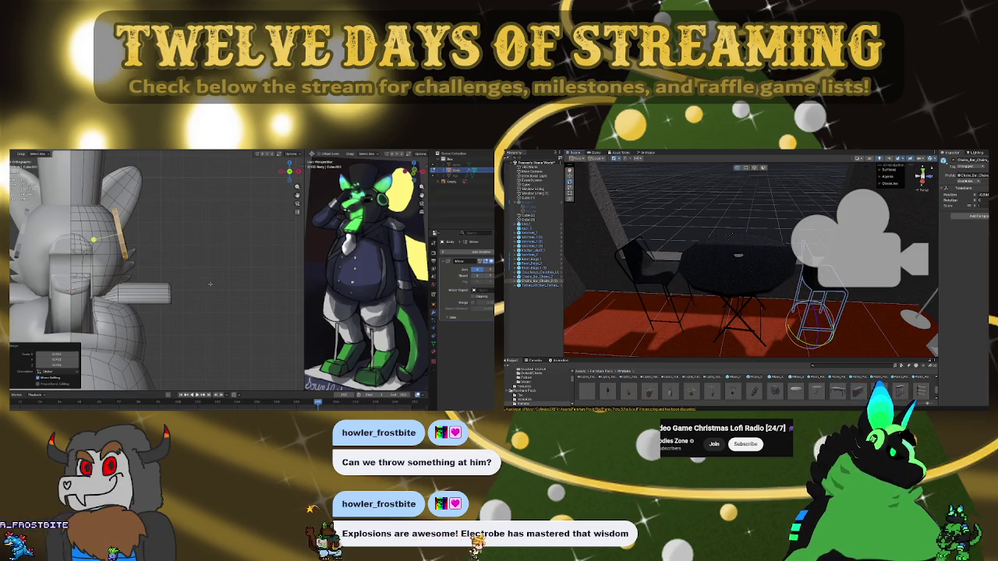
pyautogui.moveTo(799, 341); pyautogui.dragTo(911, 343)
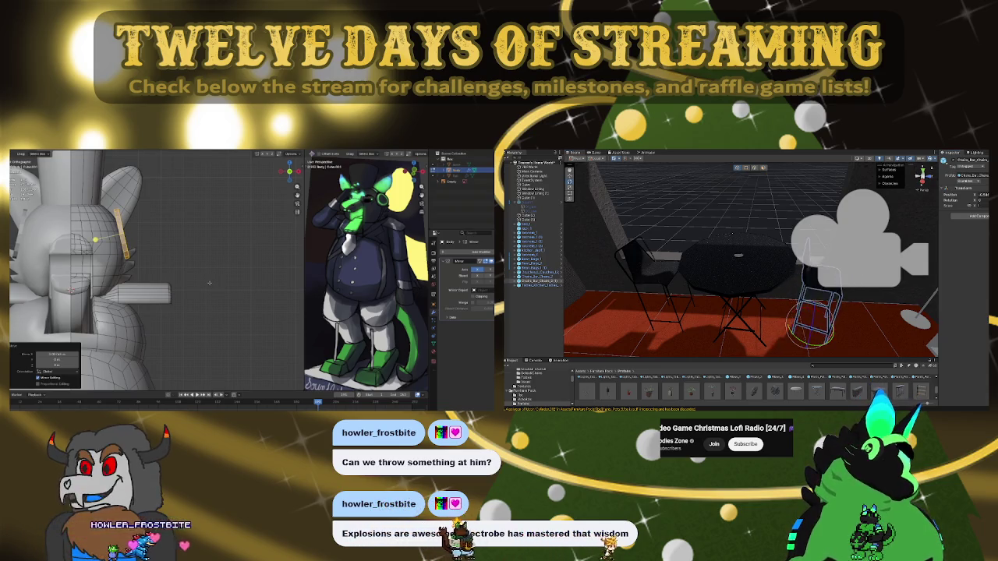
pyautogui.moveTo(753, 275); pyautogui.dragTo(672, 296, button='right')
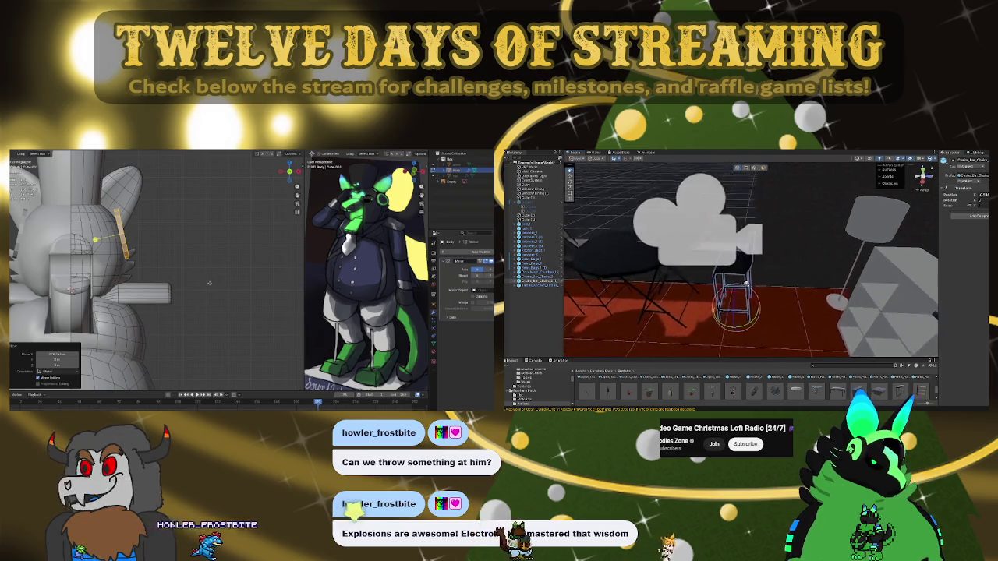
pyautogui.moveTo(741, 297)
pyautogui.mouseDown(button='right')
pyautogui.moveTo(774, 282)
pyautogui.moveTo(668, 277)
pyautogui.moveTo(732, 293)
pyautogui.moveTo(797, 278)
pyautogui.moveTo(457, 327)
pyautogui.mouseUp(button='right')
pyautogui.scroll(-2, 862, 382)
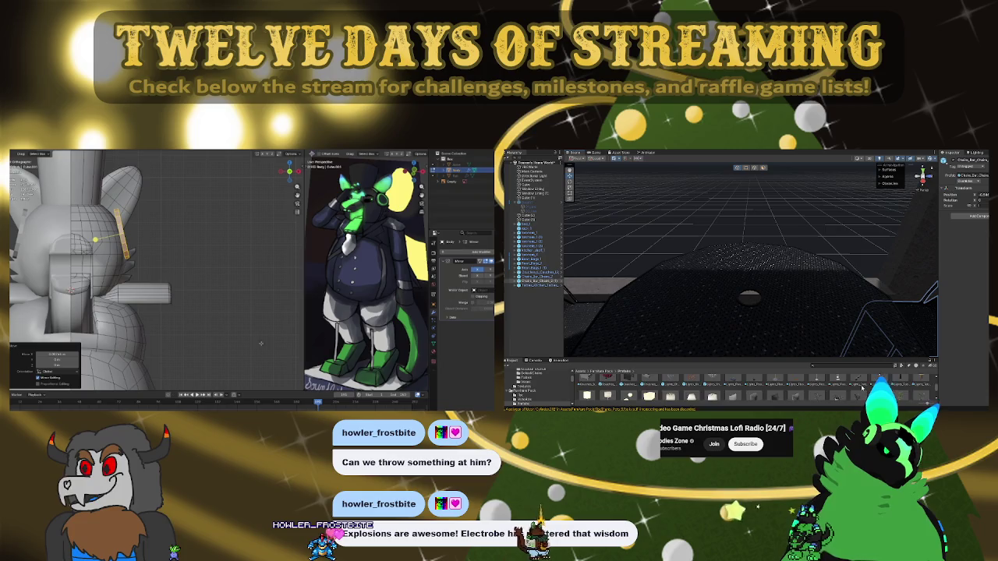
# Set a potted plant prefab on top of the round table beside the bar chairs
pyautogui.moveTo(859, 384); pyautogui.dragTo(750, 295)
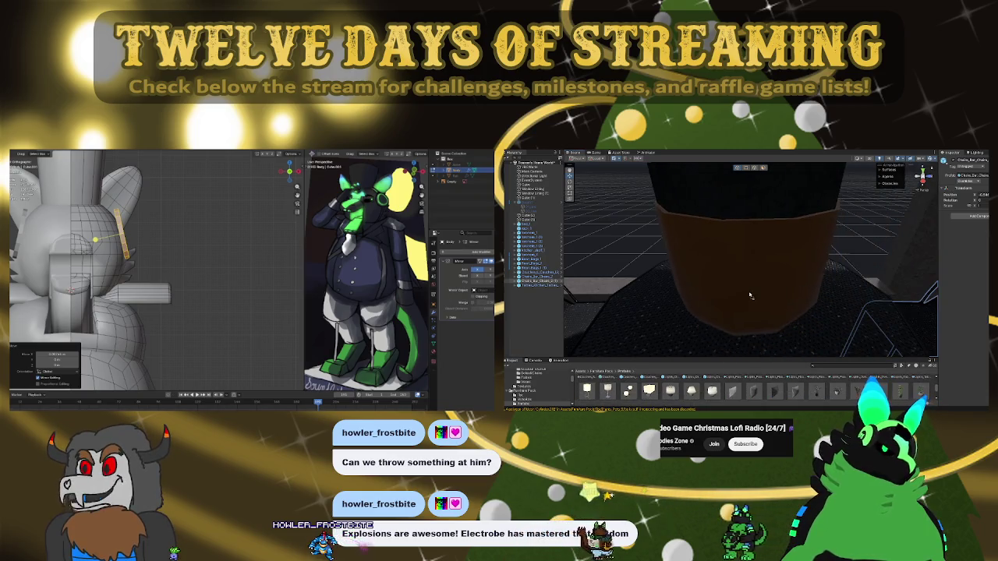
pyautogui.scroll(-5, 766, 294)
pyautogui.scroll(-3, 767, 281)
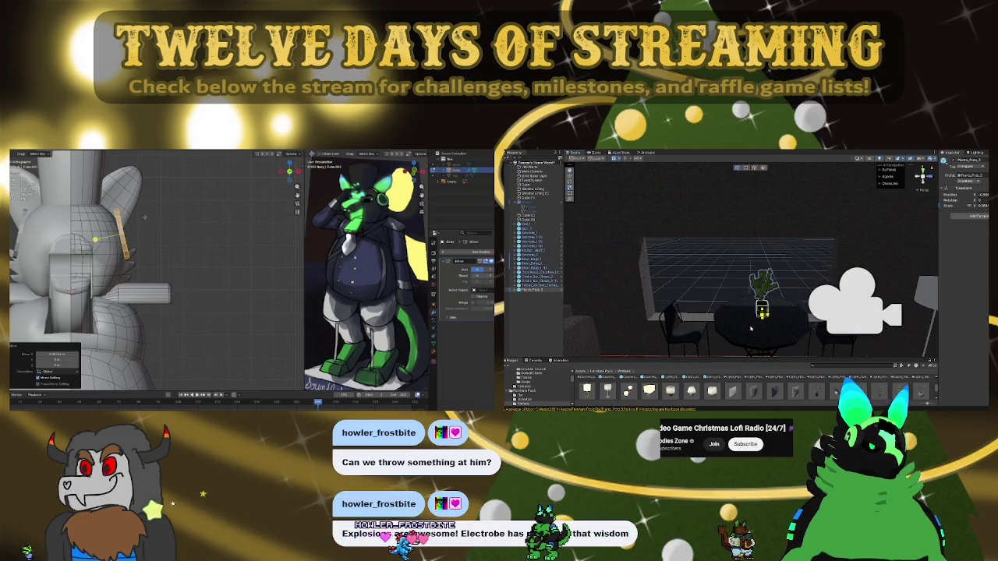
pyautogui.scroll(3, 750, 329)
pyautogui.scroll(3, 871, 326)
pyautogui.moveTo(871, 326)
pyautogui.keyDown('alt'); pyautogui.mouseDown()
pyautogui.moveTo(685, 308)
pyautogui.moveTo(712, 279)
pyautogui.moveTo(739, 282)
pyautogui.mouseUp(); pyautogui.keyUp('alt')
pyautogui.moveTo(739, 282)
pyautogui.mouseDown(button='right')
pyautogui.moveTo(986, 252)
pyautogui.moveTo(521, 303)
pyautogui.moveTo(989, 270)
pyautogui.mouseUp(button='right')
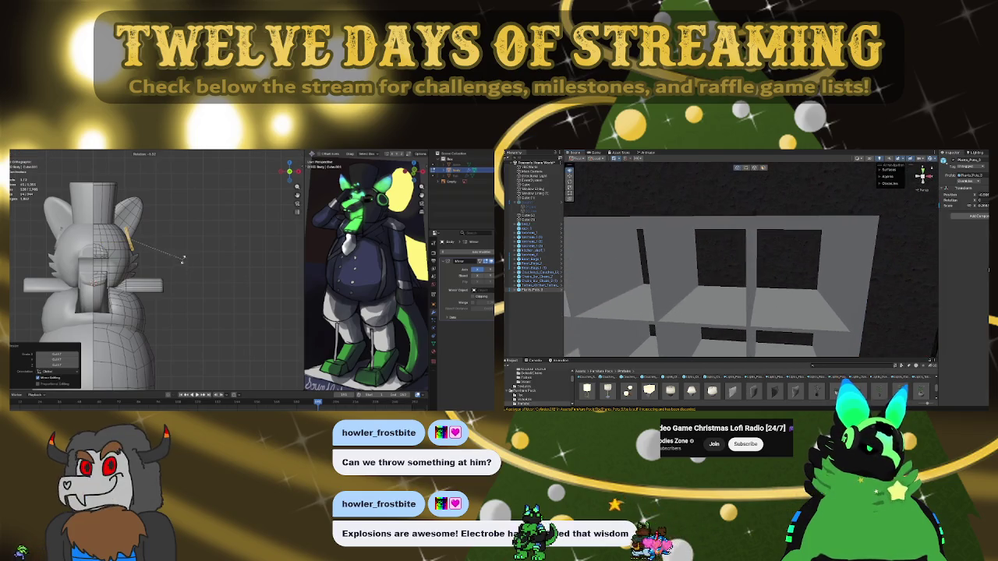
# Move a potted plant from the shelf's upper-right cube onto the top of the cube shelf
pyautogui.moveTo(712, 389)
pyautogui.mouseDown()
pyautogui.moveTo(801, 297)
pyautogui.moveTo(788, 209)
pyautogui.mouseUp()
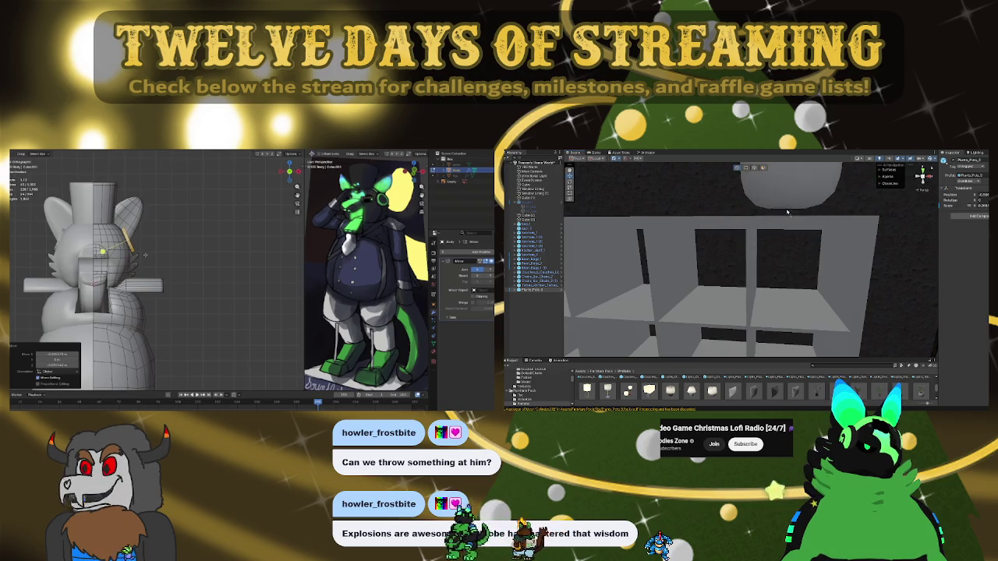
pyautogui.moveTo(787, 223); pyautogui.dragTo(724, 282, button='right')
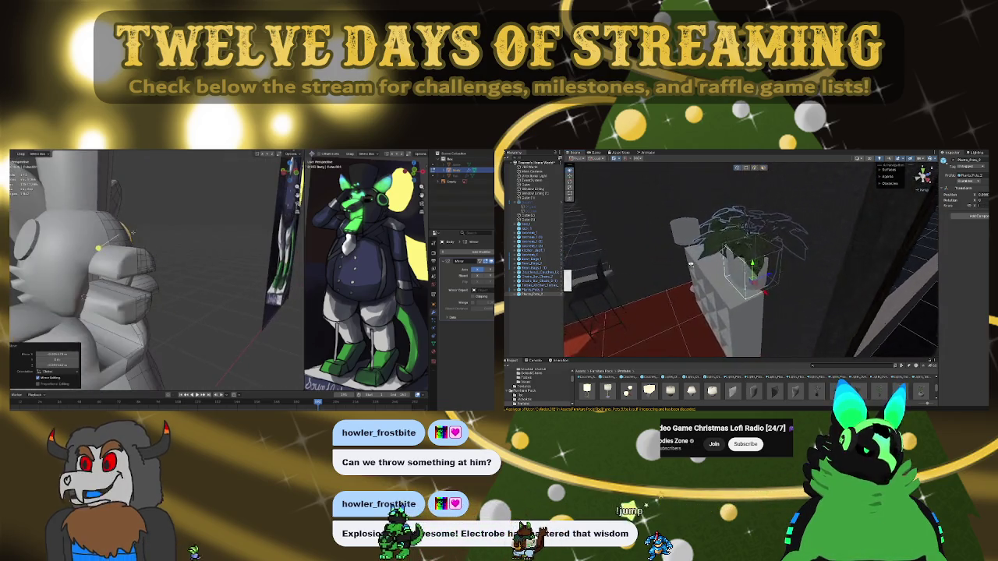
pyautogui.moveTo(116, 251); pyautogui.dragTo(123, 241, button='middle')
pyautogui.moveTo(784, 289); pyautogui.dragTo(778, 287)
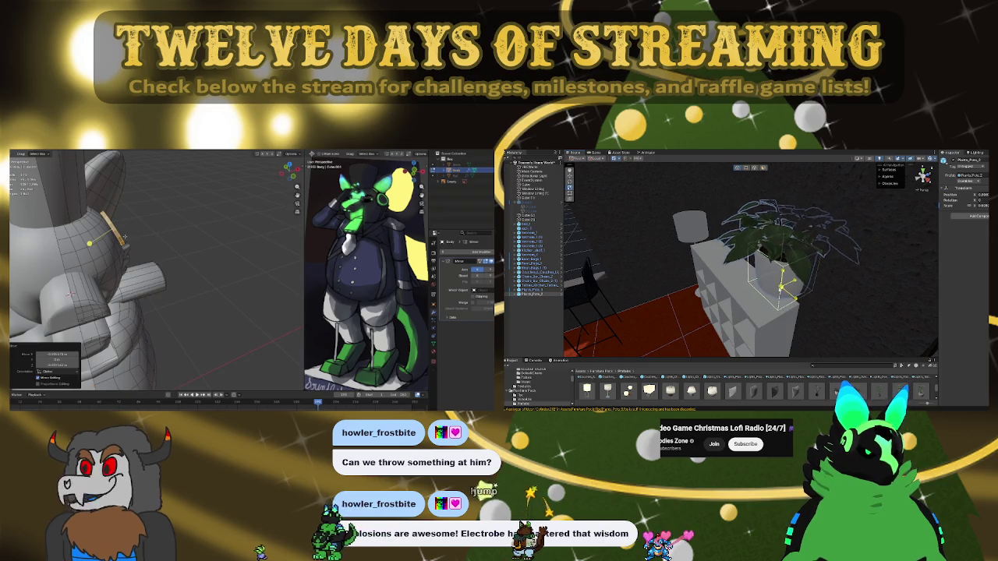
pyautogui.hotkey('shift', 'h')
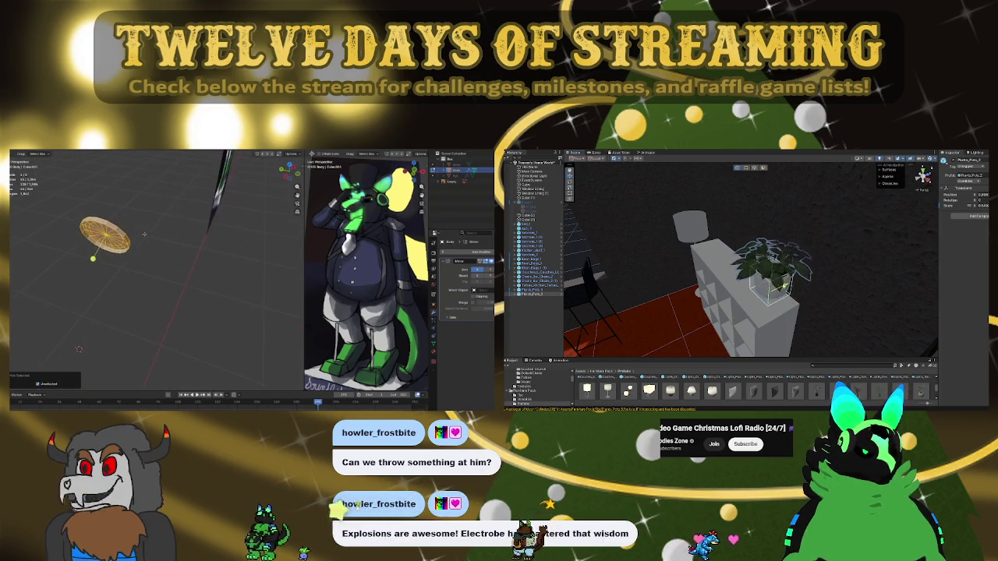
pyautogui.press('f')
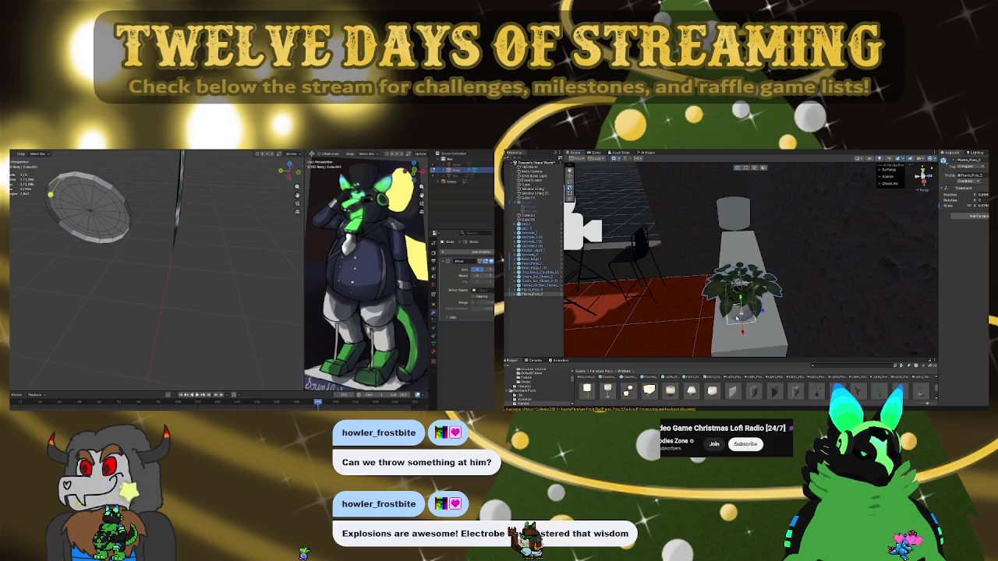
pyautogui.keyDown('alt'); pyautogui.moveTo(762, 314); pyautogui.dragTo(874, 314); pyautogui.keyUp('alt')
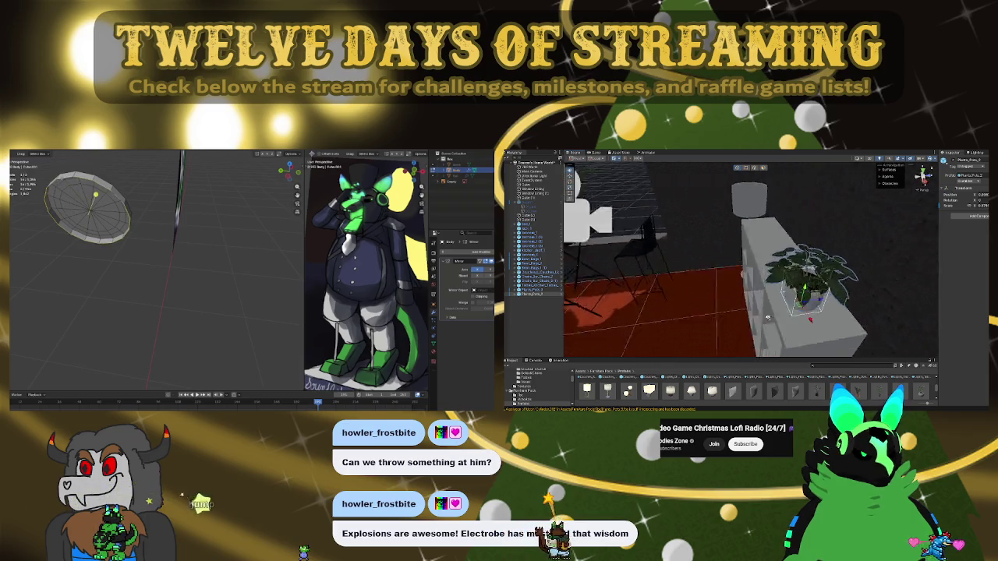
pyautogui.rightClick(103, 249)
pyautogui.moveTo(811, 300)
pyautogui.keyDown('alt'); pyautogui.mouseDown()
pyautogui.moveTo(905, 299)
pyautogui.moveTo(749, 360)
pyautogui.mouseUp(); pyautogui.keyUp('alt')
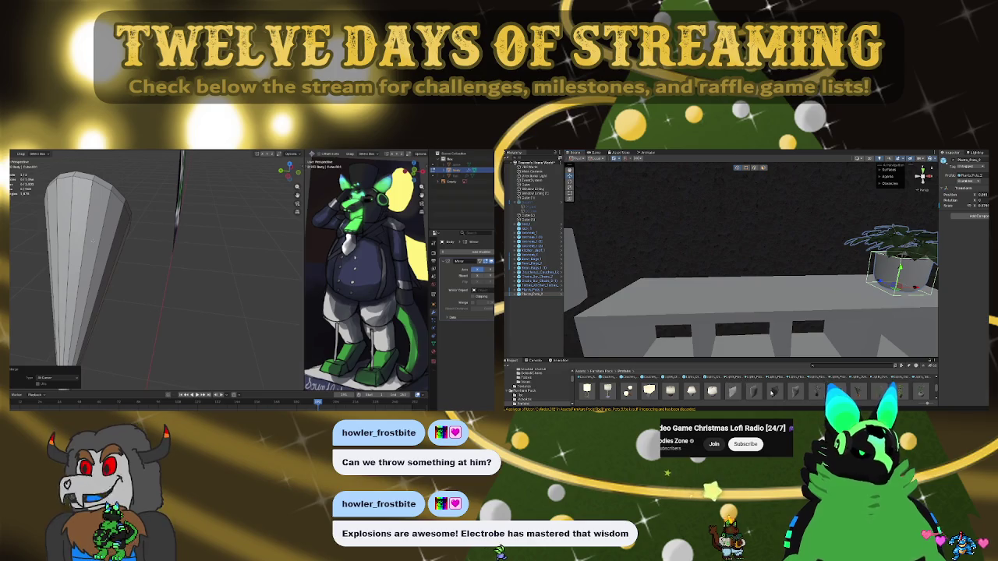
# Merge the Blender disc's centre vertices, then replace a stray pole lamp with the hanging overhead lamp
pyautogui.scroll(-3, 772, 394)
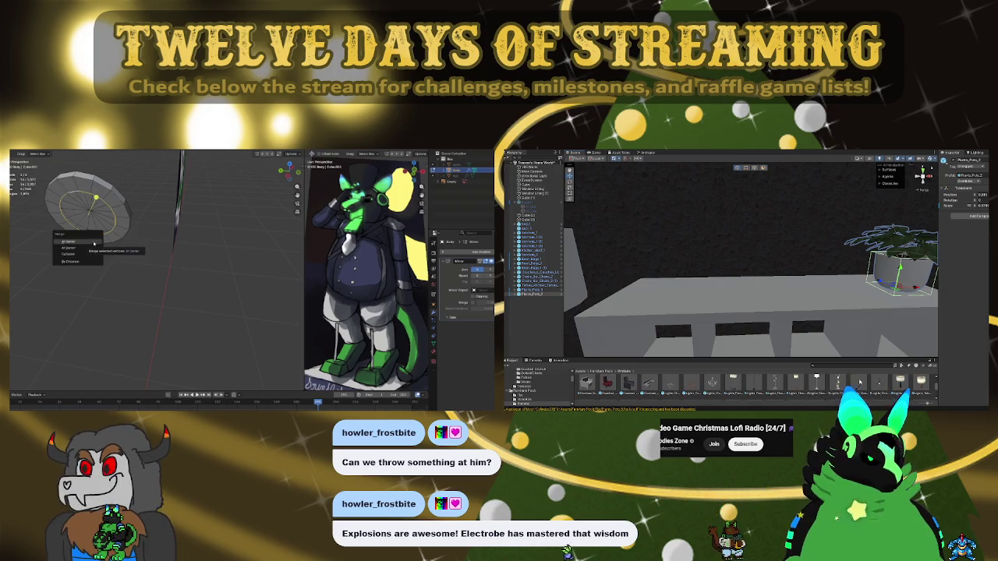
pyautogui.click(93, 243)
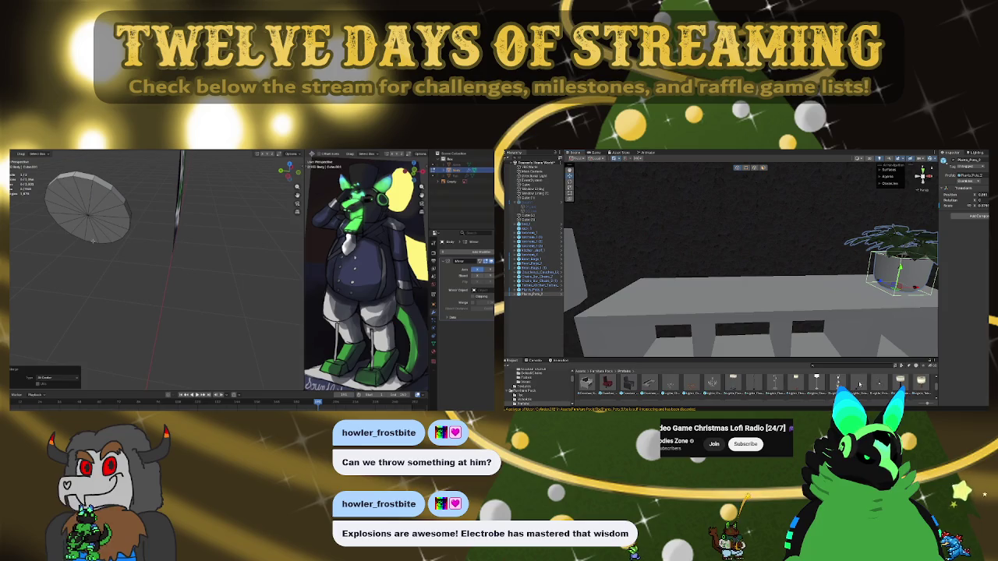
pyautogui.moveTo(774, 243); pyautogui.dragTo(816, 214)
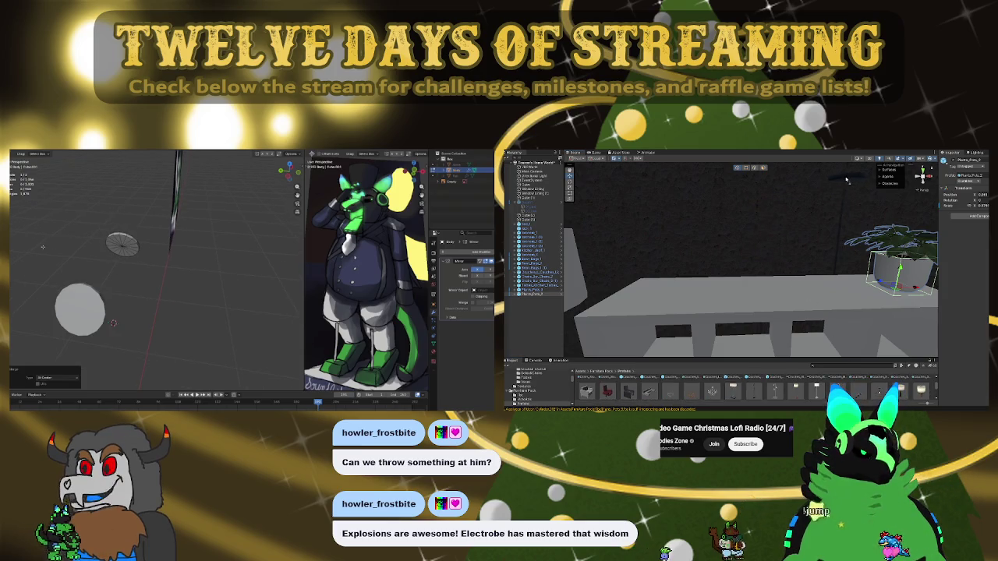
pyautogui.press('Delete')
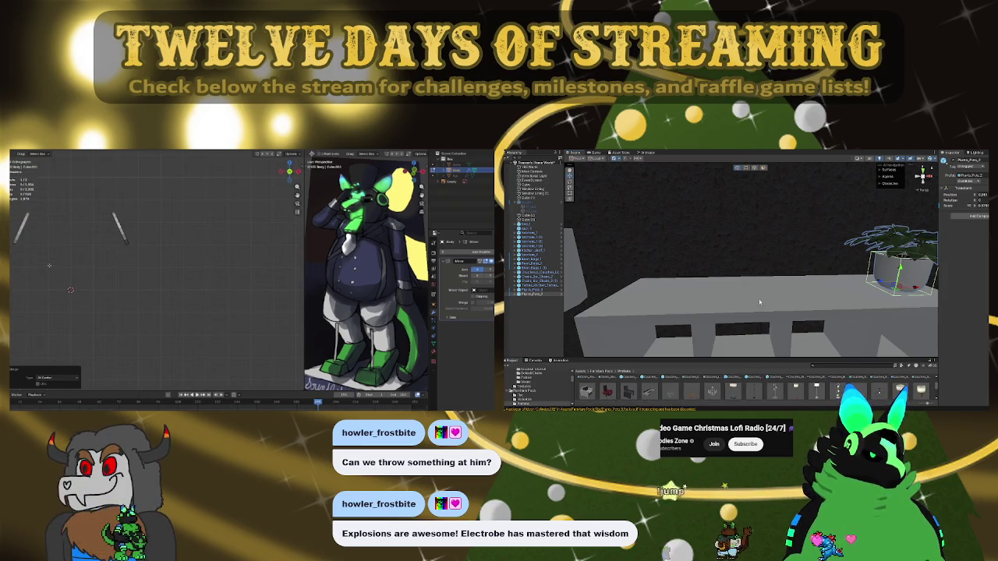
pyautogui.moveTo(759, 302); pyautogui.dragTo(887, 255, button='right')
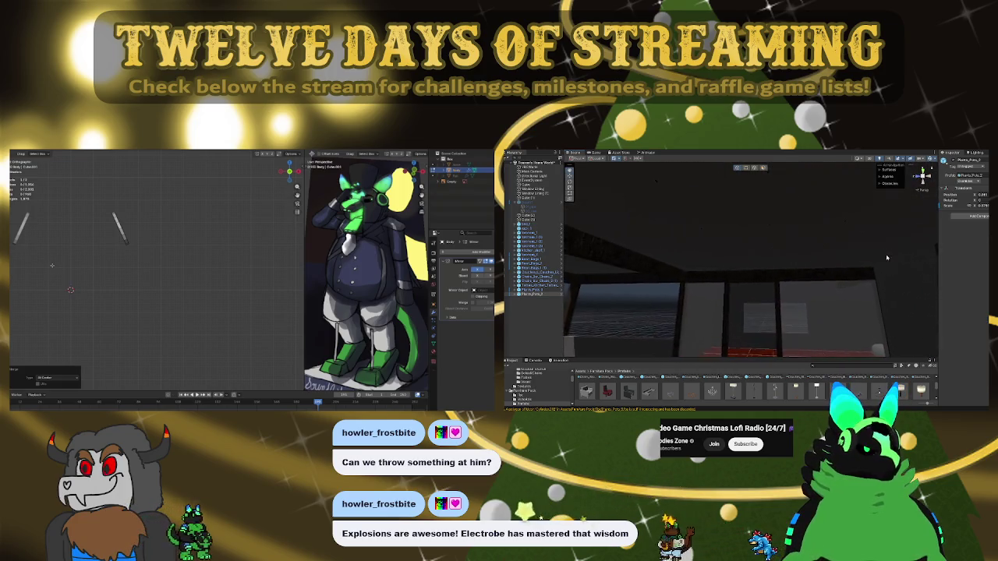
pyautogui.moveTo(789, 215); pyautogui.dragTo(749, 206, button='right')
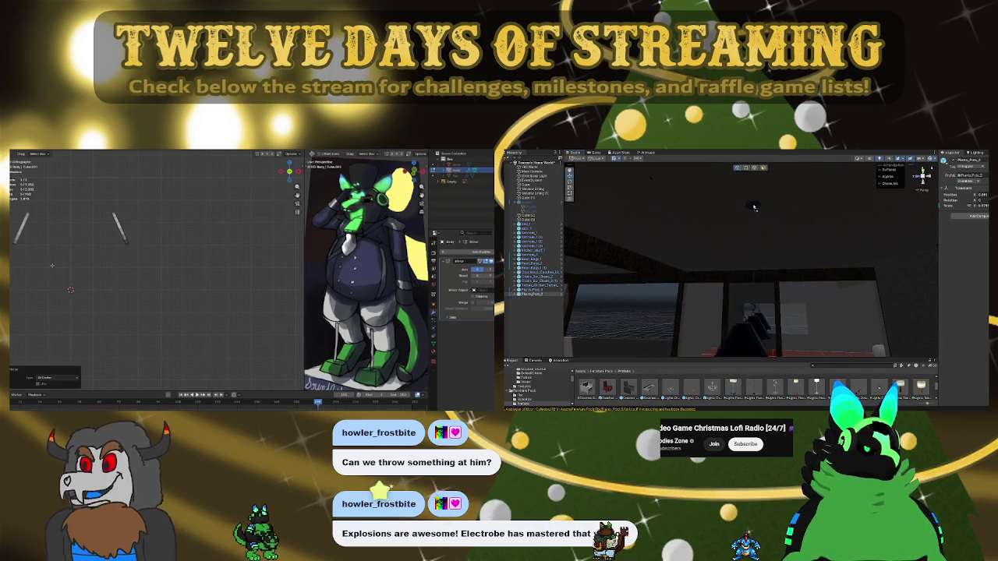
pyautogui.click(748, 207)
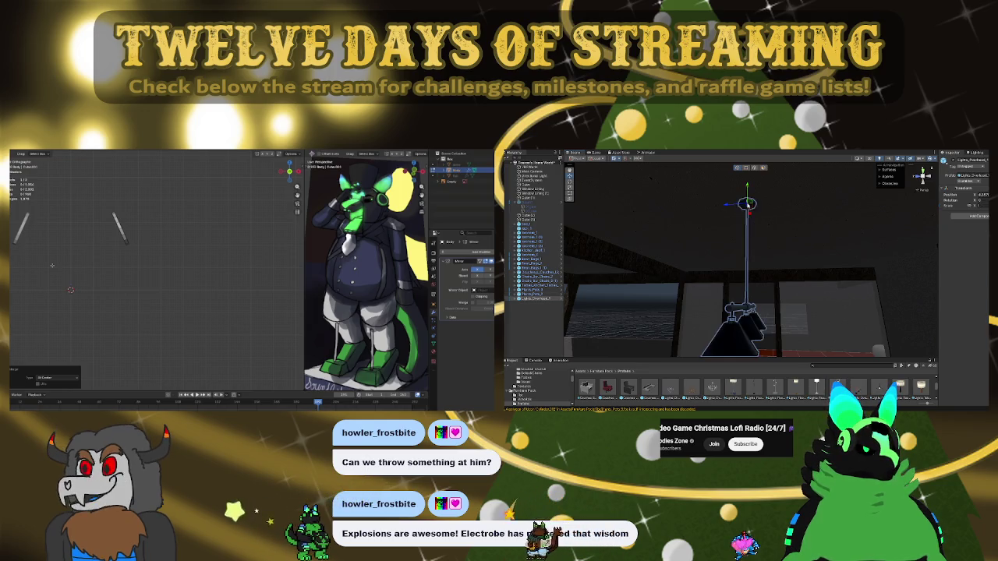
# Shrink the three-shade pendant light and move it up beneath the ceiling
pyautogui.press('f')
pyautogui.moveTo(728, 283)
pyautogui.mouseDown(button='right')
pyautogui.moveTo(611, 282)
pyautogui.moveTo(700, 264)
pyautogui.moveTo(749, 274)
pyautogui.moveTo(572, 228)
pyautogui.mouseUp(button='right')
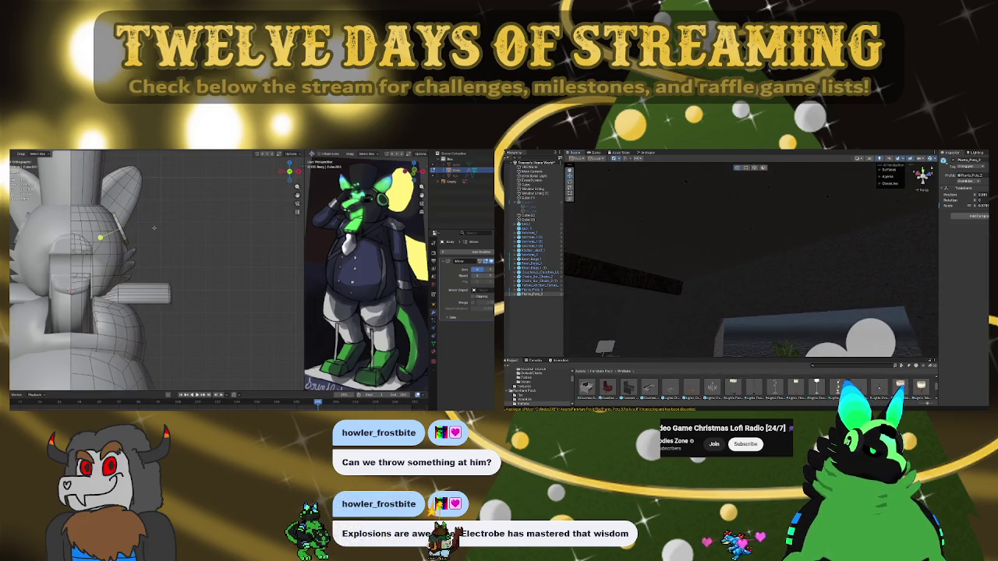
pyautogui.moveTo(154, 227); pyautogui.dragTo(187, 218, button='middle')
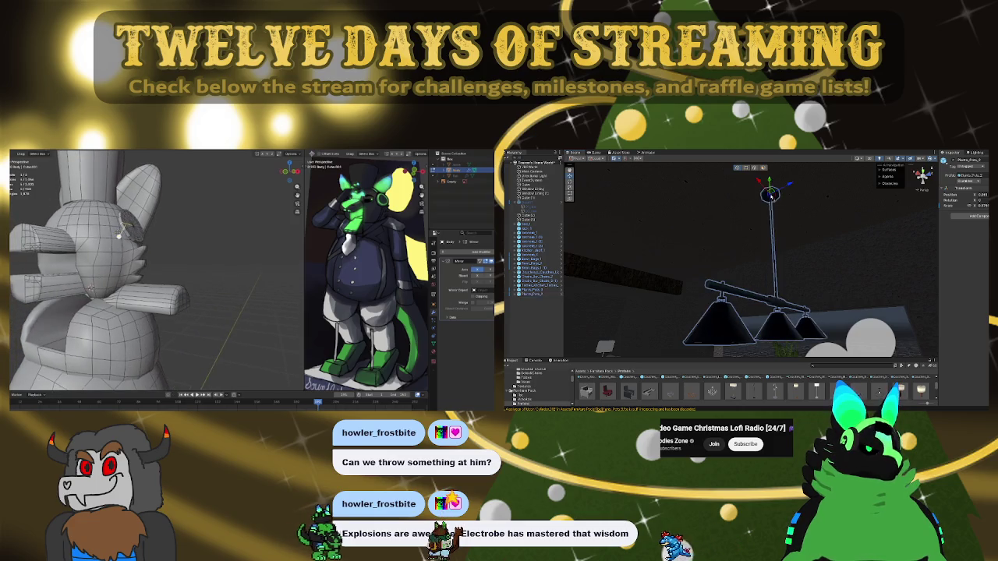
pyautogui.moveTo(769, 194); pyautogui.dragTo(767, 204)
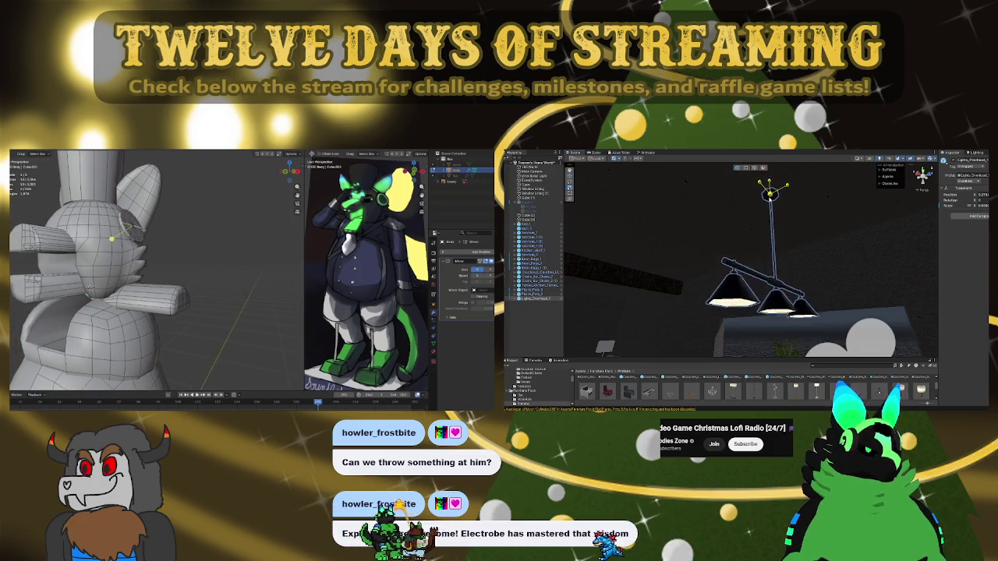
pyautogui.moveTo(765, 207); pyautogui.dragTo(889, 264, button='right')
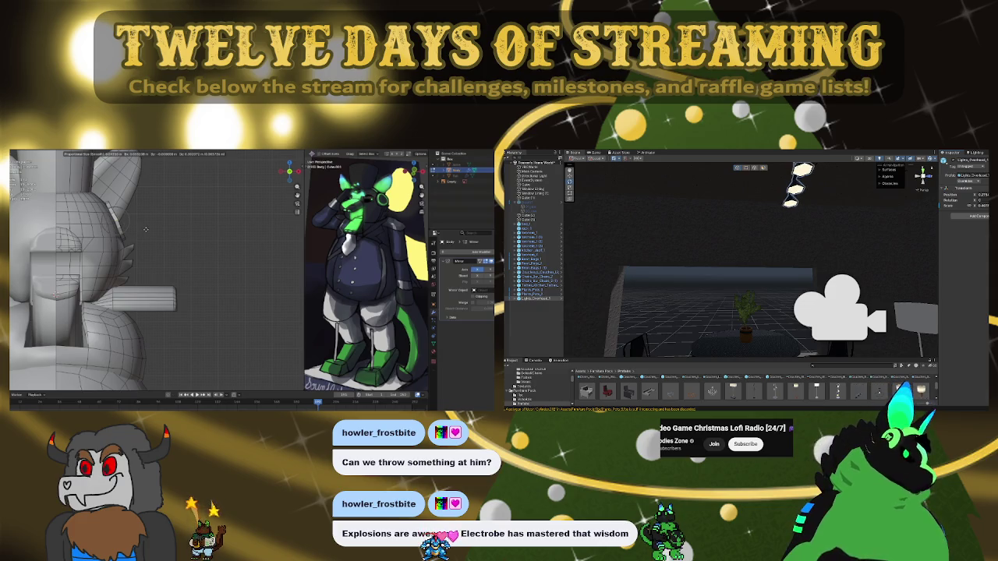
pyautogui.press('f')
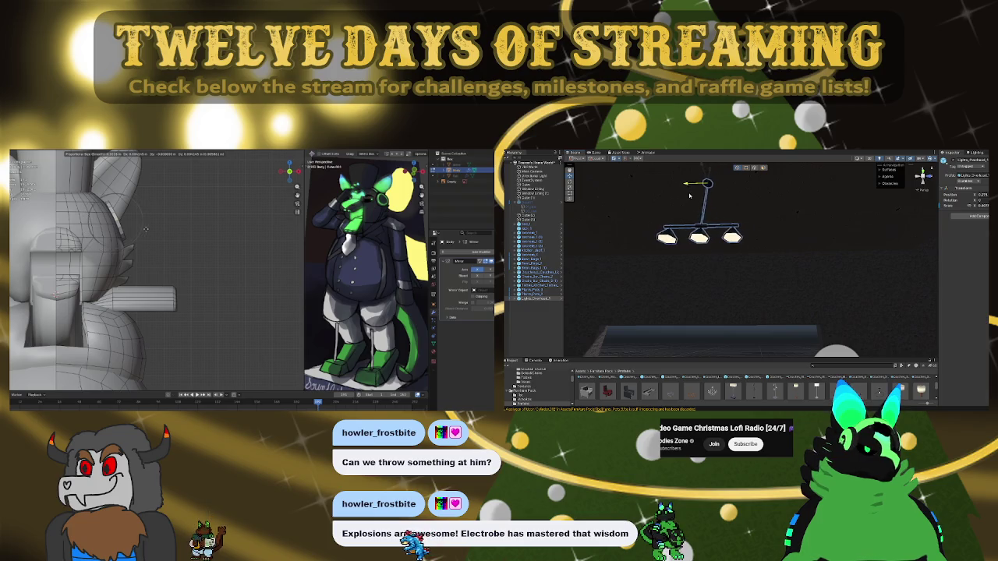
pyautogui.moveTo(689, 195); pyautogui.dragTo(733, 152, button='right')
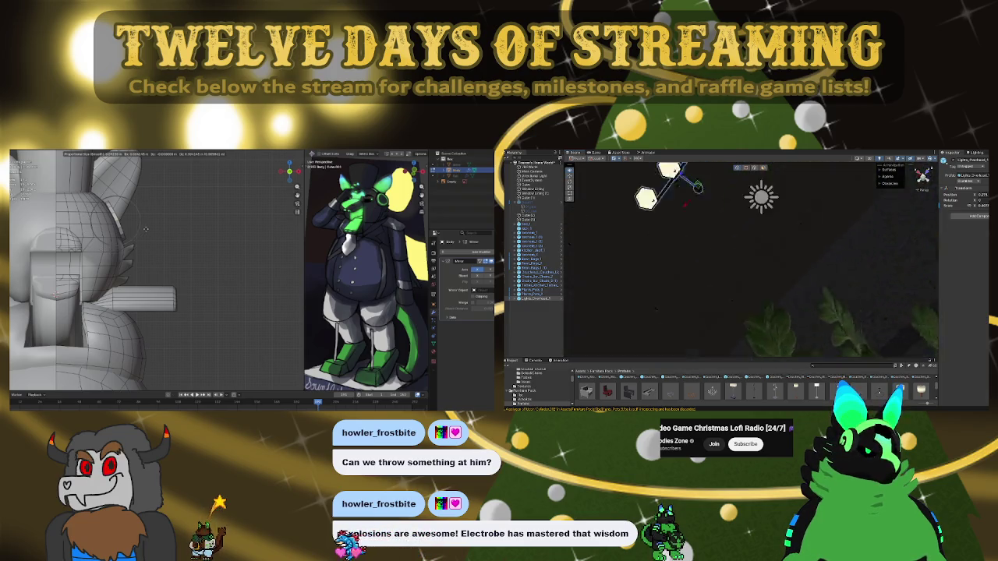
pyautogui.press('f')
pyautogui.moveTo(686, 250)
pyautogui.mouseDown()
pyautogui.moveTo(745, 282)
pyautogui.moveTo(741, 310)
pyautogui.mouseUp()
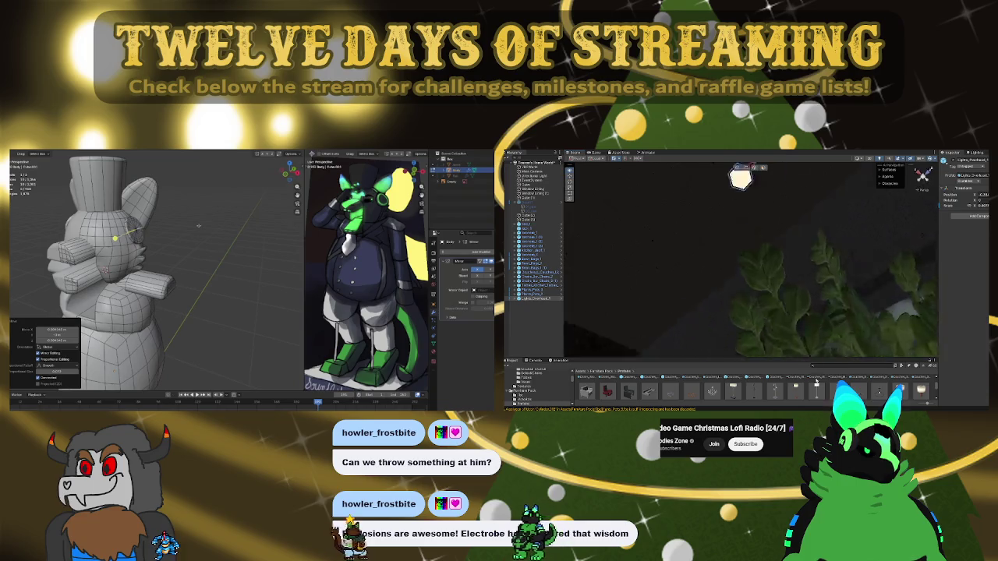
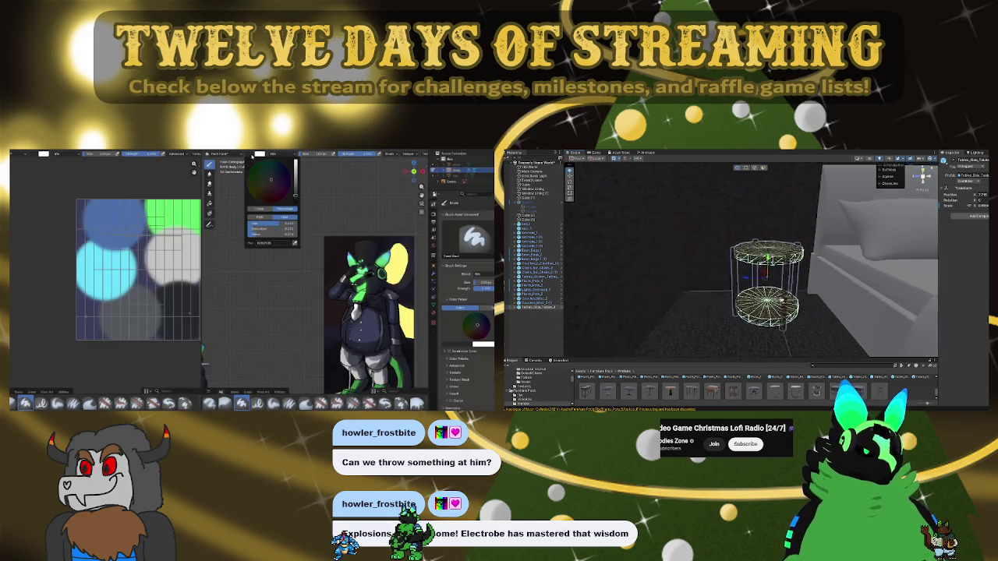
# Drop the table lamp prefab onto the round side table beside the bed and frame it
pyautogui.scroll(-1, 726, 394)
pyautogui.scroll(-1, 732, 394)
pyautogui.scroll(-1, 736, 393)
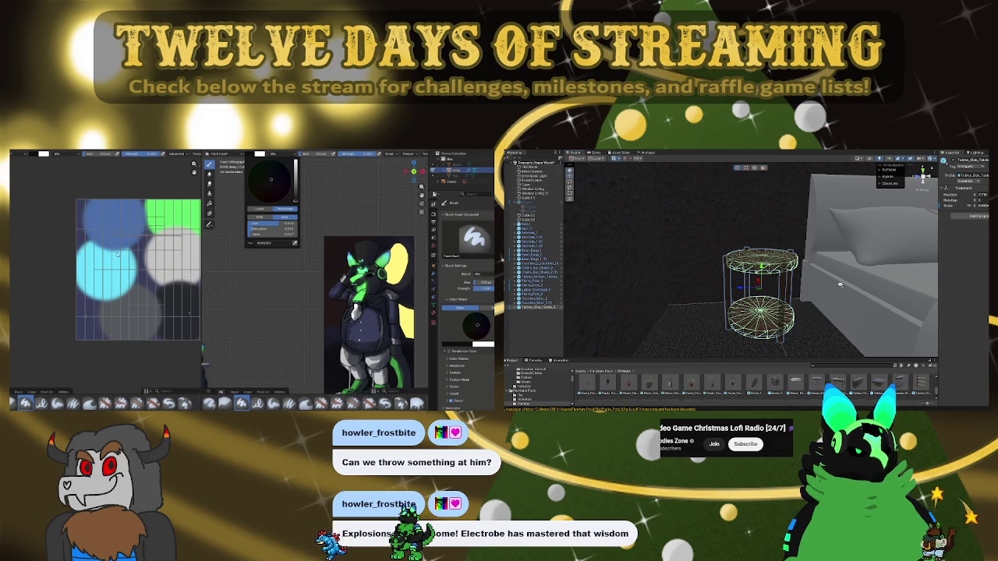
pyautogui.scroll(2, 841, 287)
pyautogui.scroll(-1, 790, 394)
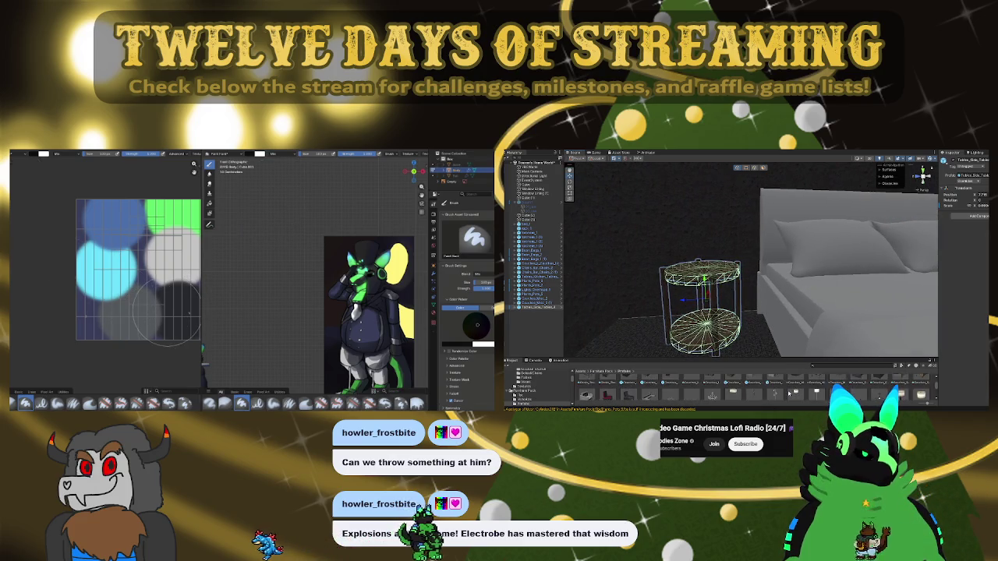
pyautogui.scroll(-1, 789, 393)
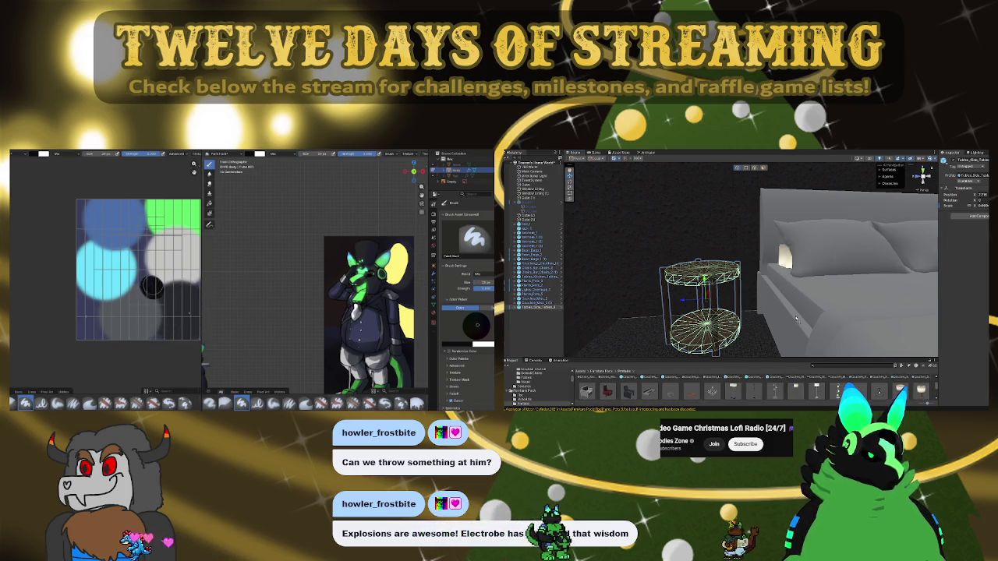
pyautogui.moveTo(919, 380); pyautogui.dragTo(708, 268)
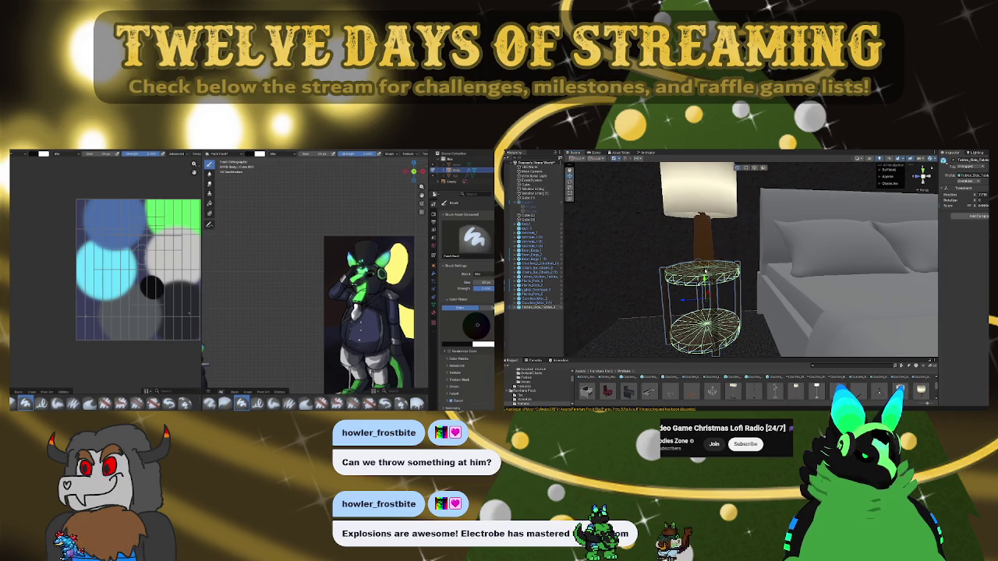
pyautogui.press('f')
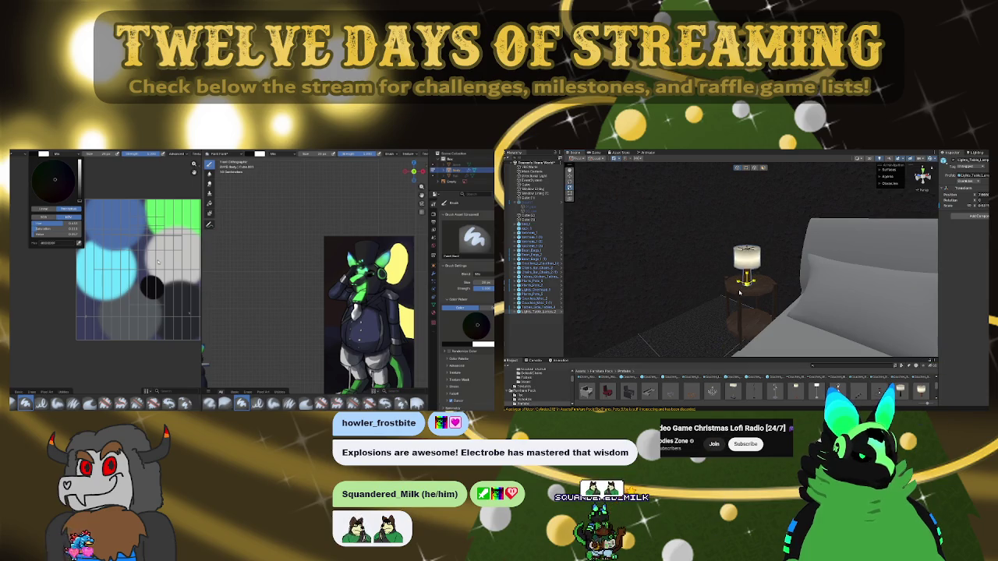
pyautogui.scroll(-6, 741, 293)
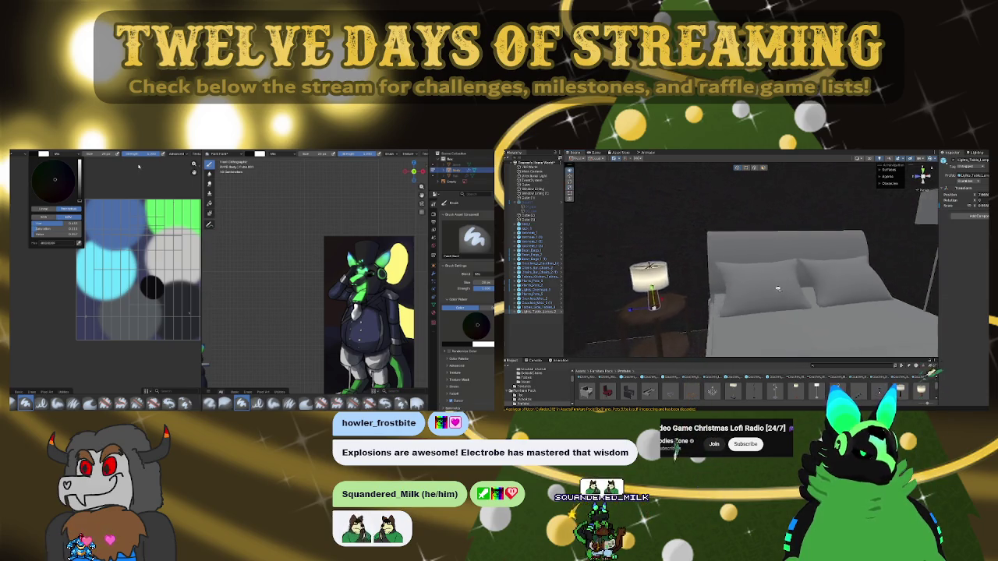
pyautogui.press('f')
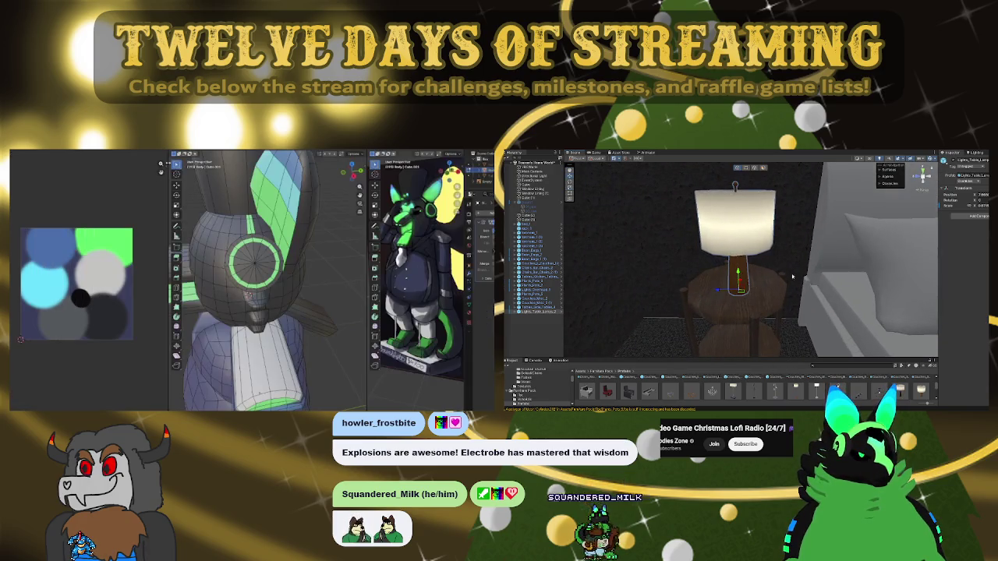
# Orbit around the new table lamp to inspect it from above and up close
pyautogui.scroll(4, 676, 282)
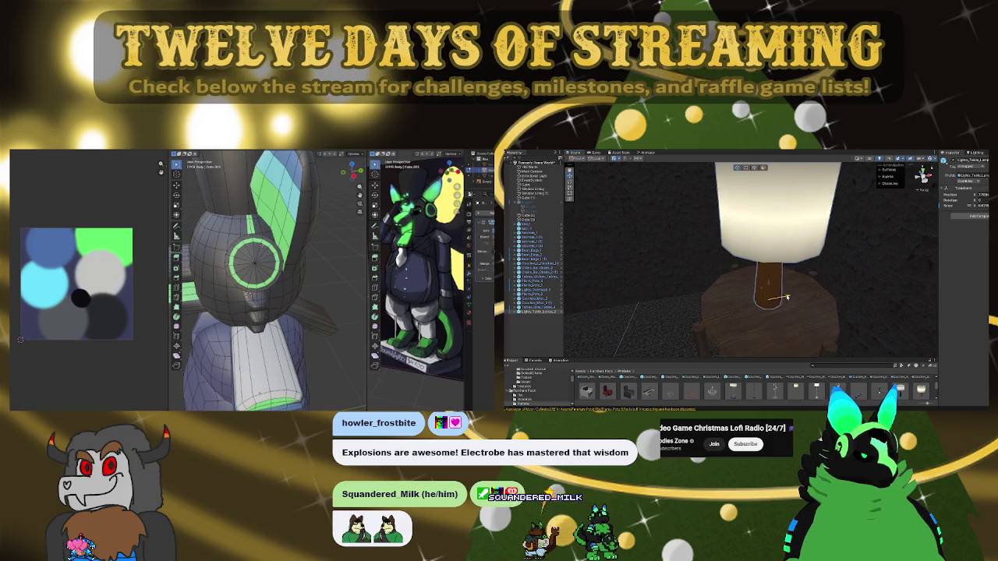
pyautogui.keyDown('alt'); pyautogui.moveTo(772, 300); pyautogui.dragTo(739, 284); pyautogui.keyUp('alt')
pyautogui.scroll(-4, 739, 284)
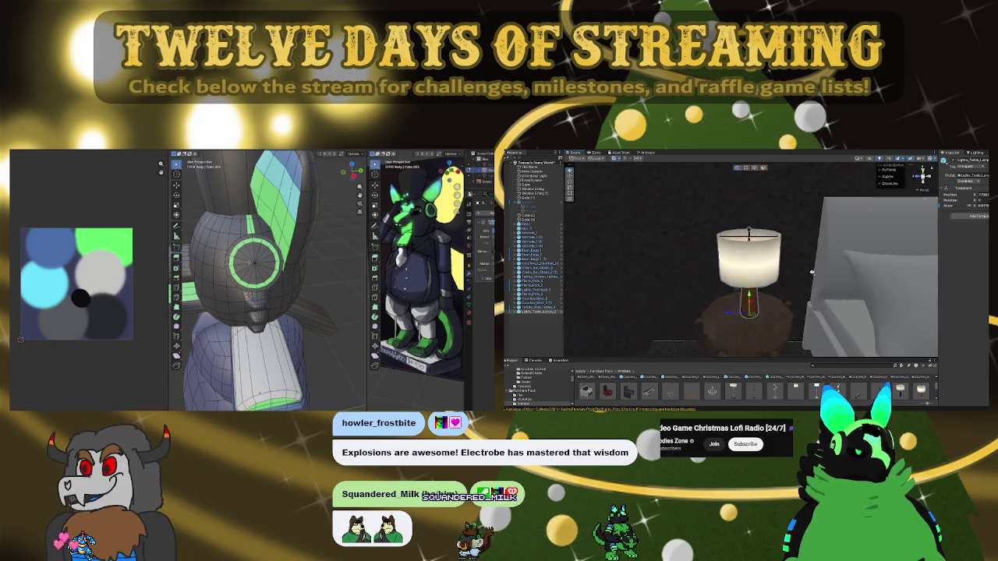
pyautogui.scroll(-3, 780, 273)
pyautogui.scroll(-2, 811, 262)
pyautogui.scroll(2, 822, 258)
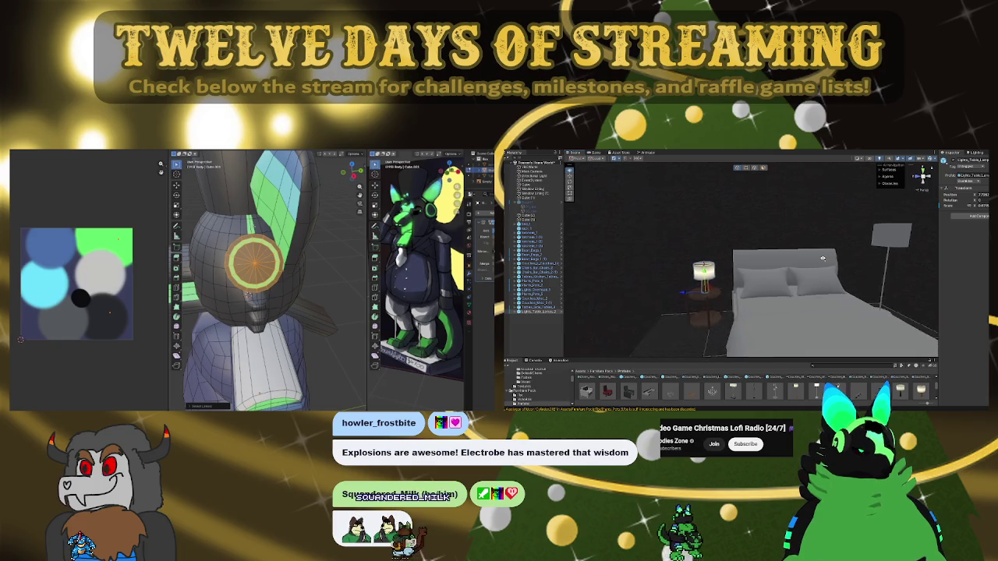
pyautogui.keyDown('alt'); pyautogui.moveTo(822, 258); pyautogui.dragTo(747, 357); pyautogui.keyUp('alt')
pyautogui.scroll(3, 747, 357)
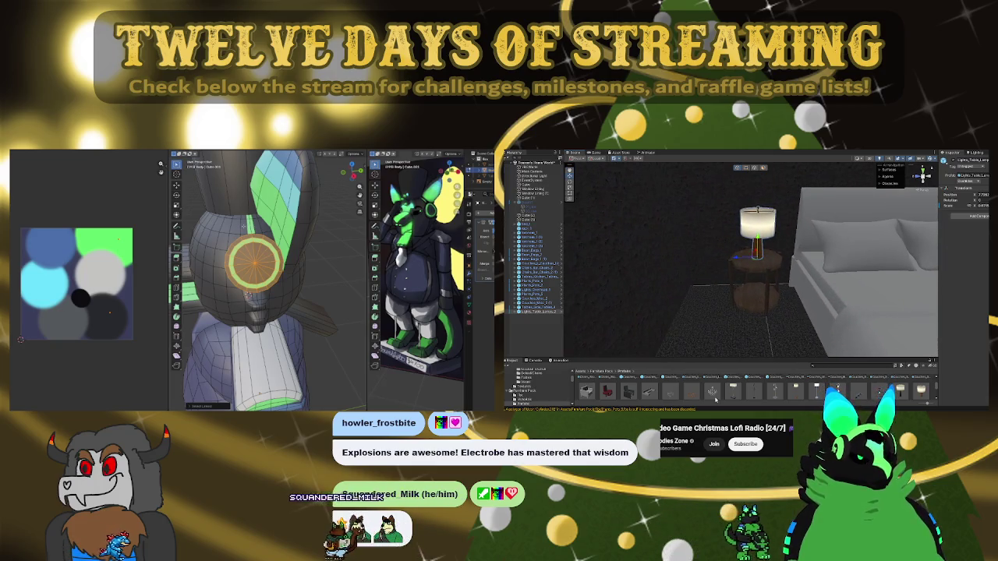
# Turn the view down the room and delete the extra chandelier
pyautogui.scroll(-2, 715, 399)
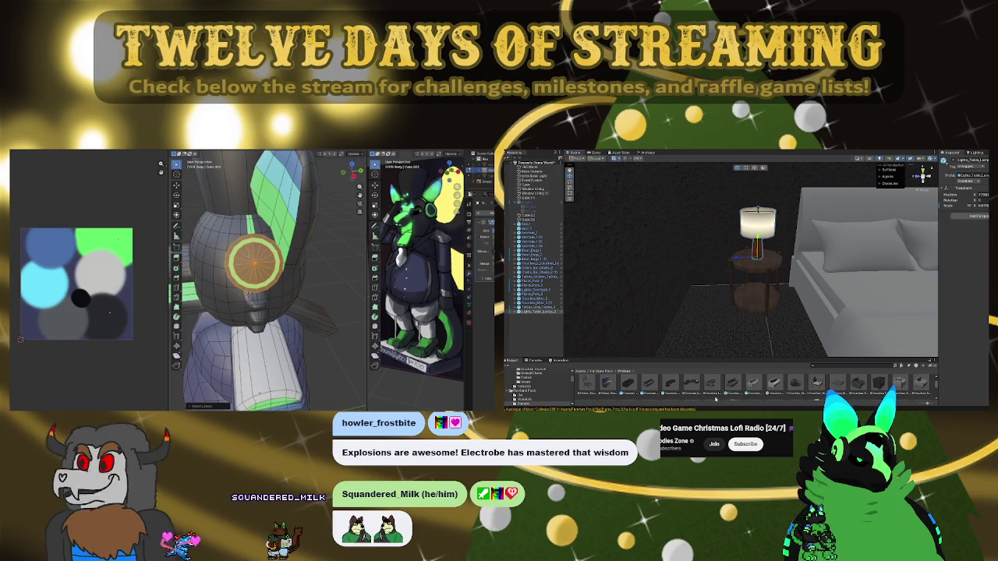
pyautogui.scroll(-2, 715, 399)
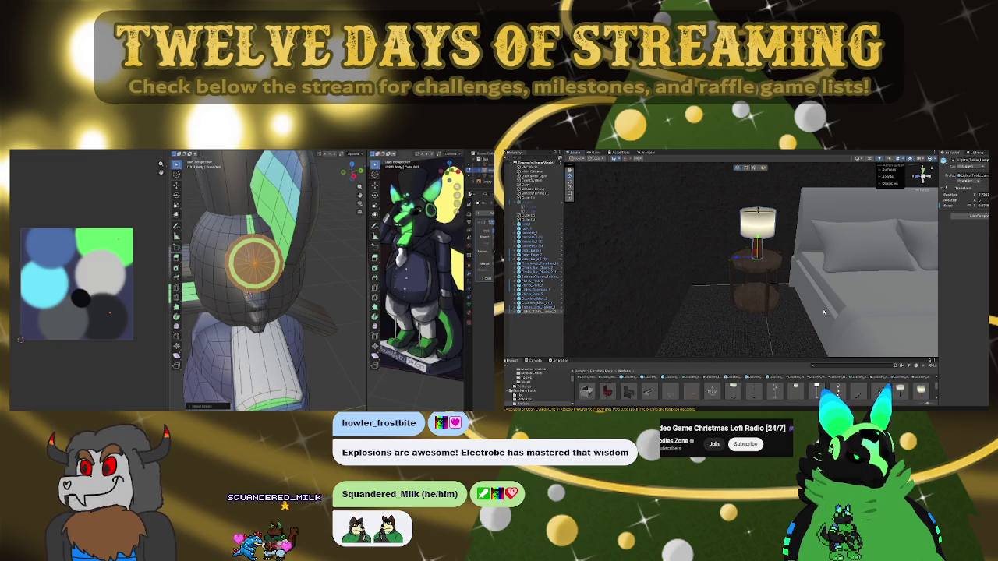
pyautogui.scroll(-5, 647, 227)
pyautogui.keyDown('alt'); pyautogui.moveTo(648, 227); pyautogui.dragTo(706, 368); pyautogui.keyUp('alt')
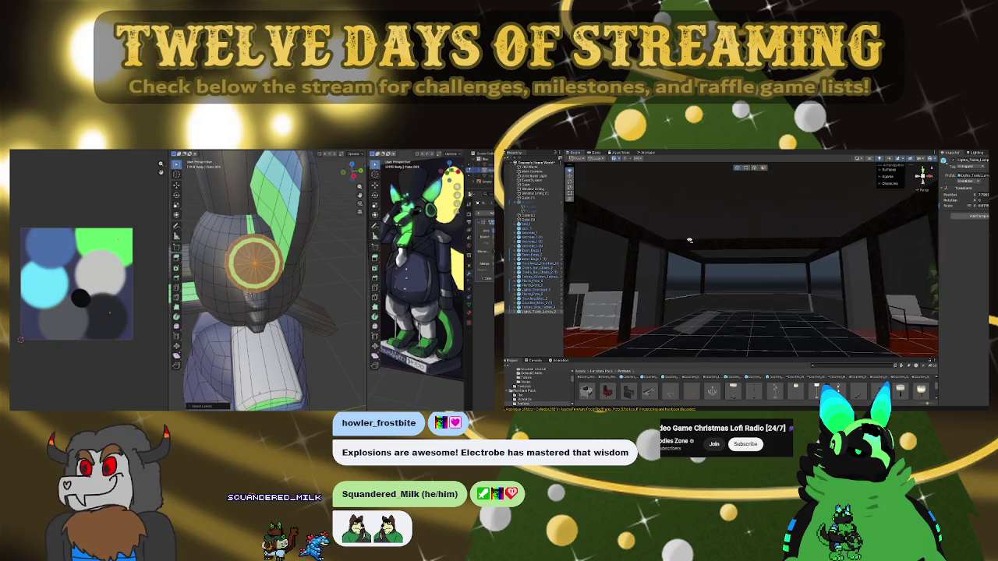
pyautogui.moveTo(723, 205); pyautogui.dragTo(740, 186)
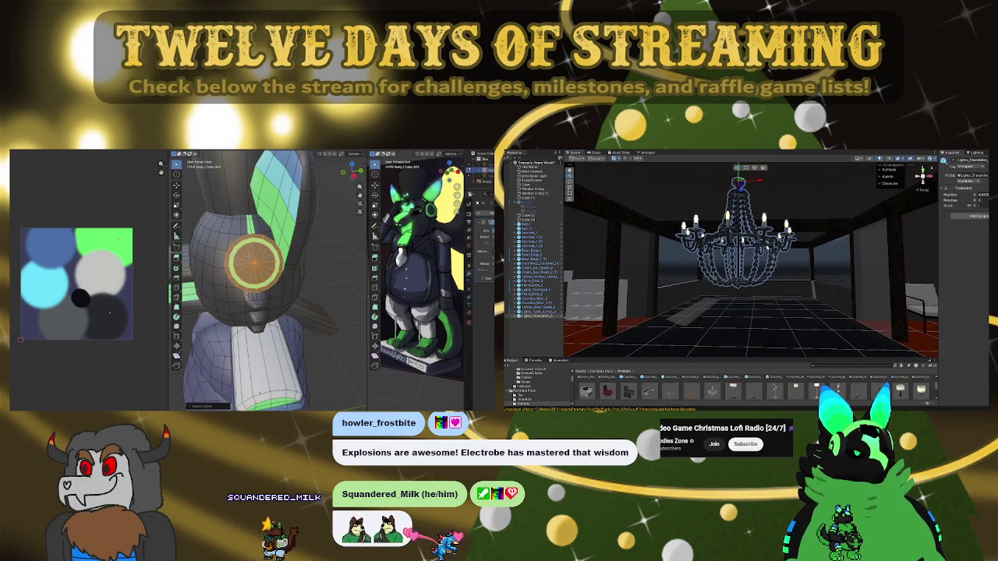
pyautogui.press('Delete')
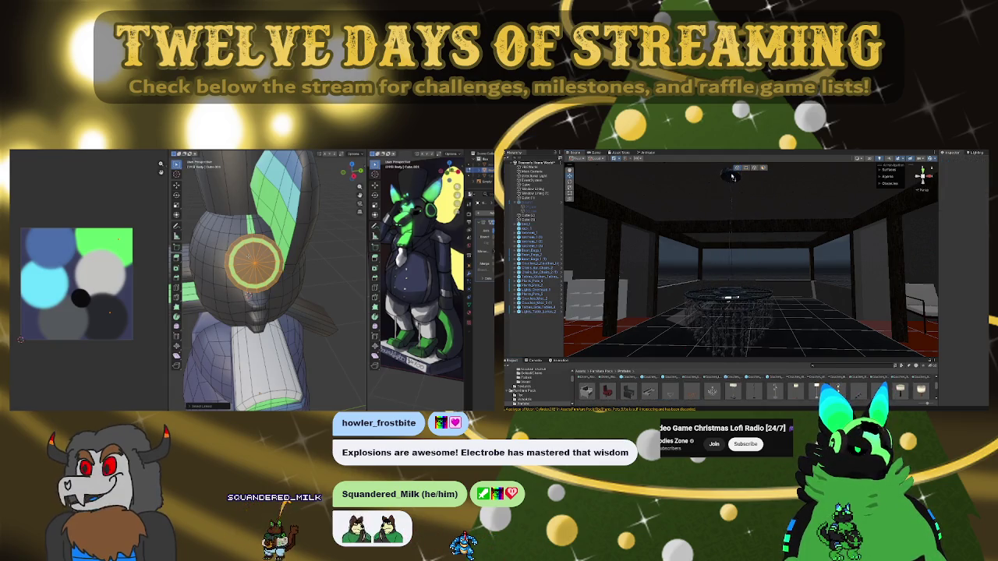
# Shrink the remaining chandelier up toward the ceiling, then deselect it
pyautogui.click(732, 177)
pyautogui.scroll(-3, 800, 254)
pyautogui.moveTo(736, 189)
pyautogui.mouseDown()
pyautogui.moveTo(751, 236)
pyautogui.moveTo(621, 266)
pyautogui.moveTo(638, 266)
pyautogui.mouseUp()
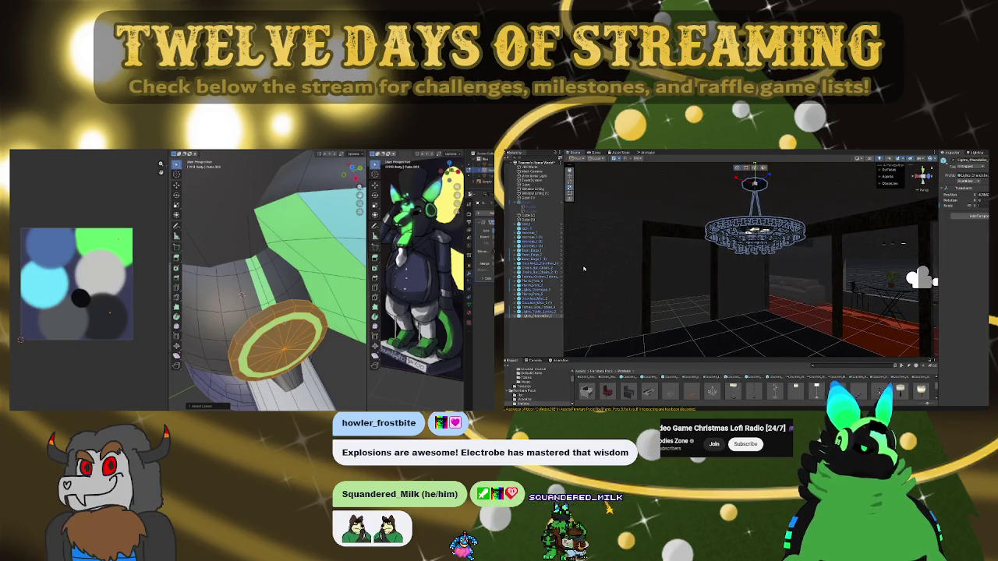
pyautogui.click(638, 267)
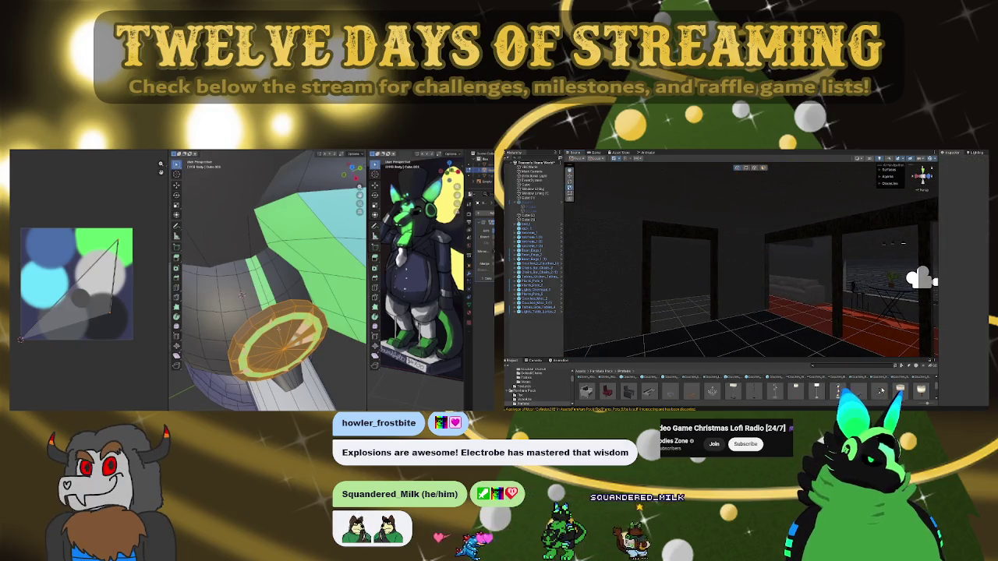
pyautogui.scroll(-2, 880, 390)
pyautogui.scroll(-2, 880, 390)
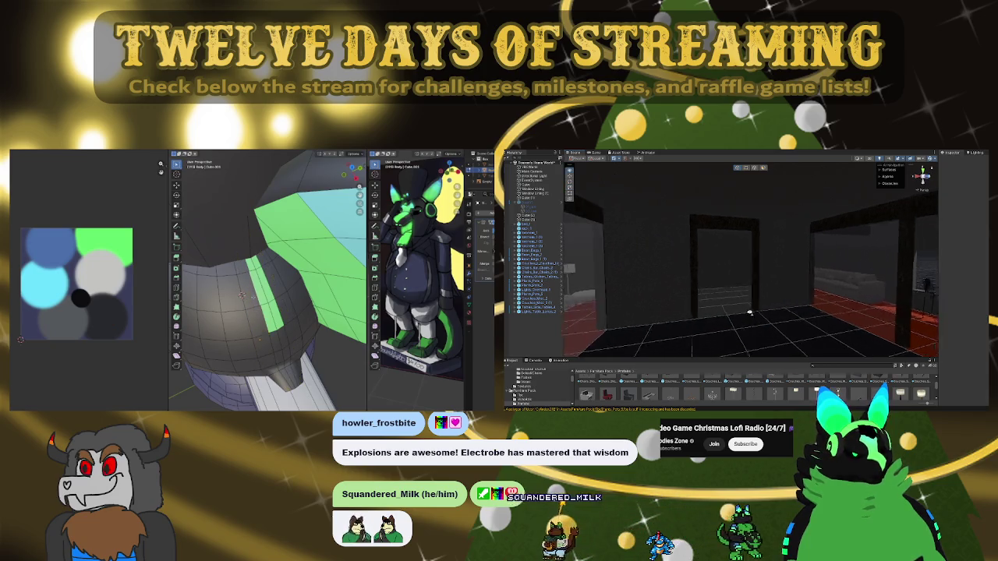
pyautogui.moveTo(690, 336); pyautogui.dragTo(599, 327, button='right')
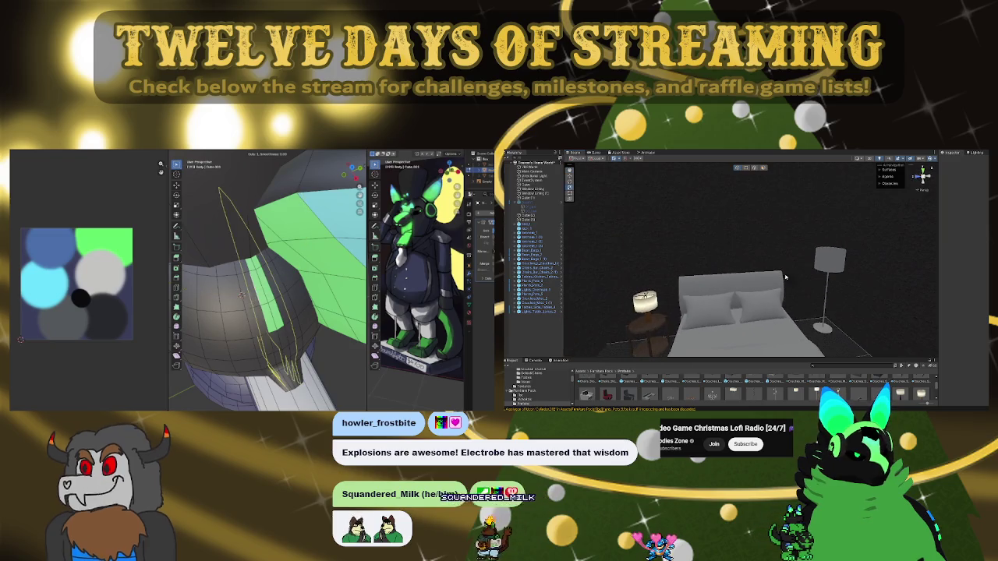
pyautogui.click(779, 313)
pyautogui.press('f')
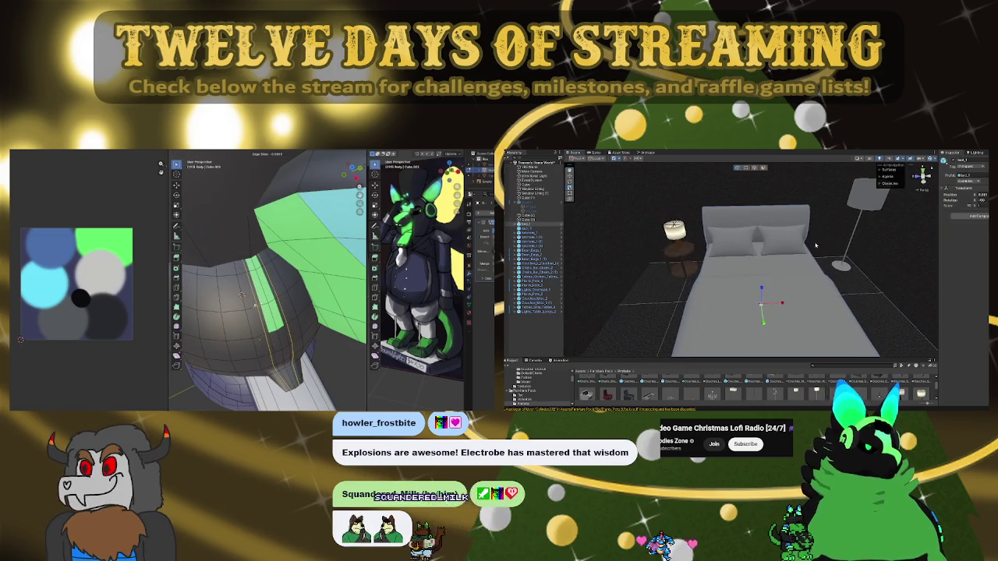
pyautogui.hotkey('ctrl', 'z')
pyautogui.hotkey('ctrl', 'z')
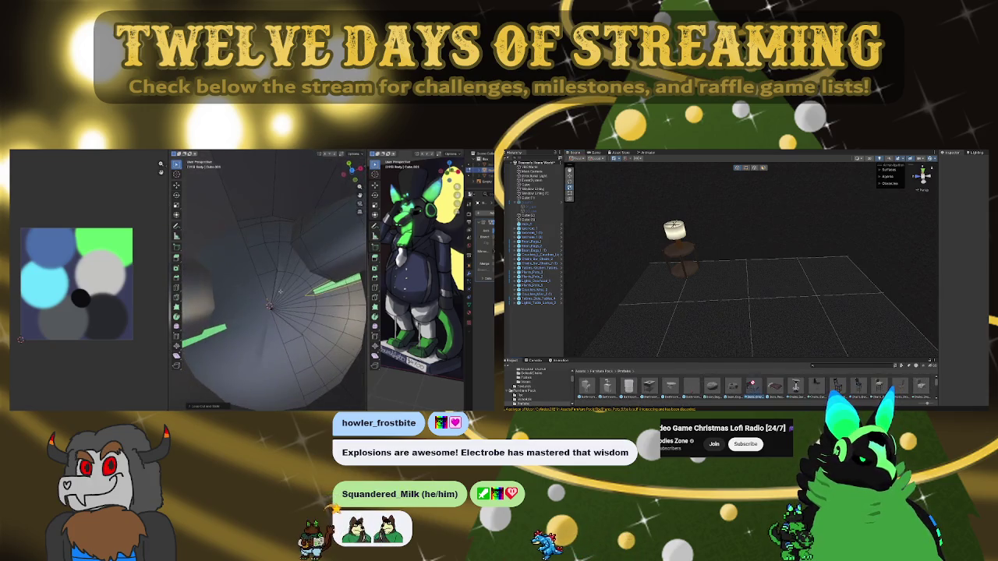
pyautogui.hotkey('ctrl', 'y')
pyautogui.click(769, 313)
pyautogui.press('f')
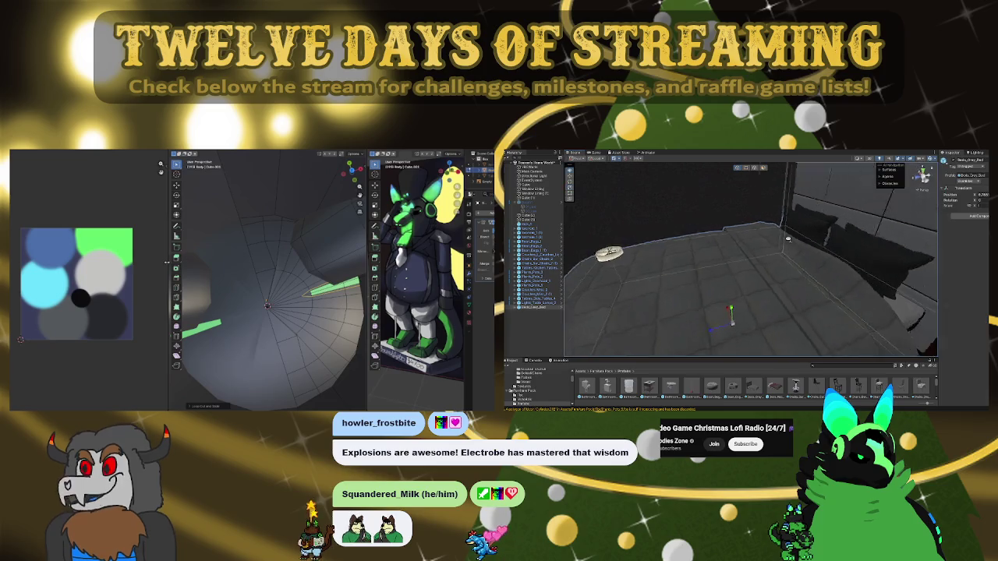
pyautogui.press('e')
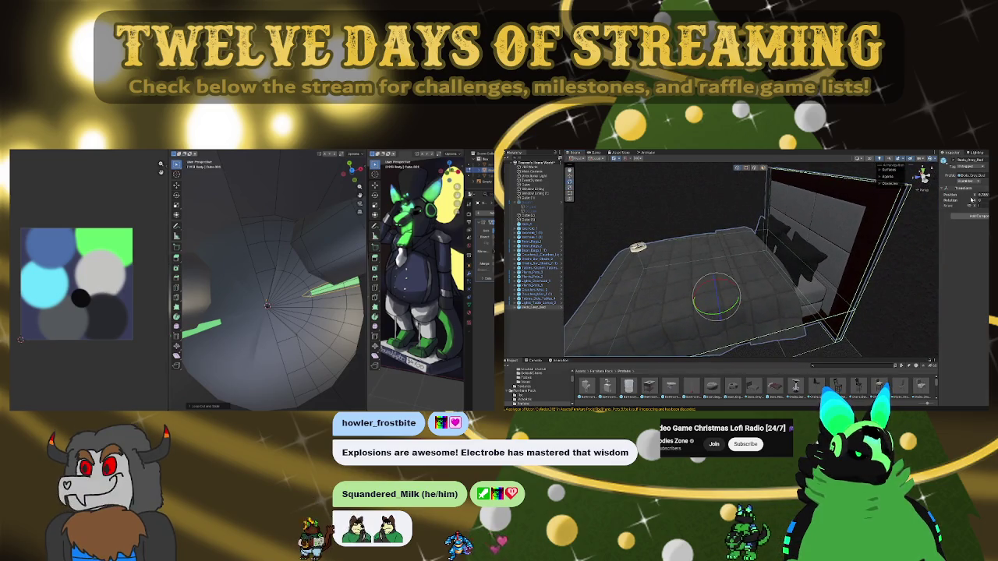
pyautogui.press('h')
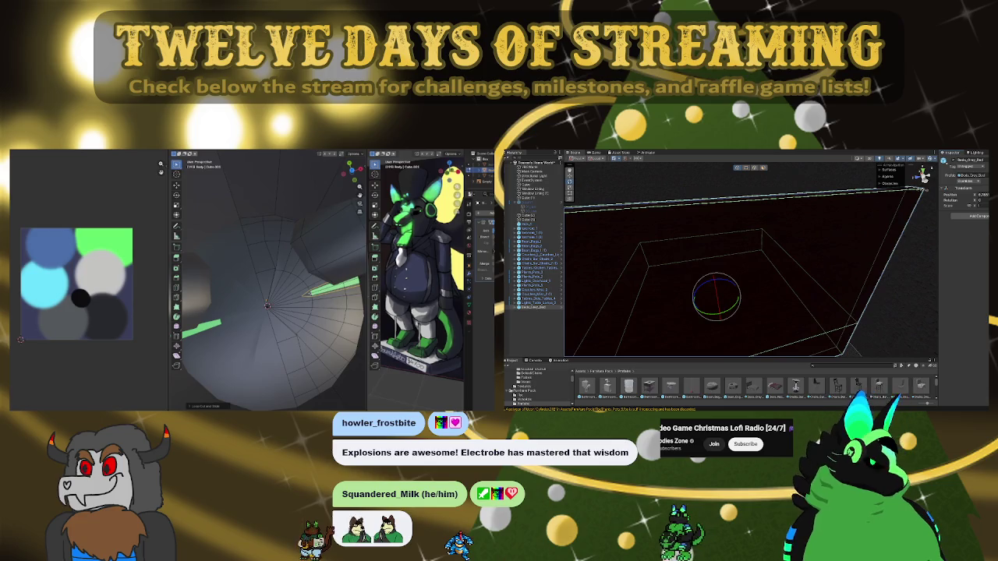
pyautogui.press('h')
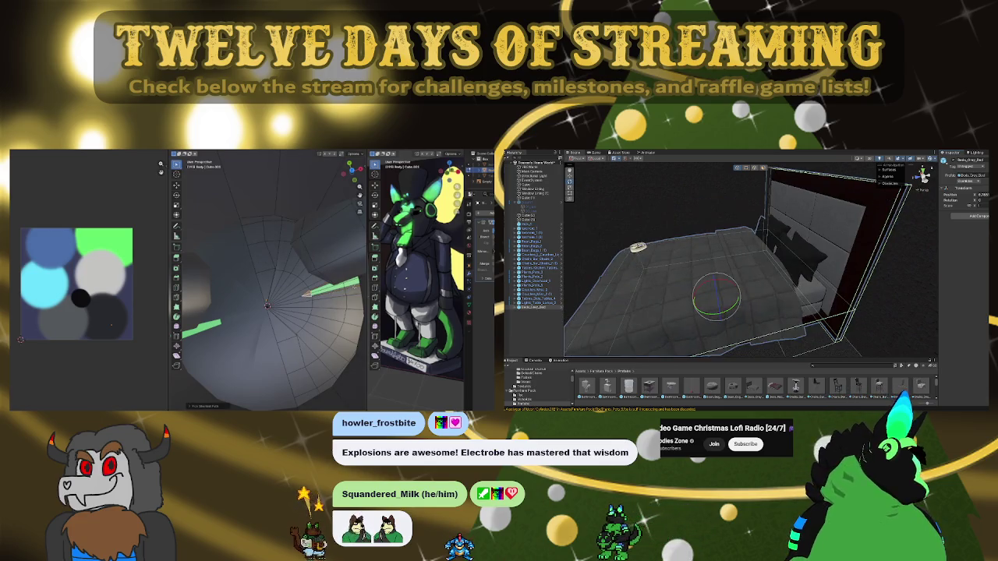
pyautogui.press('h')
pyautogui.press('h')
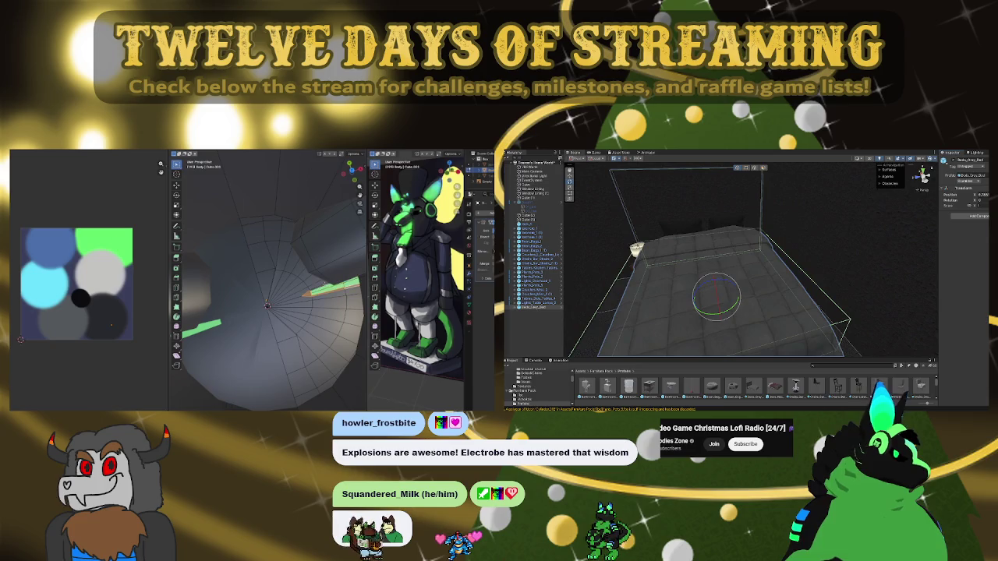
pyautogui.press('w')
pyautogui.press('f')
pyautogui.moveTo(268, 304); pyautogui.dragTo(240, 305, button='middle')
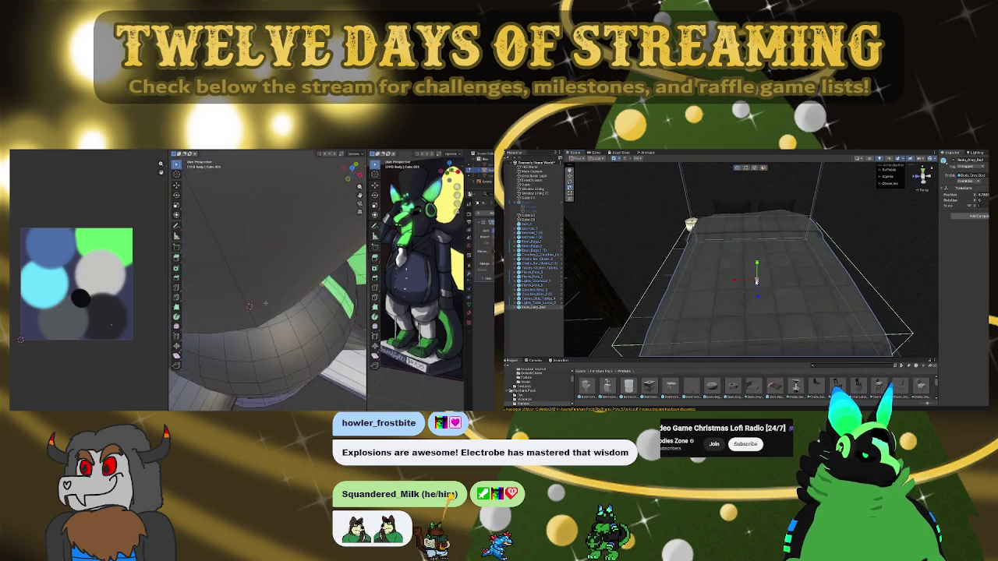
pyautogui.moveTo(749, 265)
pyautogui.keyDown('alt'); pyautogui.mouseDown()
pyautogui.moveTo(787, 257)
pyautogui.moveTo(728, 231)
pyautogui.mouseUp(); pyautogui.keyUp('alt')
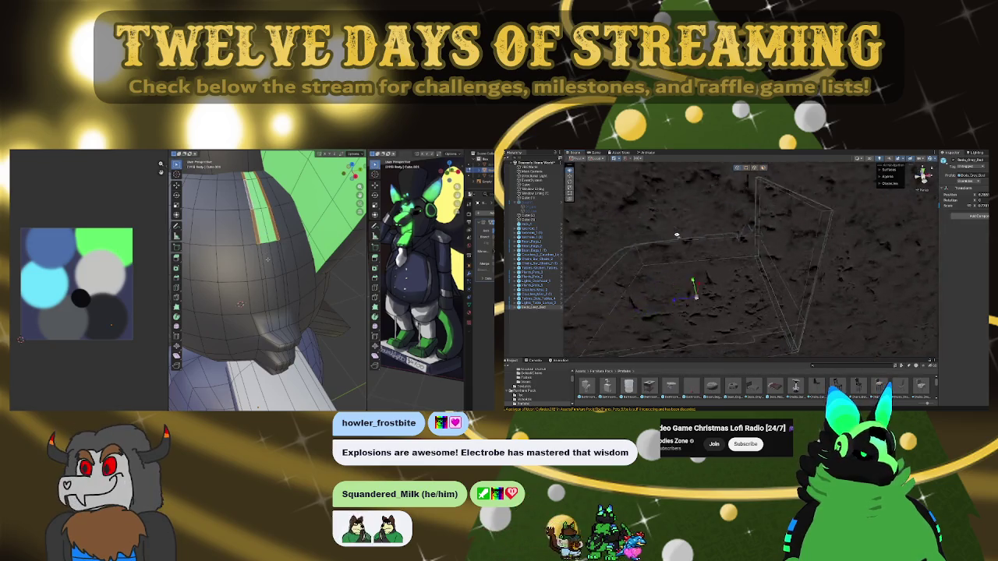
pyautogui.press('f')
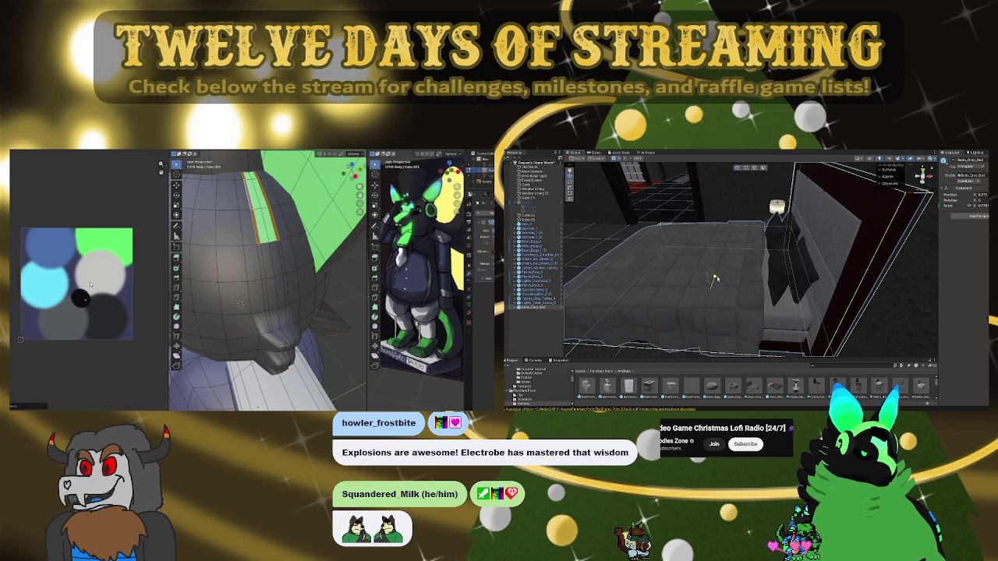
pyautogui.keyDown('alt'); pyautogui.moveTo(717, 272); pyautogui.dragTo(868, 274); pyautogui.keyUp('alt')
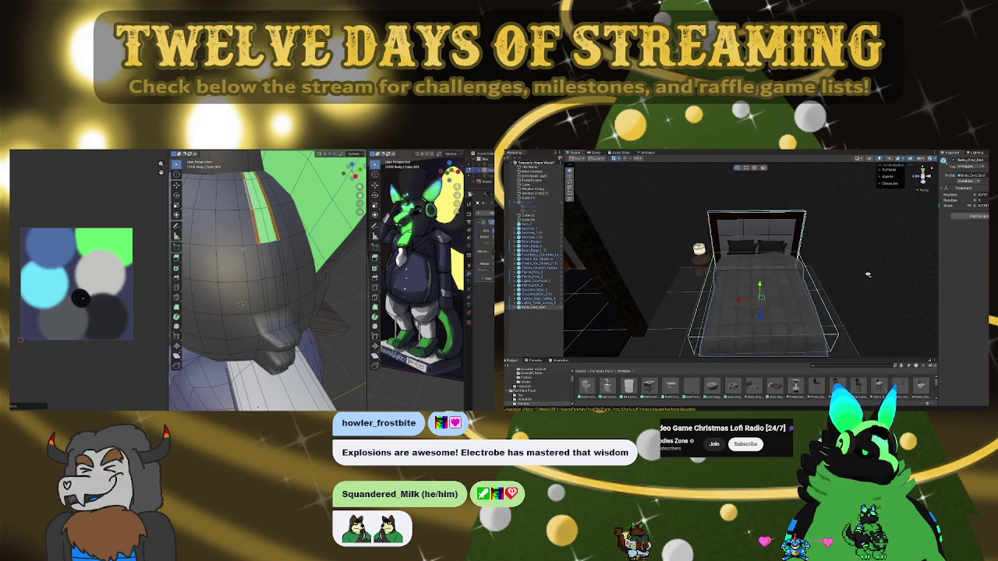
pyautogui.moveTo(287, 241)
pyautogui.mouseDown(button='middle')
pyautogui.moveTo(303, 277)
pyautogui.moveTo(257, 290)
pyautogui.mouseUp(button='middle')
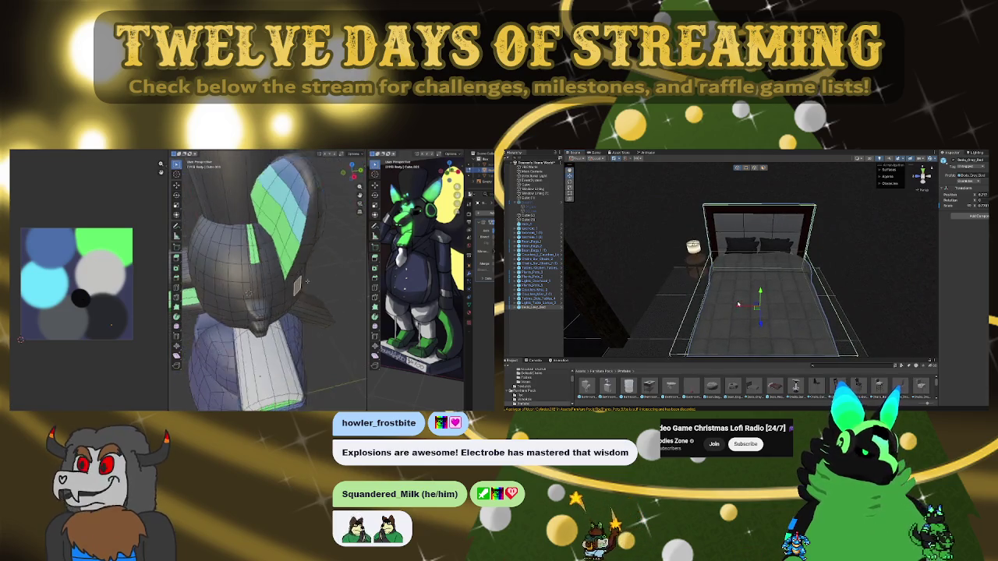
pyautogui.scroll(3, 241, 294)
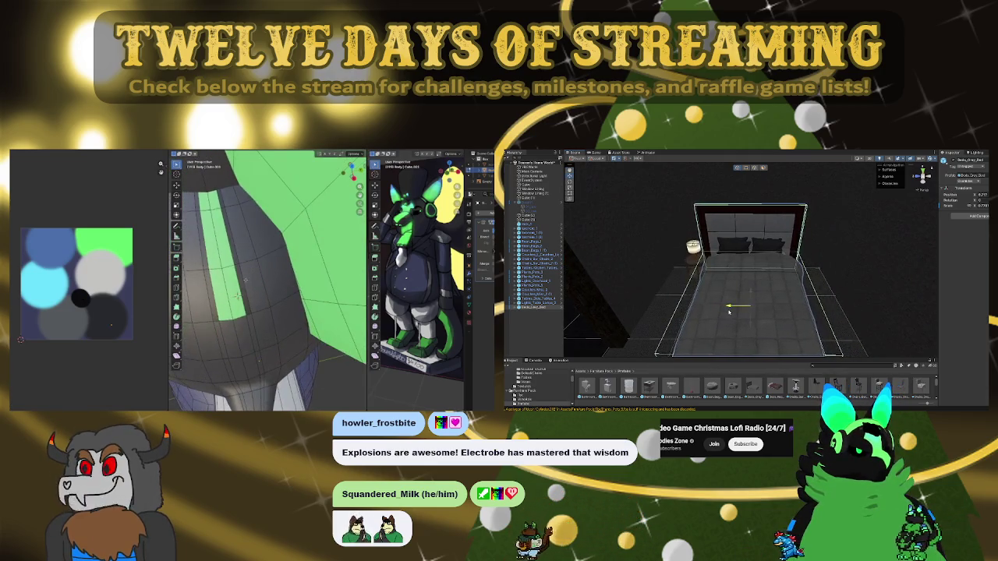
pyautogui.moveTo(245, 280)
pyautogui.mouseDown(button='middle')
pyautogui.moveTo(237, 305)
pyautogui.moveTo(277, 268)
pyautogui.moveTo(300, 268)
pyautogui.mouseUp(button='middle')
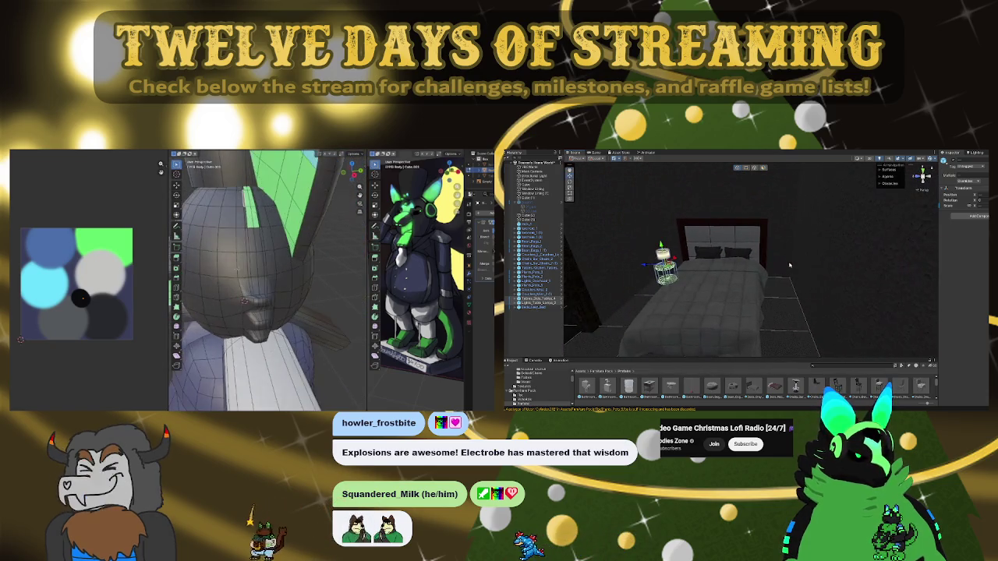
pyautogui.moveTo(793, 272)
pyautogui.mouseDown(button='right')
pyautogui.moveTo(734, 249)
pyautogui.moveTo(772, 232)
pyautogui.mouseUp(button='right')
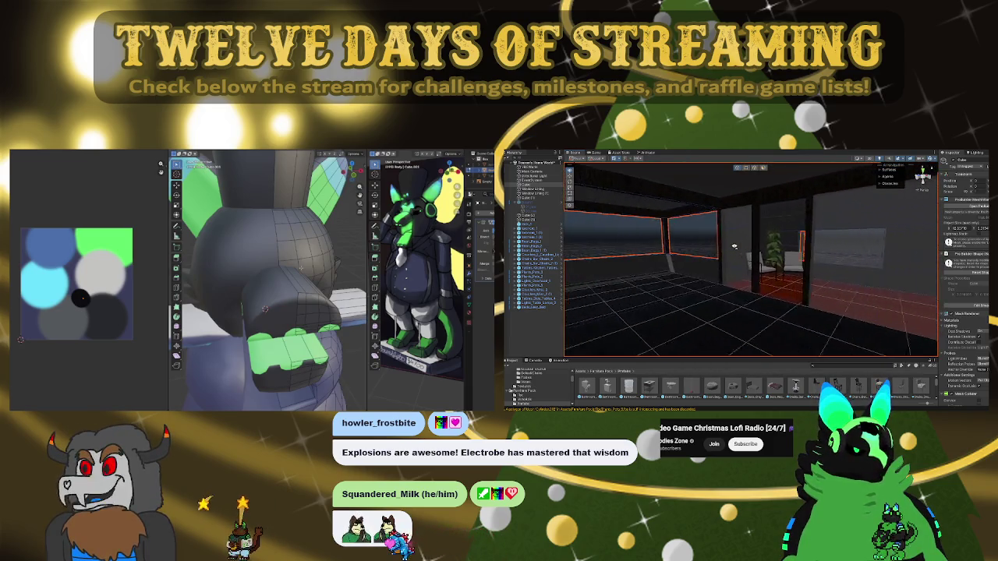
# Delete the grey lamp near the window and pillars
pyautogui.moveTo(264, 309); pyautogui.dragTo(258, 293, button='middle')
pyautogui.moveTo(771, 232)
pyautogui.mouseDown(button='right')
pyautogui.moveTo(891, 233)
pyautogui.moveTo(833, 251)
pyautogui.mouseUp(button='right')
pyautogui.scroll(2, 257, 295)
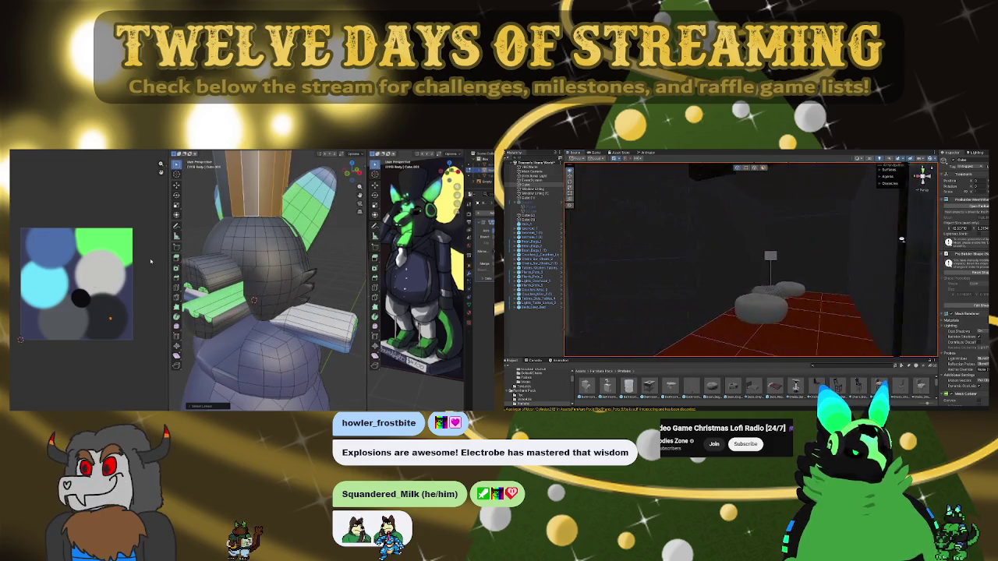
pyautogui.click(763, 221)
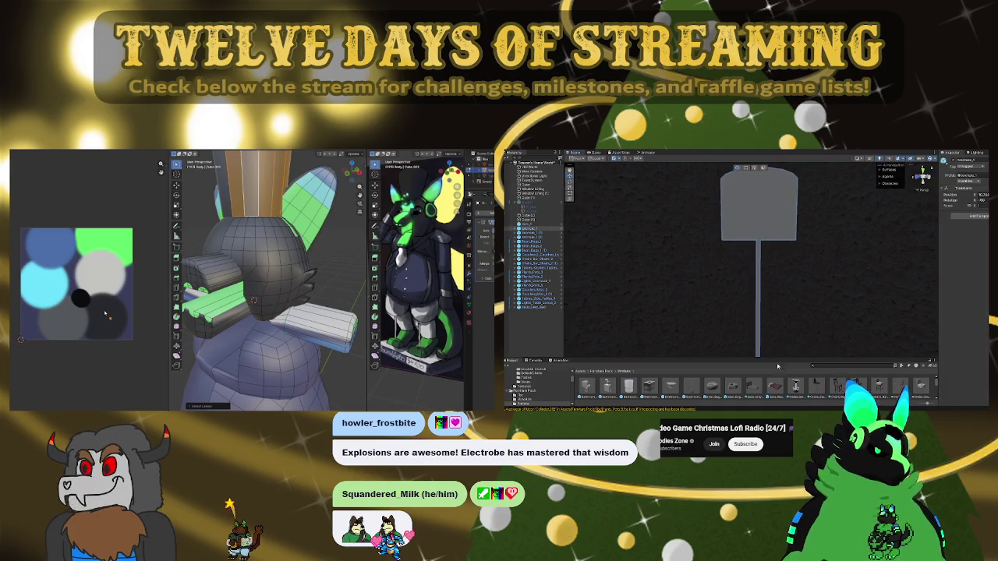
pyautogui.press('Delete')
# Drop a floor lamp prefab into the scene and frame it in view
pyautogui.scroll(-2, 807, 390)
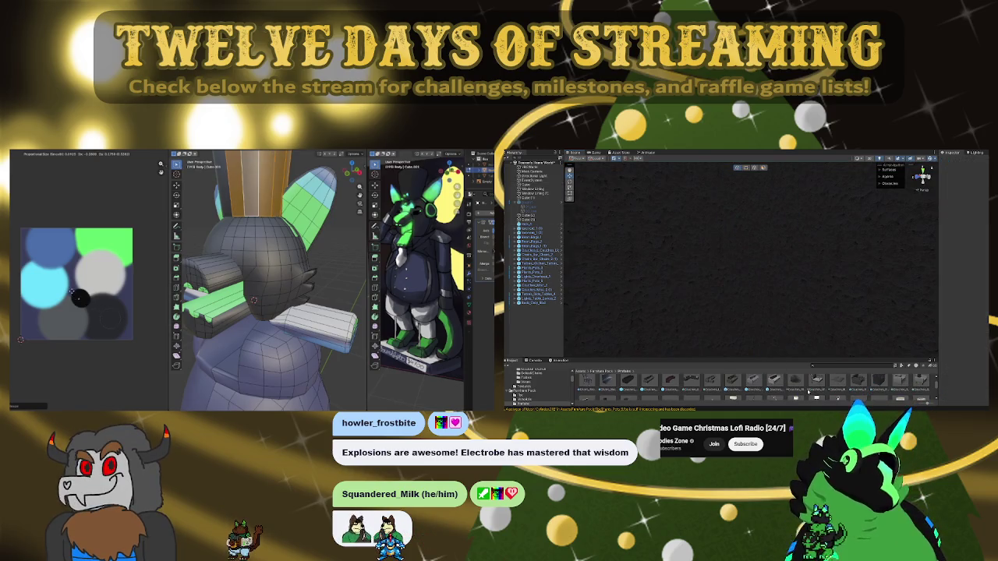
pyautogui.scroll(-2, 816, 390)
pyautogui.moveTo(815, 273); pyautogui.dragTo(778, 408, button='right')
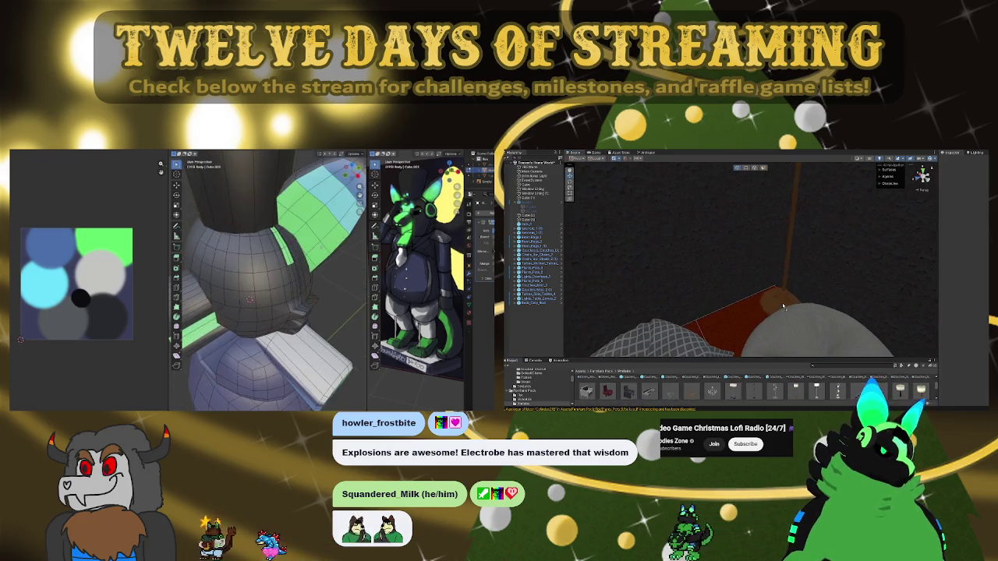
pyautogui.moveTo(797, 394); pyautogui.dragTo(813, 287)
pyautogui.press('f')
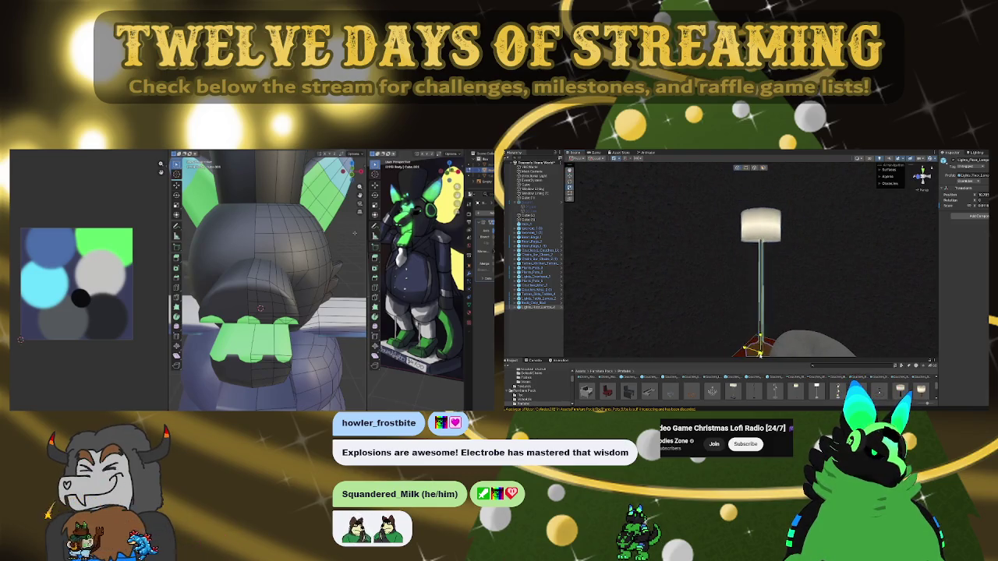
pyautogui.moveTo(760, 353)
pyautogui.mouseDown(button='right')
pyautogui.moveTo(746, 242)
pyautogui.moveTo(757, 322)
pyautogui.mouseUp(button='right')
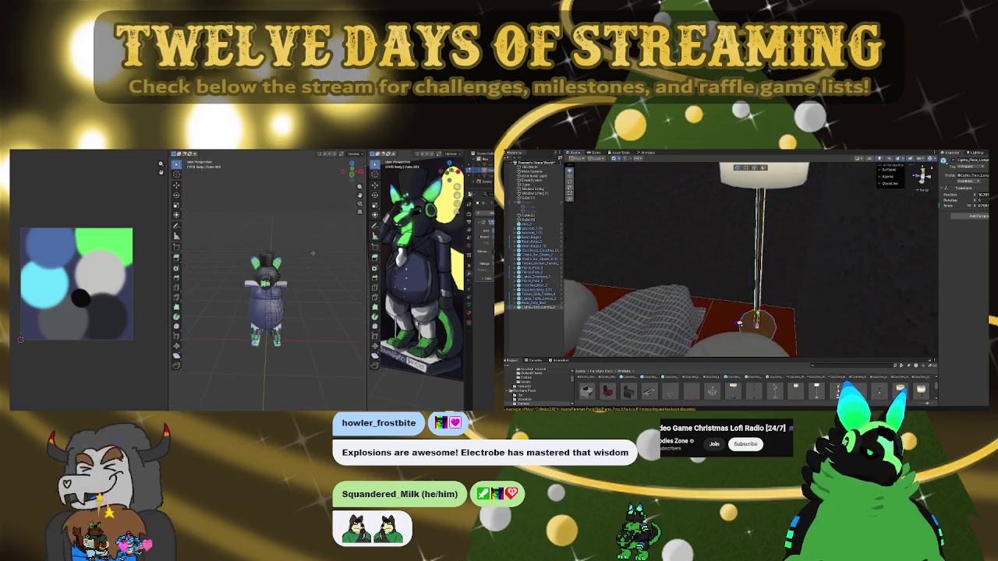
pyautogui.hotkey('shift', 'a')
pyautogui.moveTo(834, 262)
pyautogui.mouseDown(button='right')
pyautogui.moveTo(980, 260)
pyautogui.moveTo(763, 244)
pyautogui.moveTo(659, 304)
pyautogui.mouseUp(button='right')
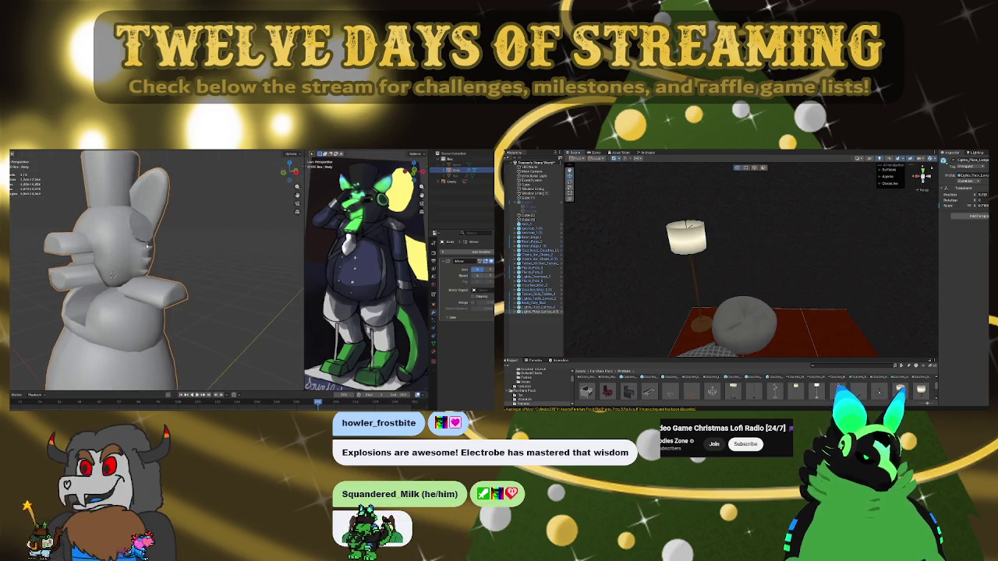
pyautogui.press('f')
# Position the floor lamp beside the other lamp next to the white shelf
pyautogui.scroll(5, 897, 278)
pyautogui.moveTo(690, 204); pyautogui.dragTo(645, 304, button='right')
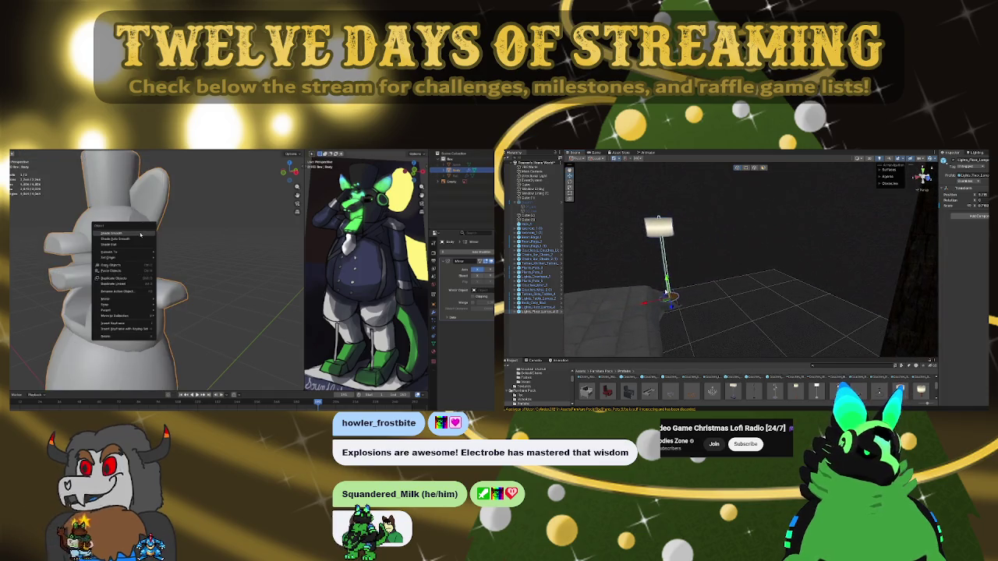
pyautogui.scroll(3, 826, 272)
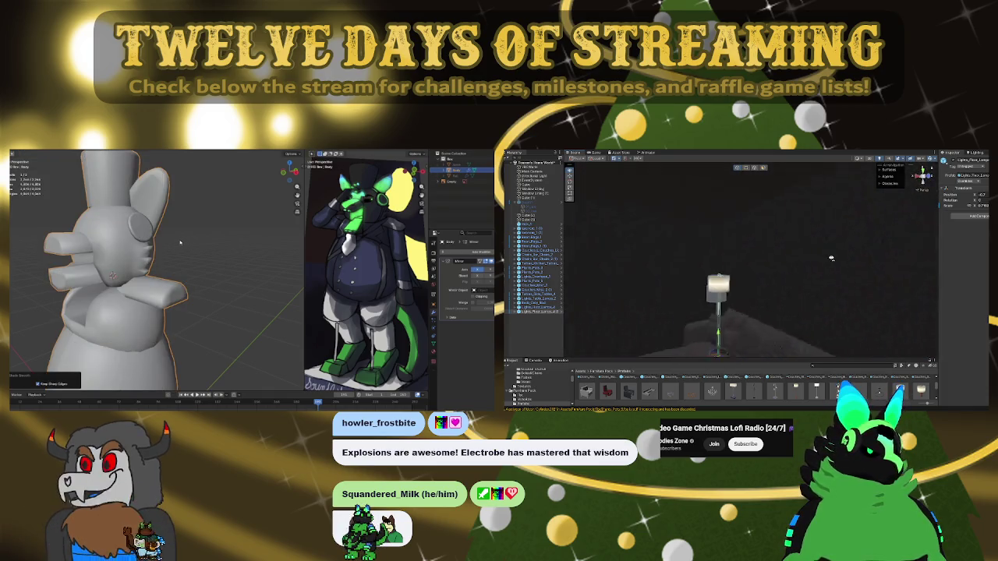
pyautogui.moveTo(826, 272); pyautogui.dragTo(782, 301, button='right')
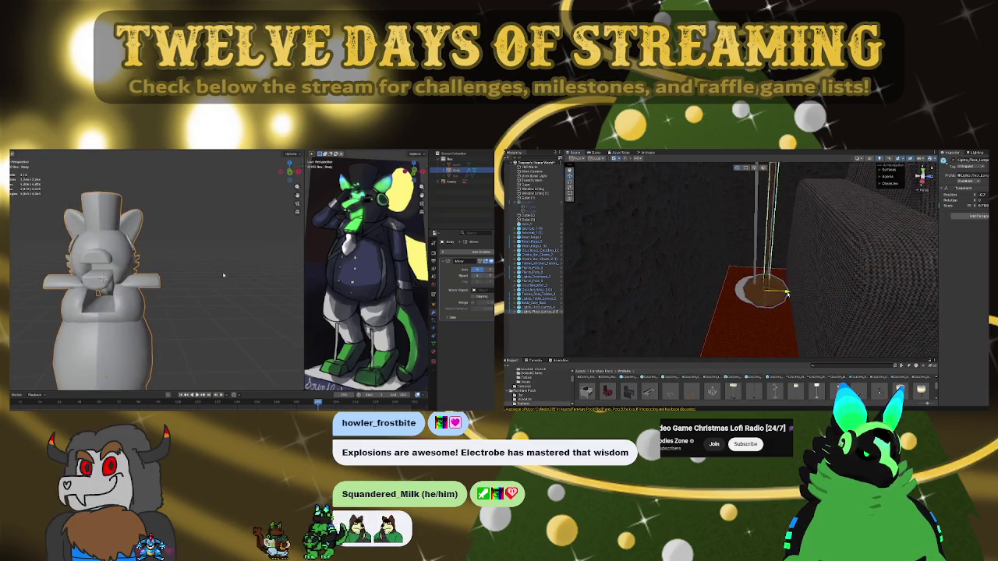
pyautogui.moveTo(786, 301); pyautogui.dragTo(786, 262, button='right')
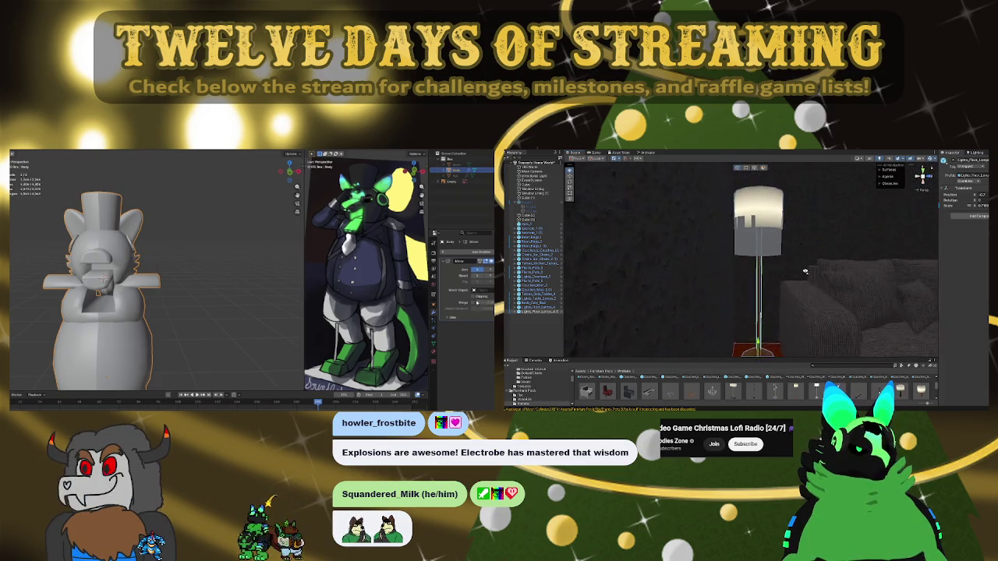
pyautogui.moveTo(776, 253)
pyautogui.mouseDown(button='right')
pyautogui.moveTo(830, 288)
pyautogui.moveTo(844, 258)
pyautogui.moveTo(778, 264)
pyautogui.moveTo(677, 226)
pyautogui.mouseUp(button='right')
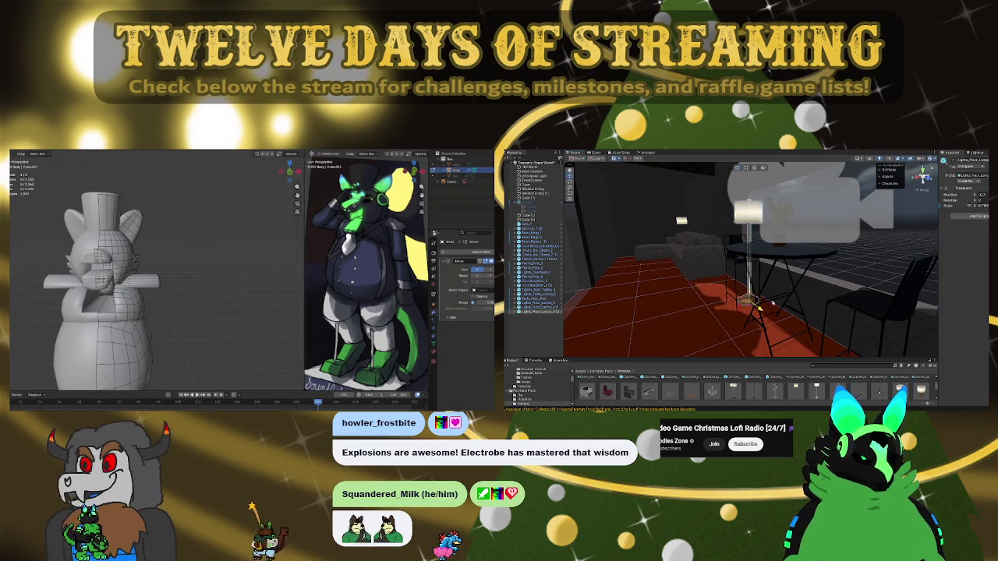
pyautogui.moveTo(745, 295); pyautogui.dragTo(974, 344)
pyautogui.moveTo(781, 296); pyautogui.dragTo(917, 308, button='right')
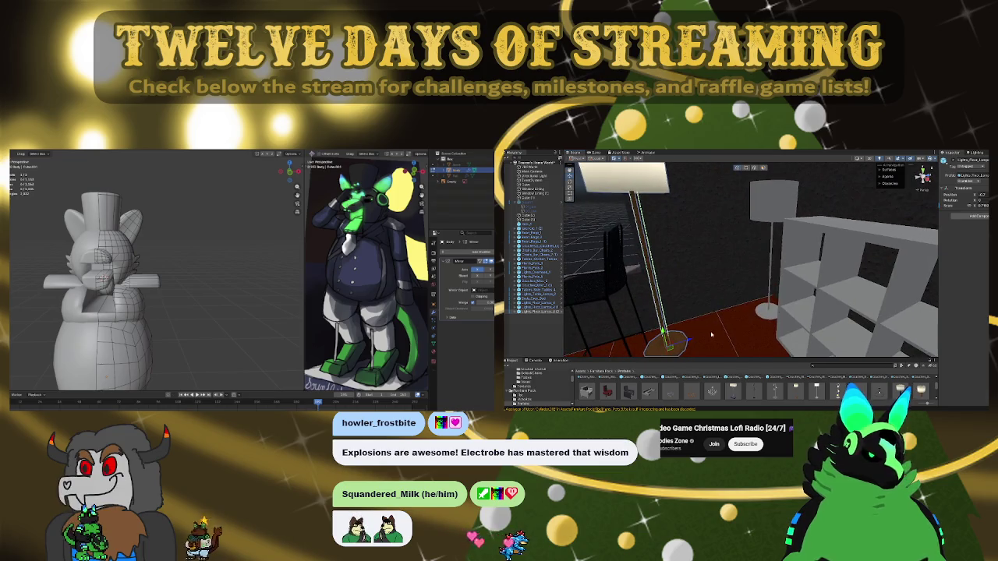
pyautogui.moveTo(690, 341); pyautogui.dragTo(787, 316)
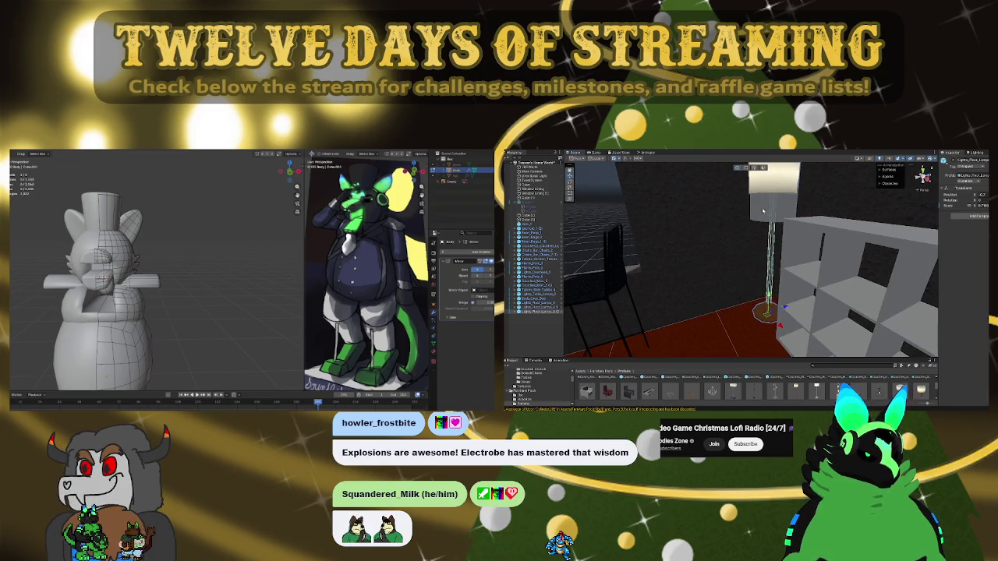
pyautogui.moveTo(807, 248)
pyautogui.mouseDown(button='right')
pyautogui.moveTo(683, 243)
pyautogui.moveTo(779, 223)
pyautogui.mouseUp(button='right')
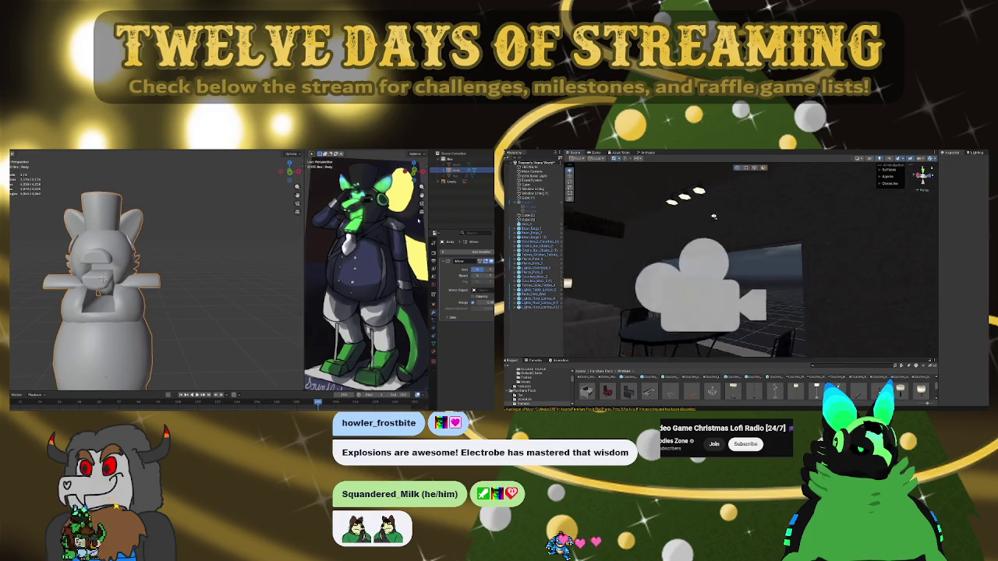
pyautogui.moveTo(779, 223)
pyautogui.mouseDown(button='right')
pyautogui.moveTo(733, 234)
pyautogui.moveTo(749, 242)
pyautogui.mouseUp(button='right')
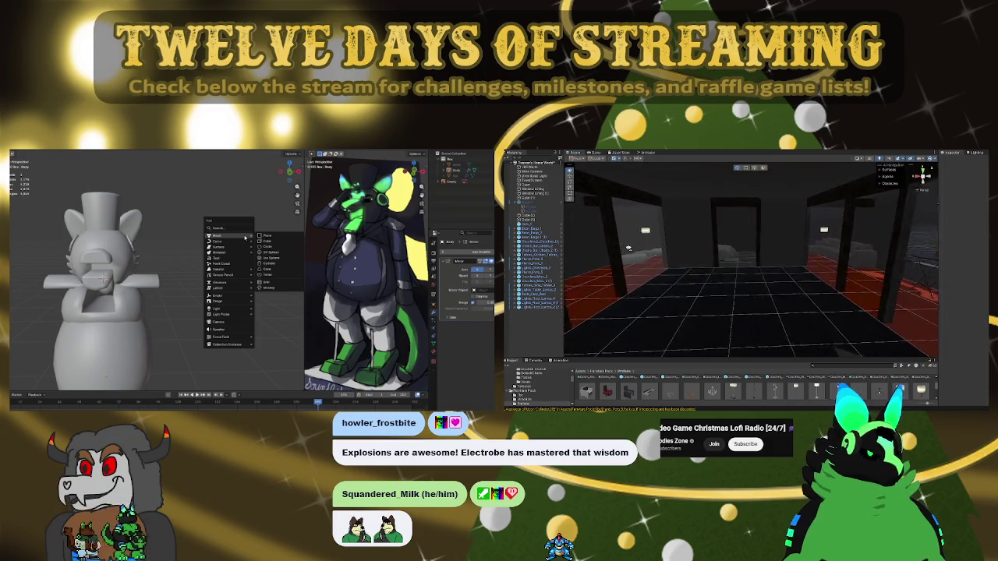
# Slide the low glass-topped table left along its X axis
pyautogui.moveTo(749, 242); pyautogui.dragTo(768, 372, button='right')
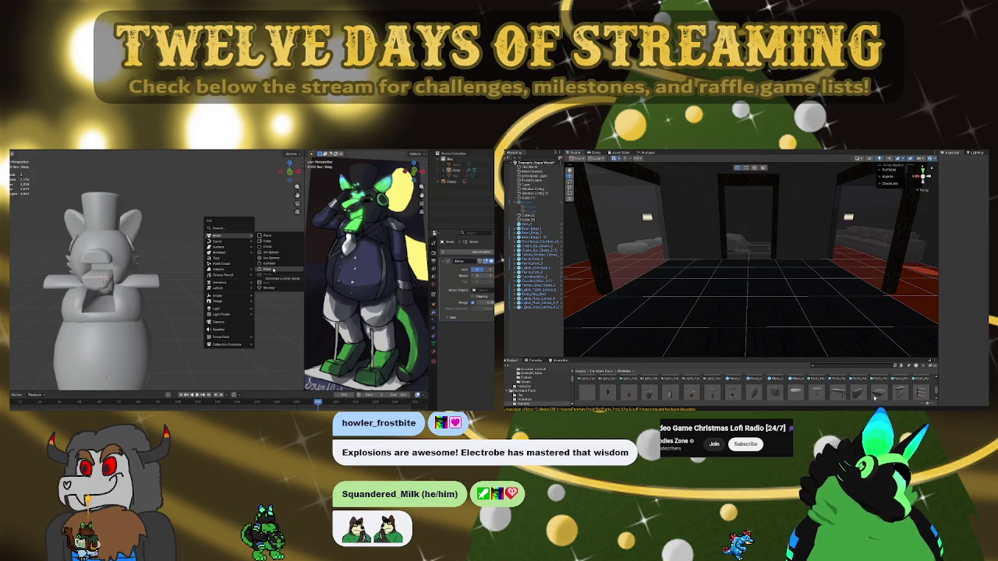
pyautogui.click(273, 271)
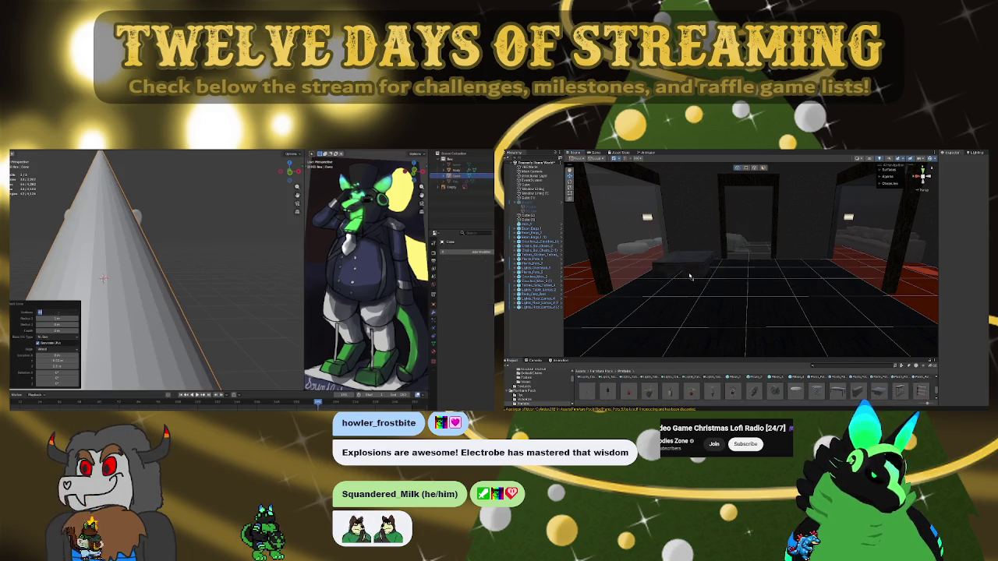
pyautogui.press('Return')
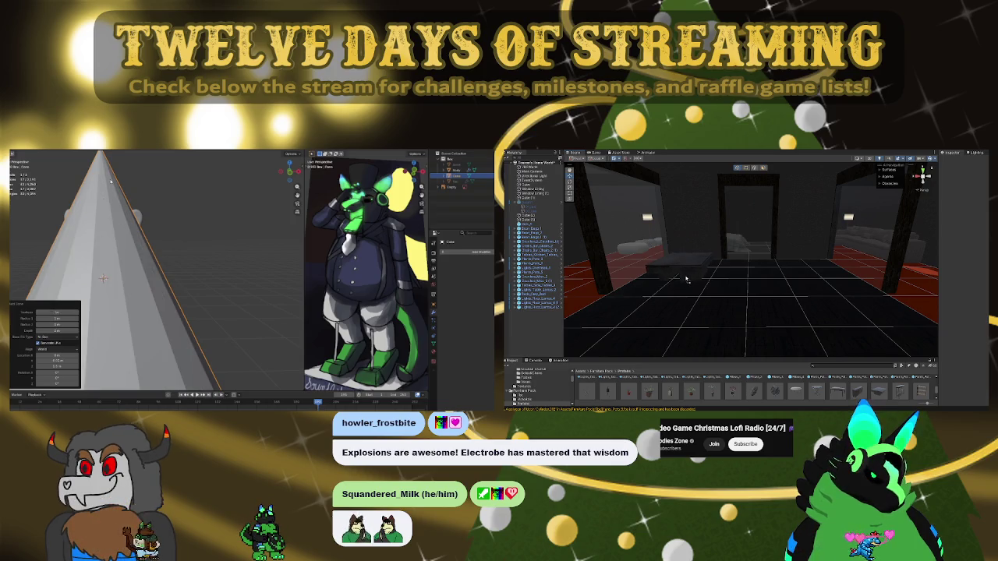
pyautogui.press('s')
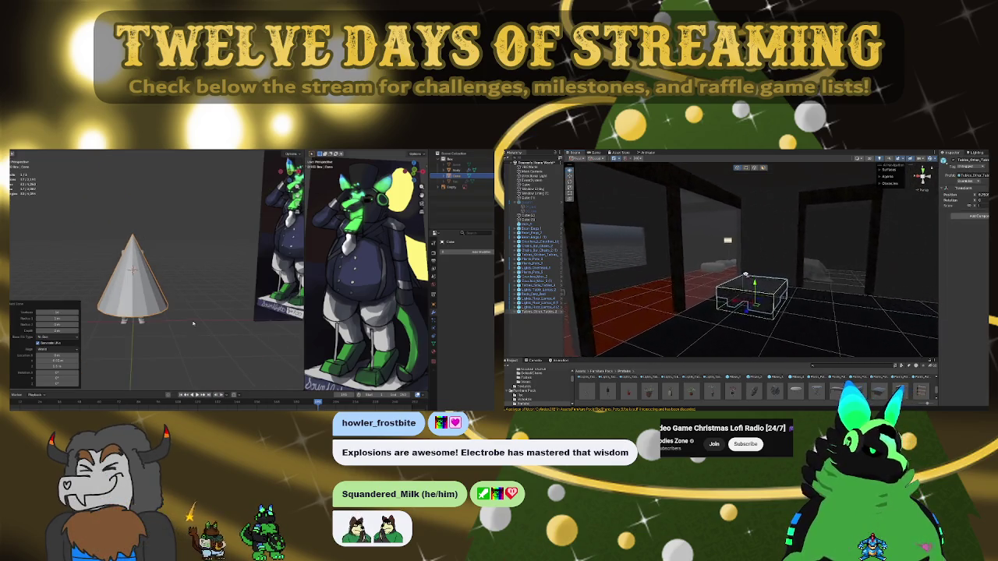
pyautogui.click(158, 297)
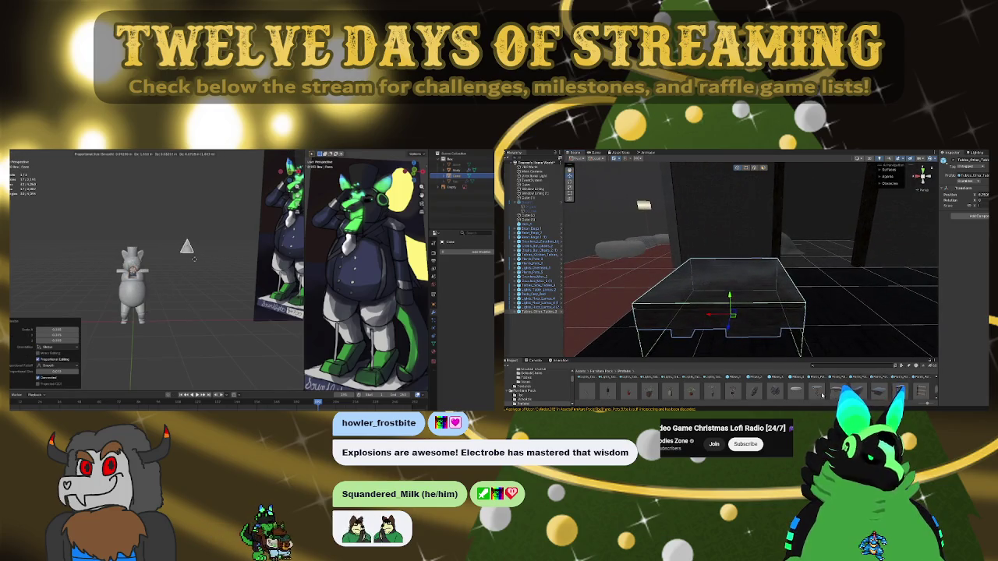
pyautogui.click(202, 251)
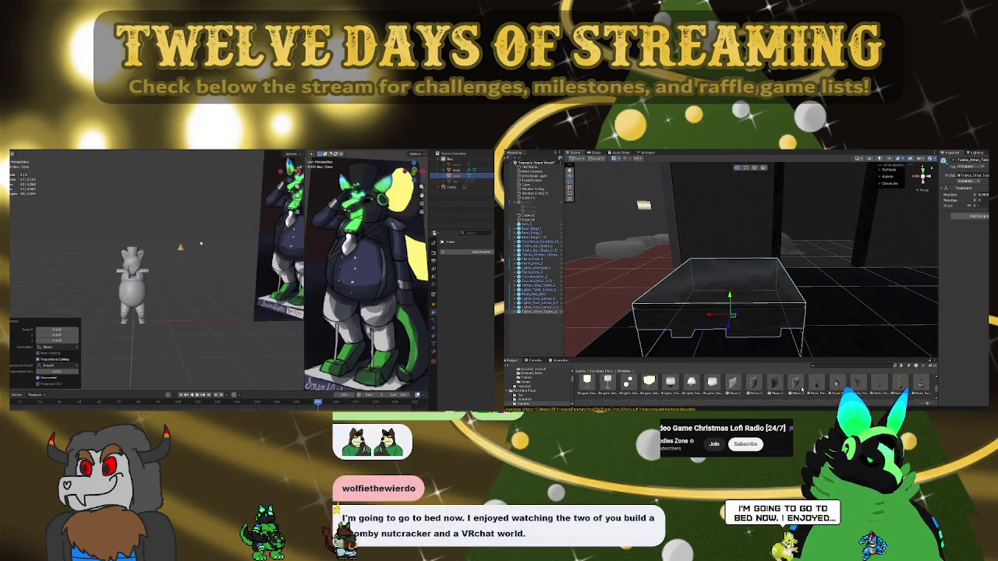
pyautogui.scroll(3, 202, 251)
pyautogui.scroll(-3, 762, 384)
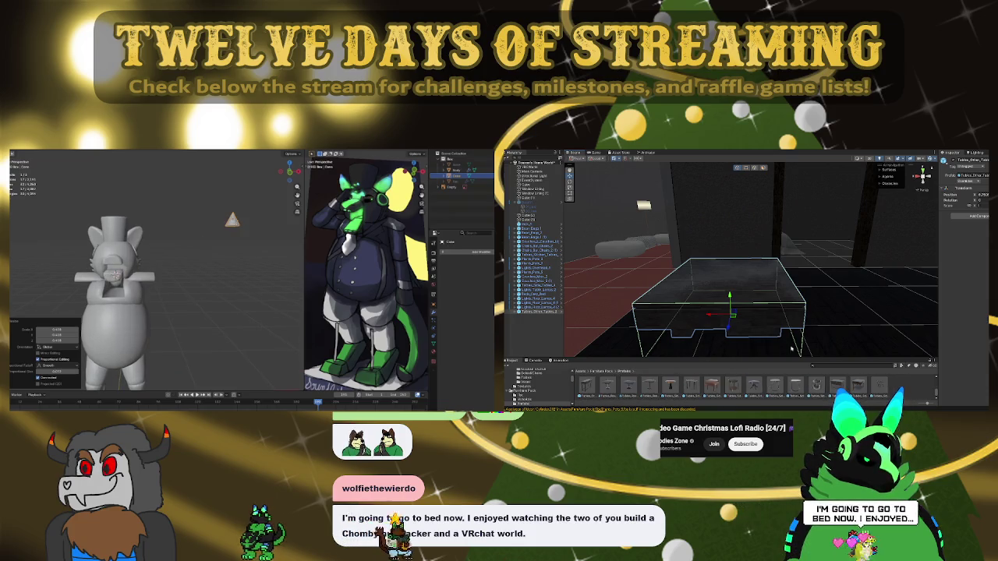
pyautogui.moveTo(783, 365)
pyautogui.keyDown('alt'); pyautogui.mouseDown()
pyautogui.moveTo(653, 271)
pyautogui.moveTo(700, 310)
pyautogui.moveTo(850, 312)
pyautogui.moveTo(836, 312)
pyautogui.mouseUp(); pyautogui.keyUp('alt')
pyautogui.moveTo(780, 298)
pyautogui.mouseDown()
pyautogui.moveTo(699, 286)
pyautogui.moveTo(731, 385)
pyautogui.mouseUp()
pyautogui.scroll(2, 743, 383)
# Drag the grey pillow prefab into the bedroom scene
pyautogui.moveTo(731, 386); pyautogui.dragTo(784, 316)
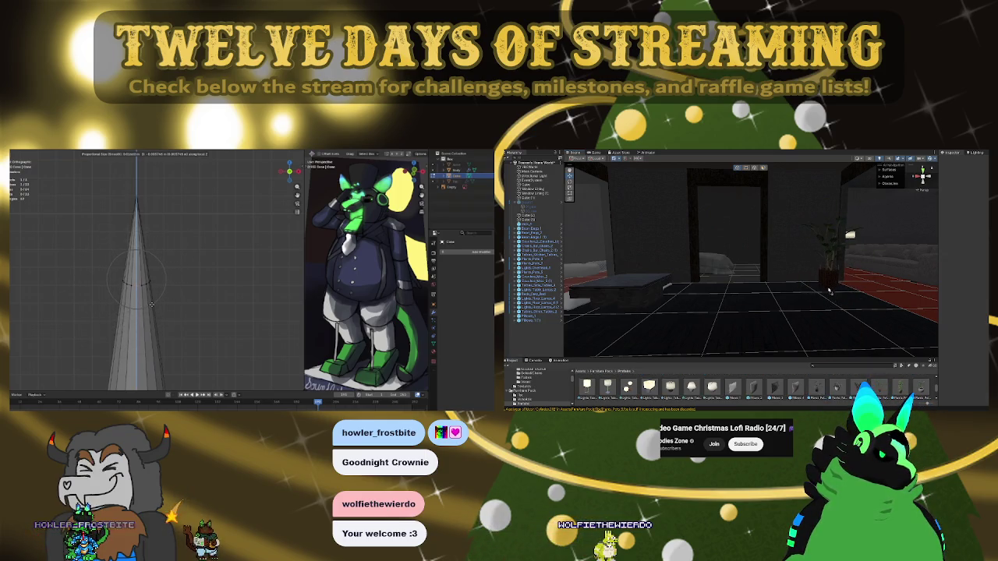
# Place a tall floor lamp above the plant near the red floor and slide it left
pyautogui.click(151, 304)
pyautogui.moveTo(828, 290); pyautogui.dragTo(809, 304, button='right')
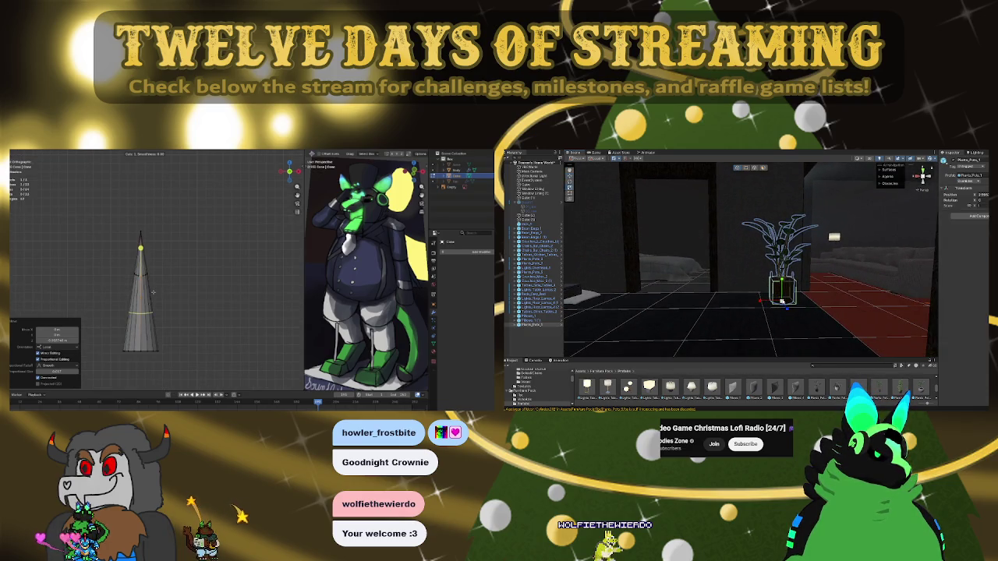
pyautogui.moveTo(809, 304); pyautogui.dragTo(750, 313, button='right')
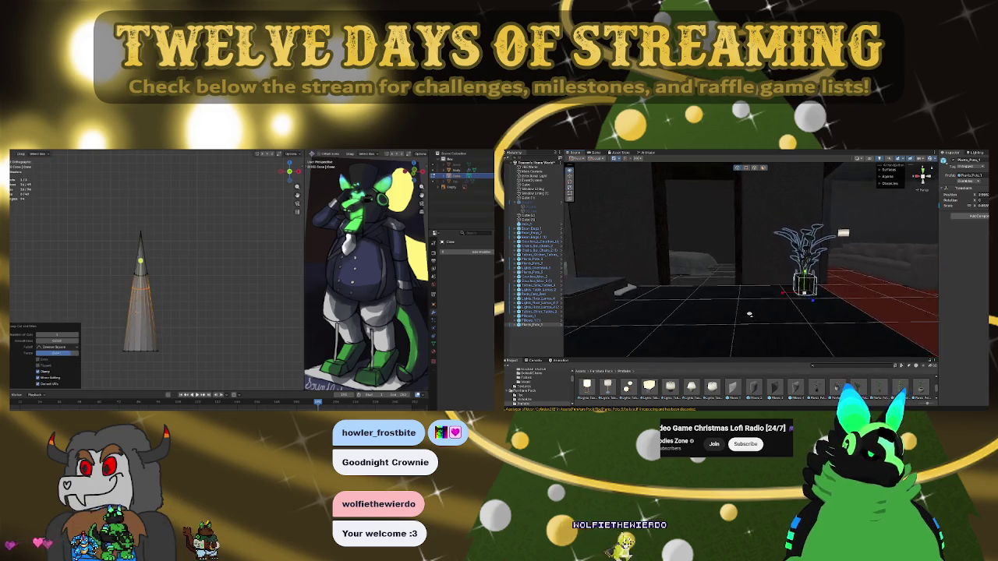
pyautogui.hotkey('alt', 's')
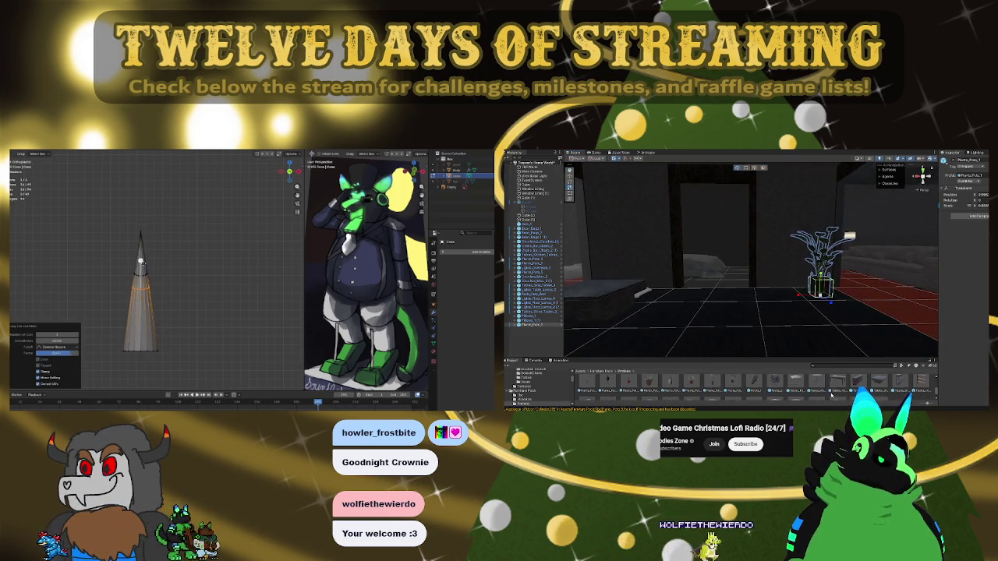
pyautogui.press('o')
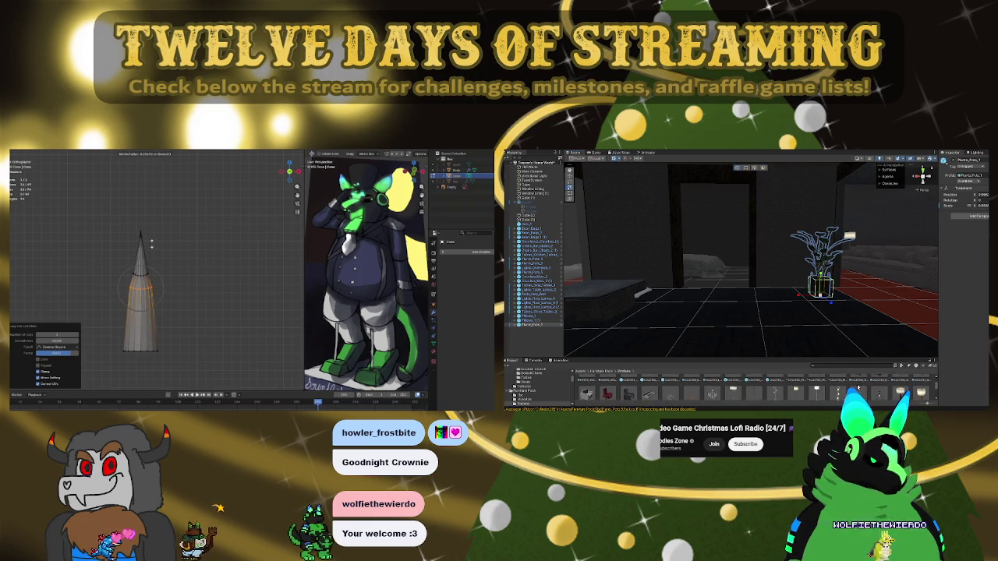
pyautogui.moveTo(733, 397)
pyautogui.mouseDown()
pyautogui.moveTo(798, 312)
pyautogui.moveTo(633, 287)
pyautogui.mouseUp()
pyautogui.moveTo(595, 285); pyautogui.dragTo(685, 313, button='right')
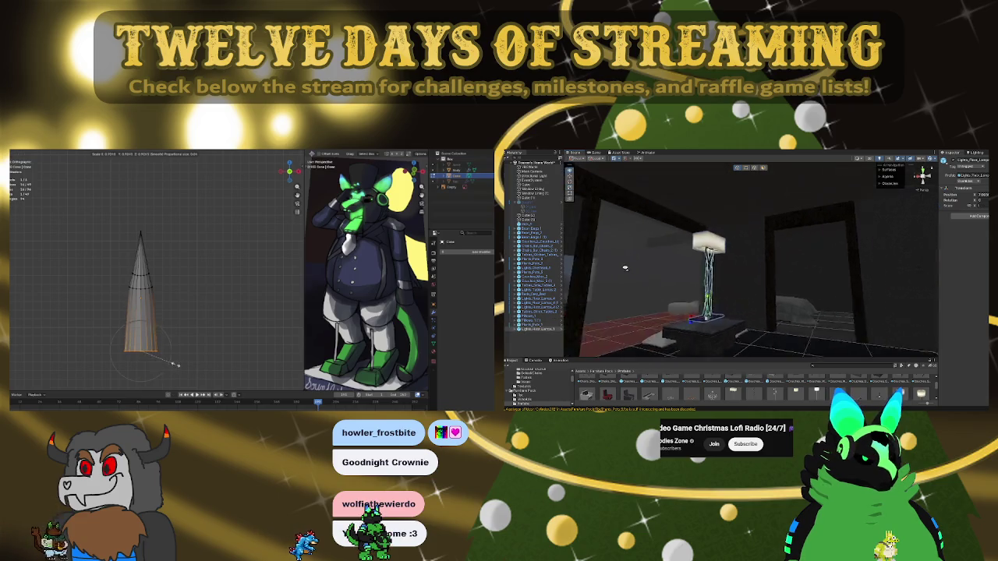
pyautogui.click(156, 331)
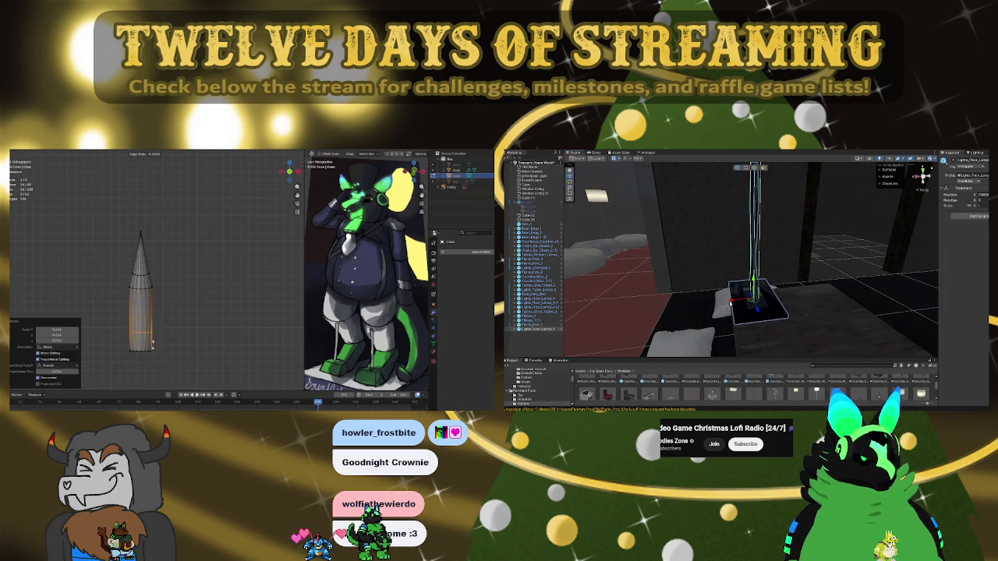
pyautogui.moveTo(733, 300); pyautogui.dragTo(665, 304)
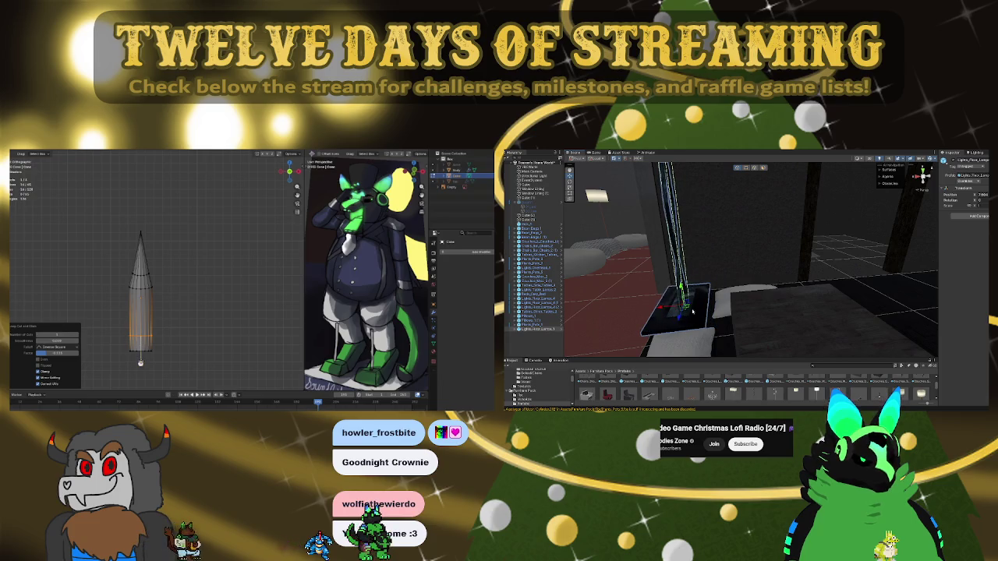
# Delete the floor lamp, then undo to restore it
pyautogui.press('Delete')
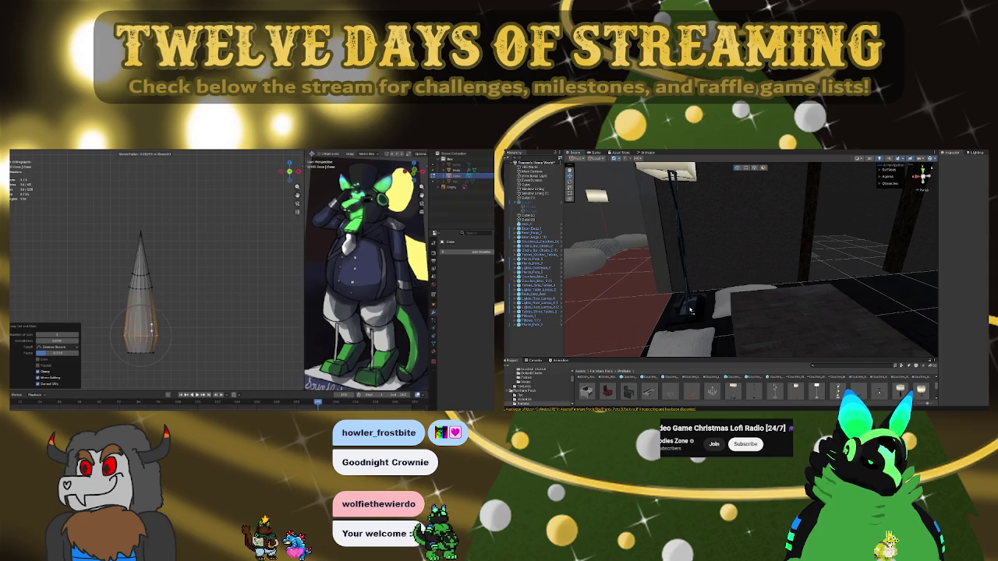
pyautogui.press('Delete')
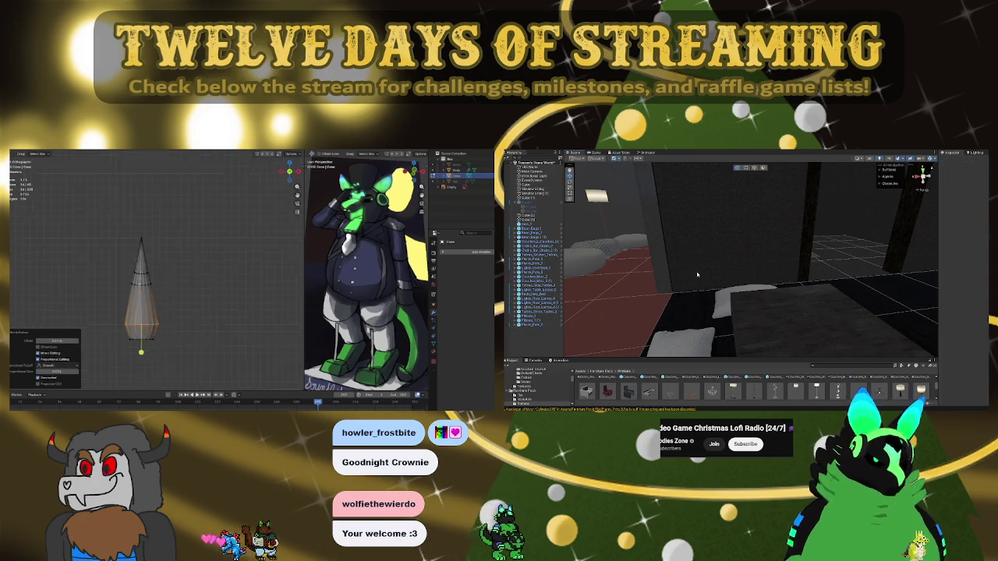
pyautogui.moveTo(694, 276); pyautogui.dragTo(694, 221, button='right')
pyautogui.hotkey('ctrl', 'z')
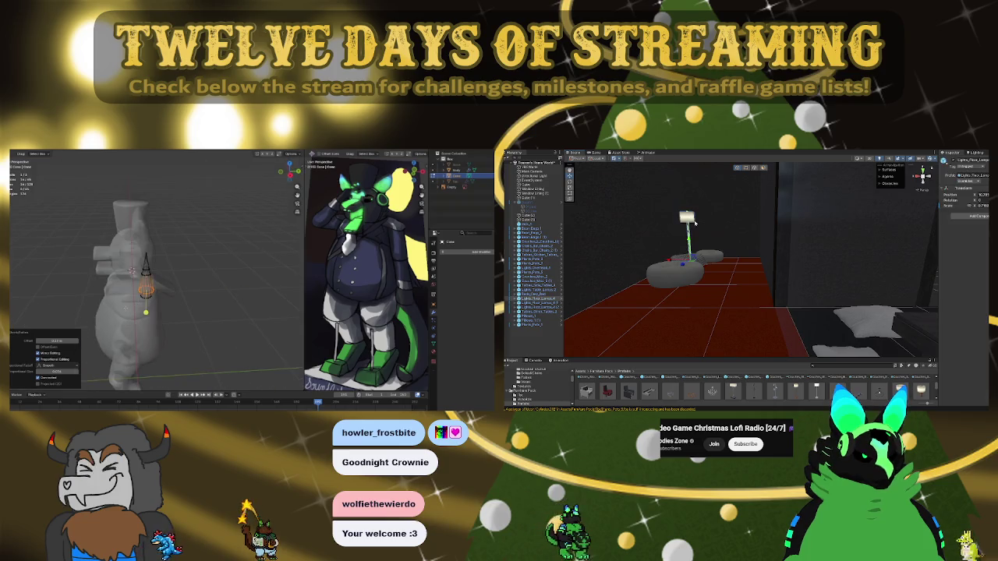
# Duplicate the floor lamp and move the copy to the right of the first
pyautogui.hotkey('ctrl', 'd')
pyautogui.moveTo(689, 260)
pyautogui.mouseDown()
pyautogui.moveTo(783, 274)
pyautogui.moveTo(874, 351)
pyautogui.moveTo(795, 313)
pyautogui.moveTo(777, 320)
pyautogui.mouseUp()
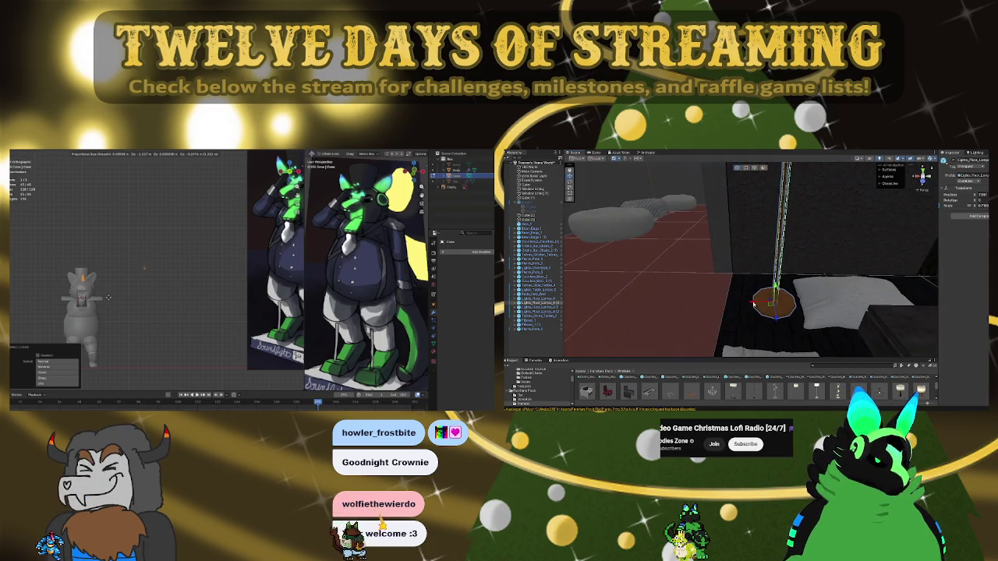
pyautogui.scroll(-5, 777, 320)
pyautogui.moveTo(804, 267)
pyautogui.keyDown('alt'); pyautogui.mouseDown()
pyautogui.moveTo(735, 273)
pyautogui.moveTo(624, 255)
pyautogui.moveTo(764, 260)
pyautogui.moveTo(737, 250)
pyautogui.moveTo(687, 267)
pyautogui.moveTo(744, 253)
pyautogui.mouseUp(); pyautogui.keyUp('alt')
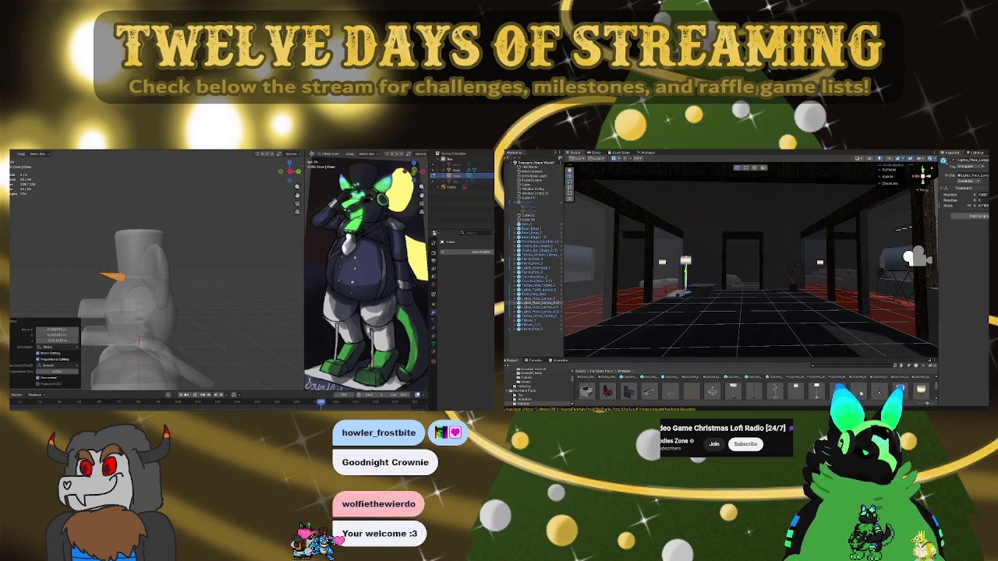
# Zoom and orbit around the overhead chandelier to check its height below the ceiling
pyautogui.click(110, 275)
pyautogui.click(110, 275)
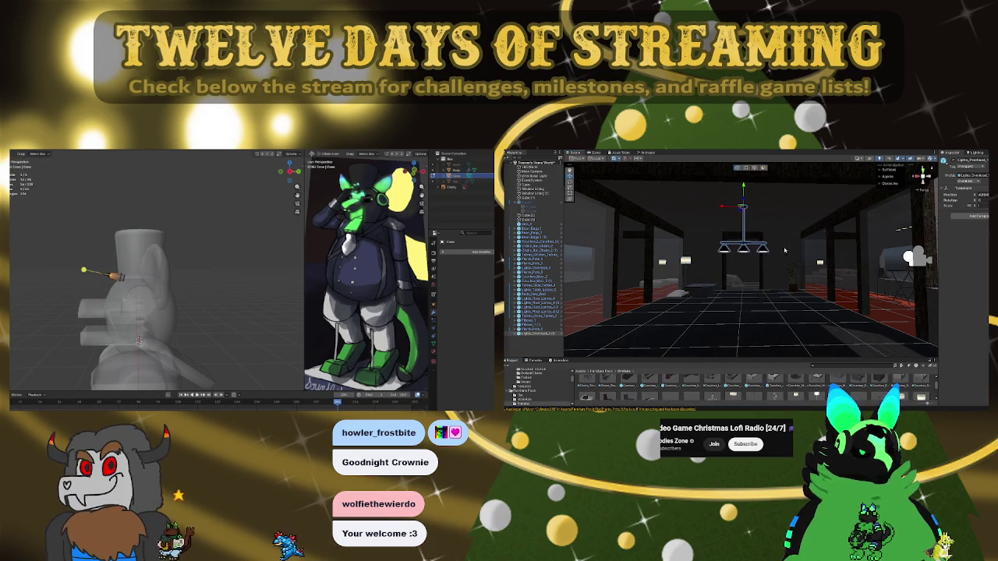
pyautogui.scroll(2, 772, 240)
pyautogui.scroll(2, 776, 241)
pyautogui.scroll(2, 784, 243)
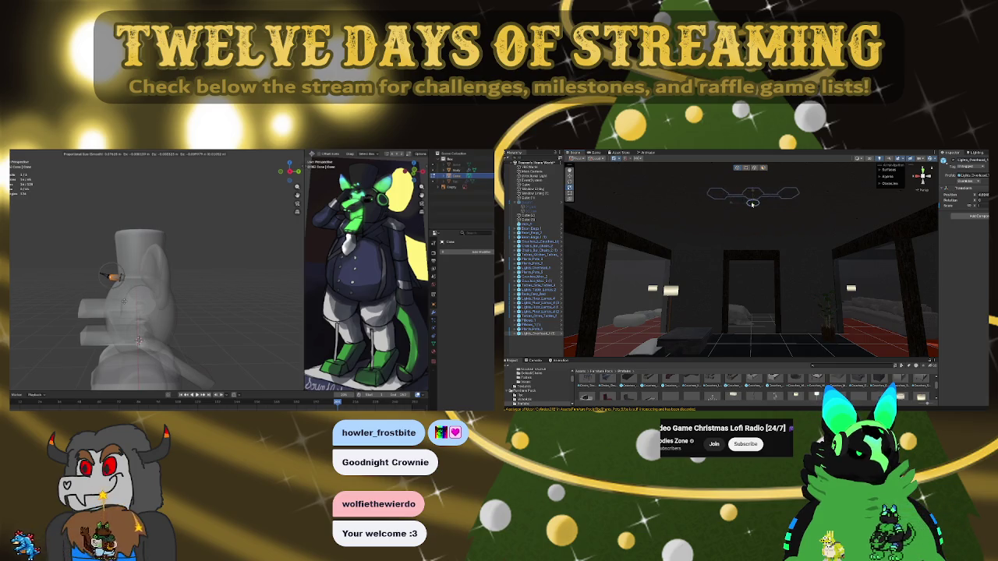
pyautogui.moveTo(802, 246)
pyautogui.mouseDown(button='right')
pyautogui.moveTo(733, 225)
pyautogui.moveTo(805, 281)
pyautogui.mouseUp(button='right')
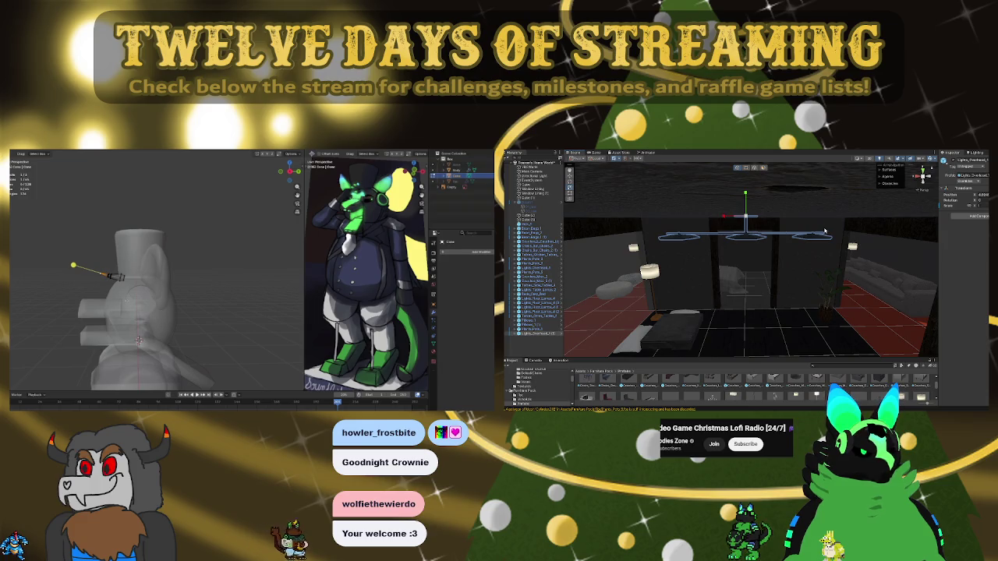
pyautogui.moveTo(825, 231); pyautogui.dragTo(710, 215, button='right')
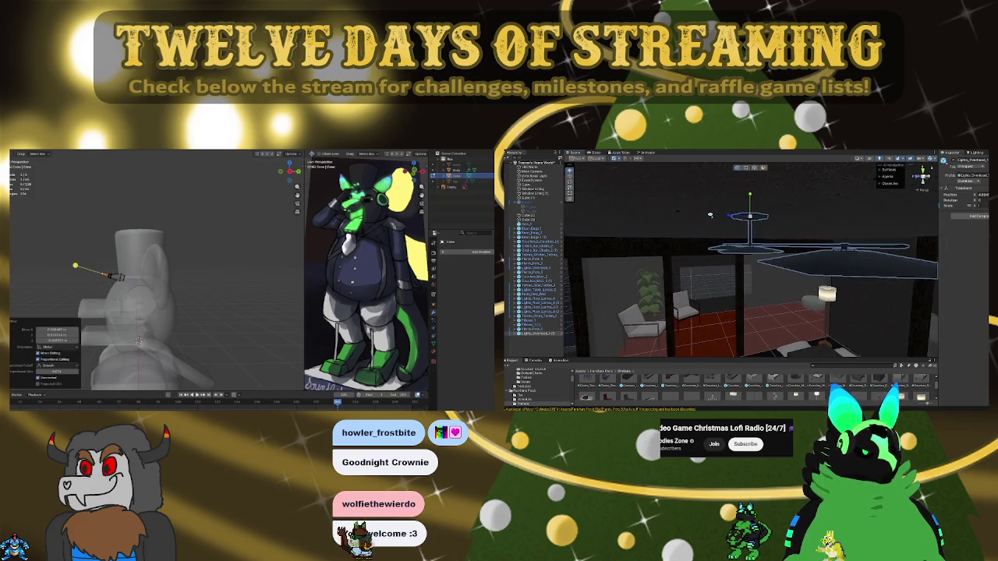
pyautogui.moveTo(710, 214)
pyautogui.mouseDown(button='right')
pyautogui.moveTo(751, 189)
pyautogui.moveTo(748, 169)
pyautogui.mouseUp(button='right')
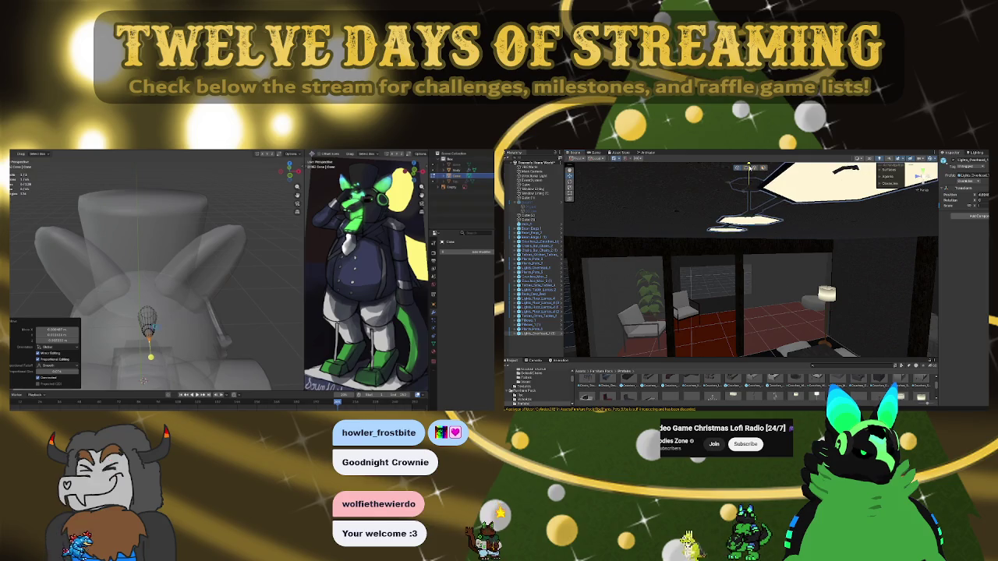
pyautogui.moveTo(748, 169)
pyautogui.mouseDown(button='right')
pyautogui.moveTo(768, 262)
pyautogui.moveTo(858, 220)
pyautogui.moveTo(712, 259)
pyautogui.moveTo(827, 265)
pyautogui.moveTo(811, 232)
pyautogui.moveTo(806, 265)
pyautogui.moveTo(806, 234)
pyautogui.moveTo(613, 258)
pyautogui.moveTo(832, 266)
pyautogui.moveTo(834, 332)
pyautogui.moveTo(832, 255)
pyautogui.mouseUp(button='right')
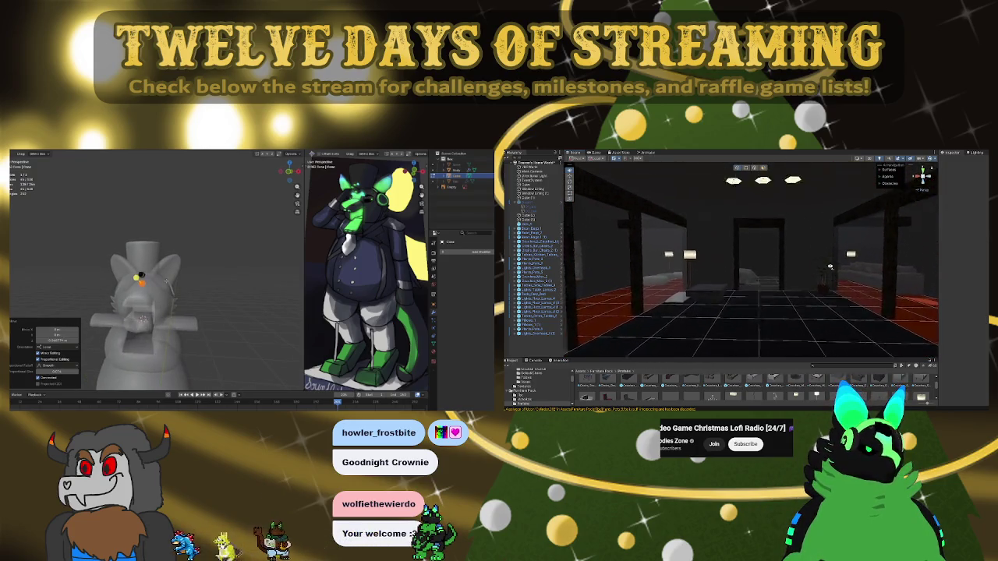
pyautogui.hotkey('ctrl', 'a')
pyautogui.click(168, 287)
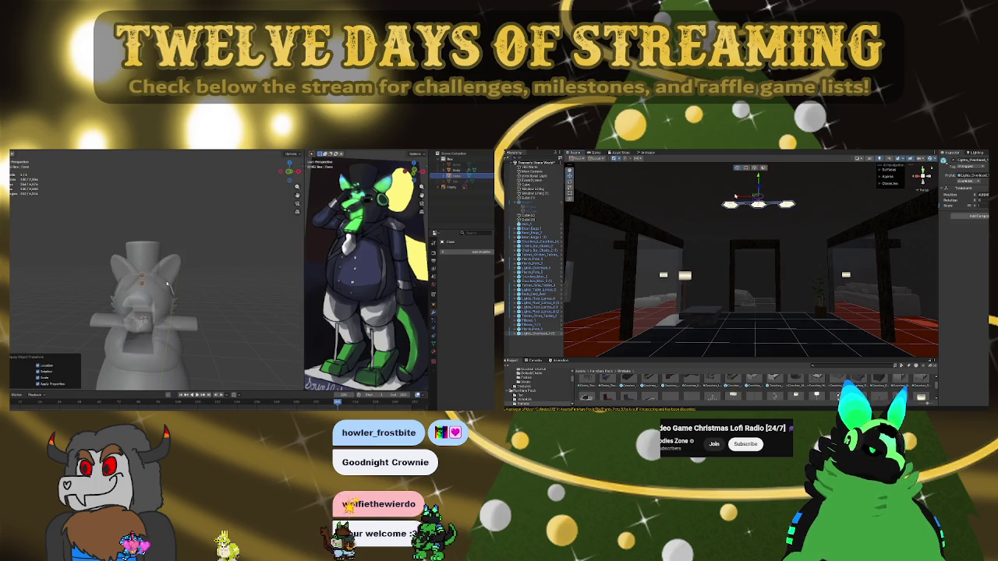
pyautogui.scroll(-3, 168, 287)
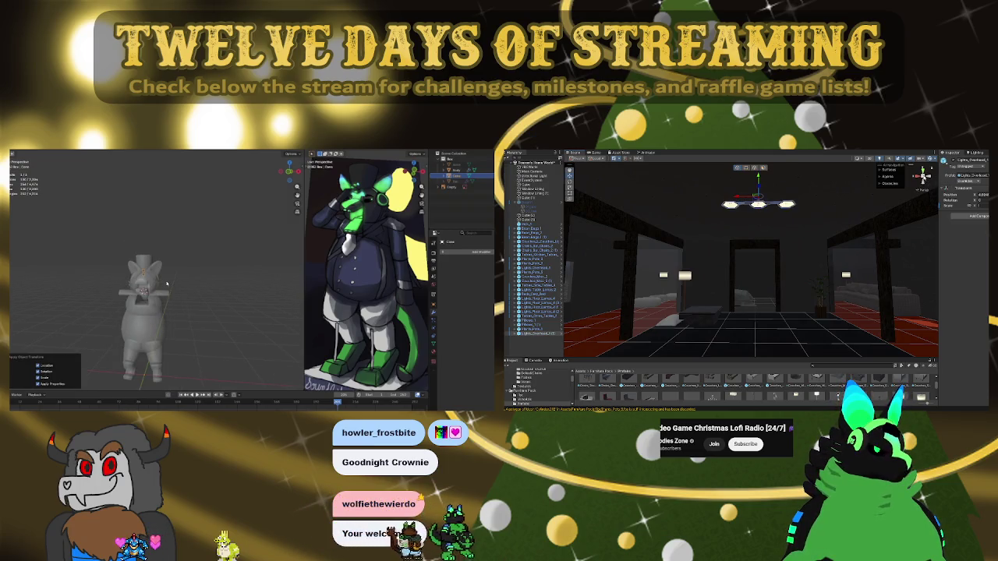
pyautogui.scroll(-5, 751, 258)
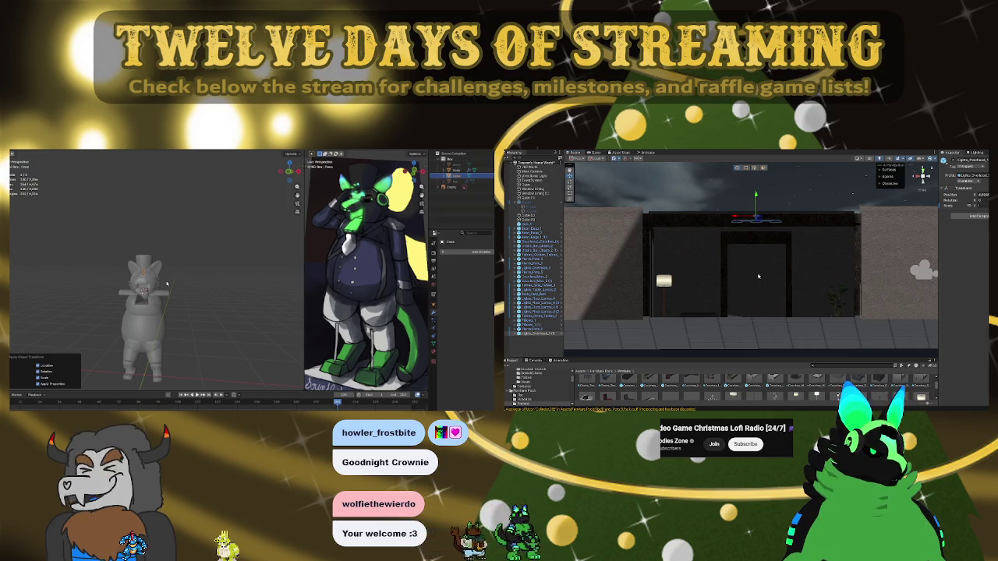
pyautogui.press('Tab')
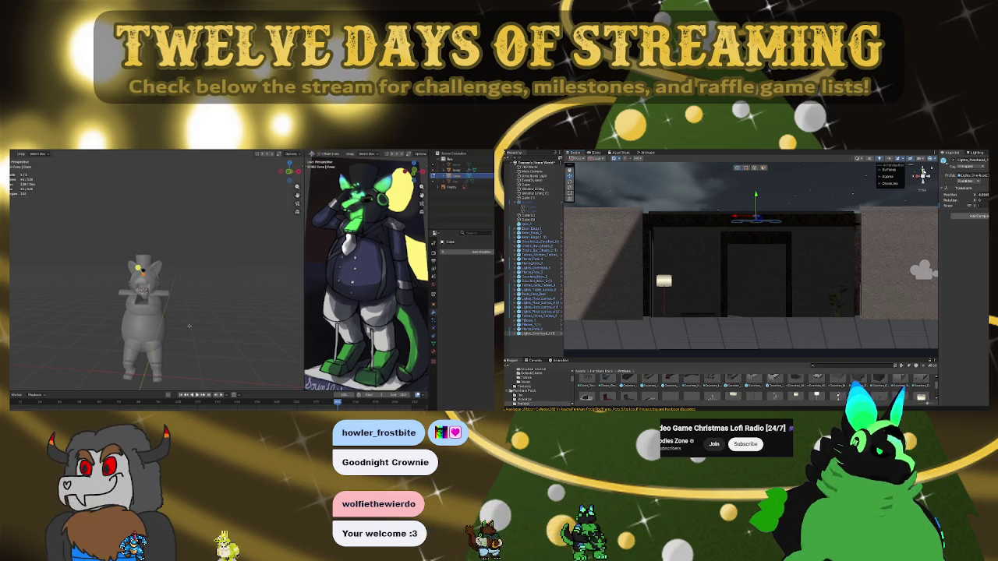
pyautogui.click(923, 171)
pyautogui.click(922, 175)
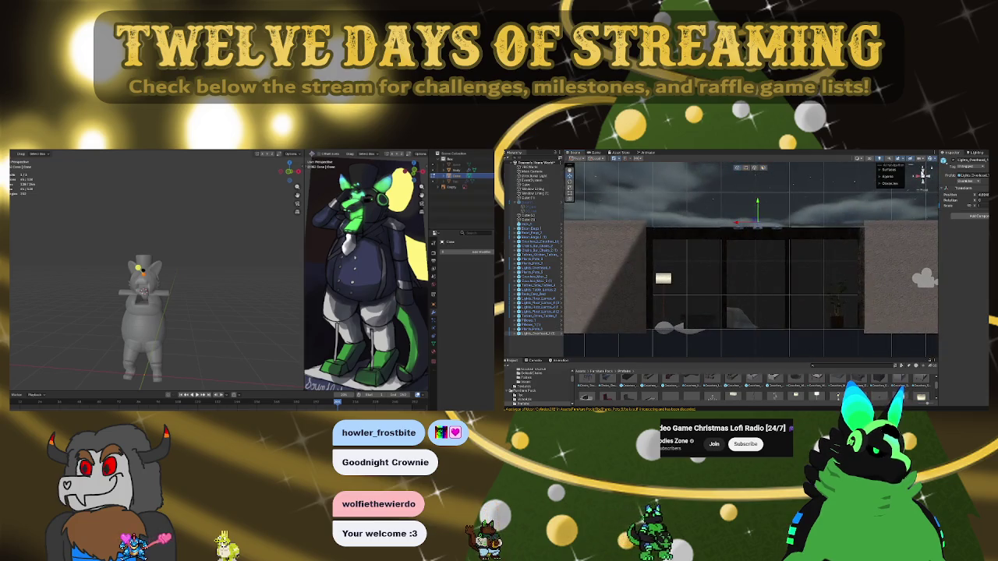
pyautogui.click(923, 173)
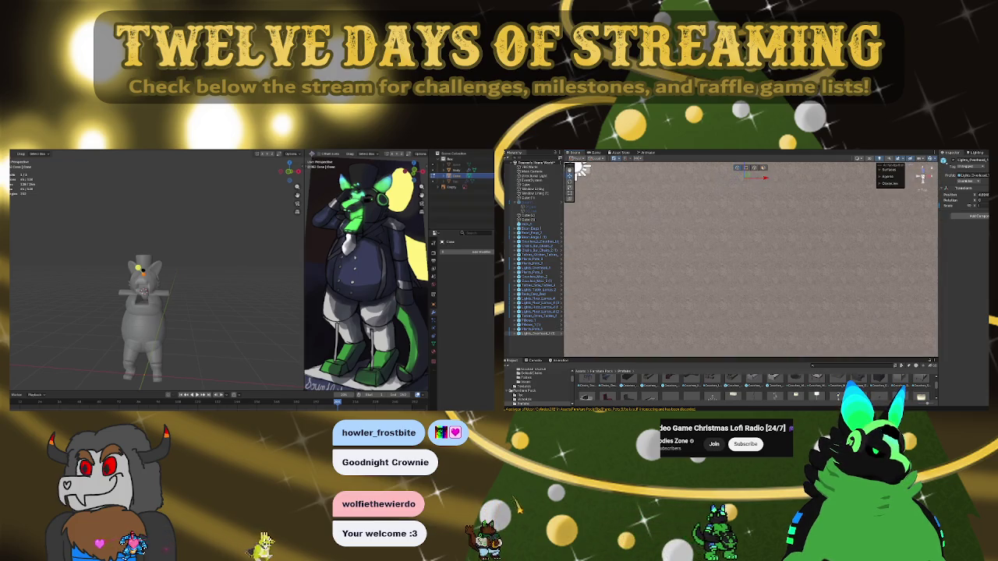
pyautogui.click(923, 175)
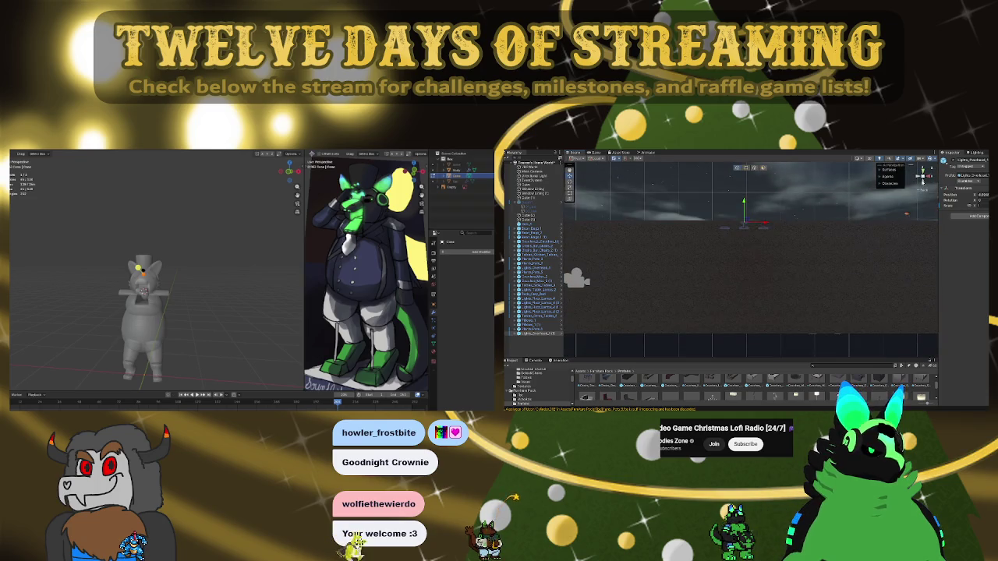
pyautogui.click(922, 175)
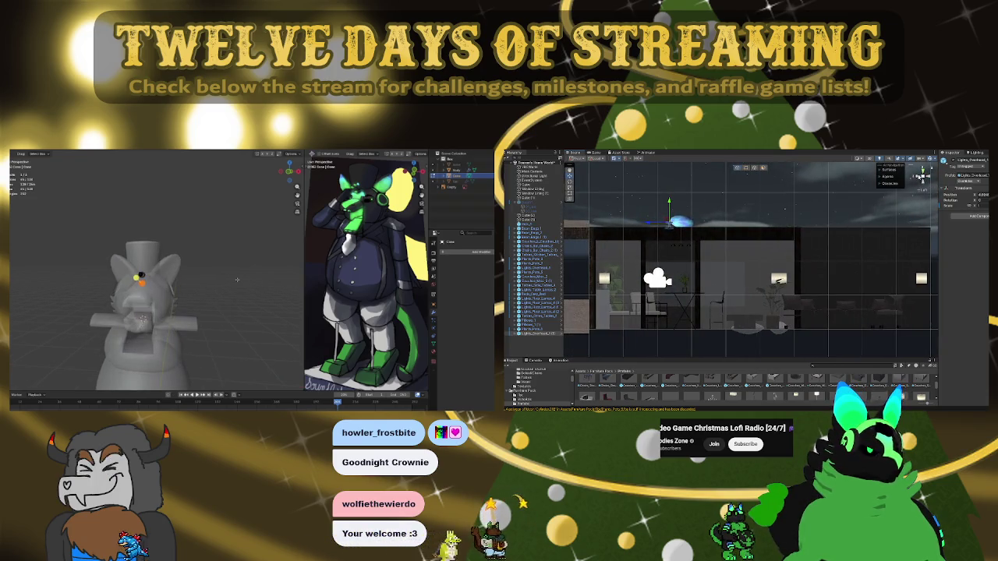
pyautogui.click(922, 175)
pyautogui.click(922, 174)
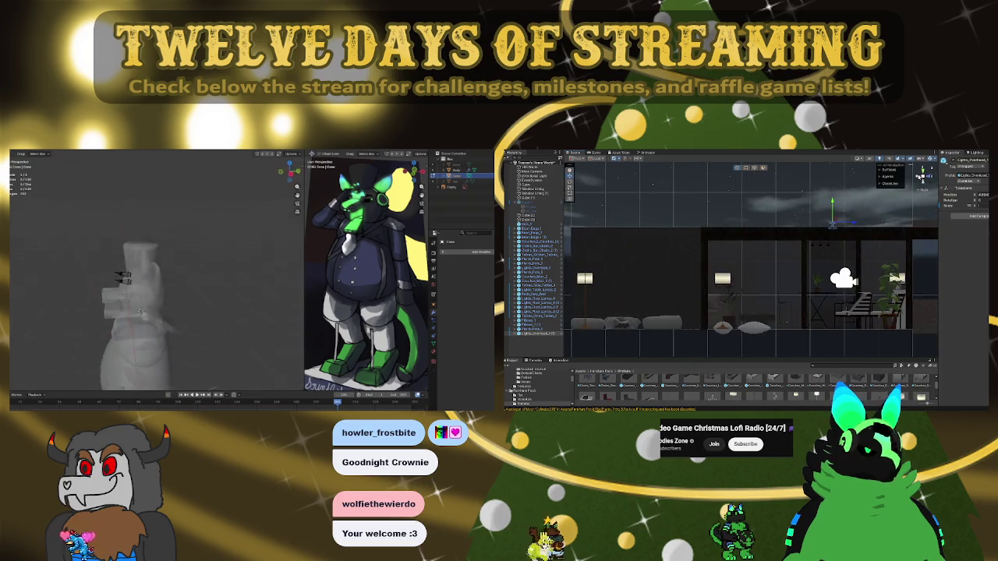
pyautogui.click(923, 175)
pyautogui.click(922, 174)
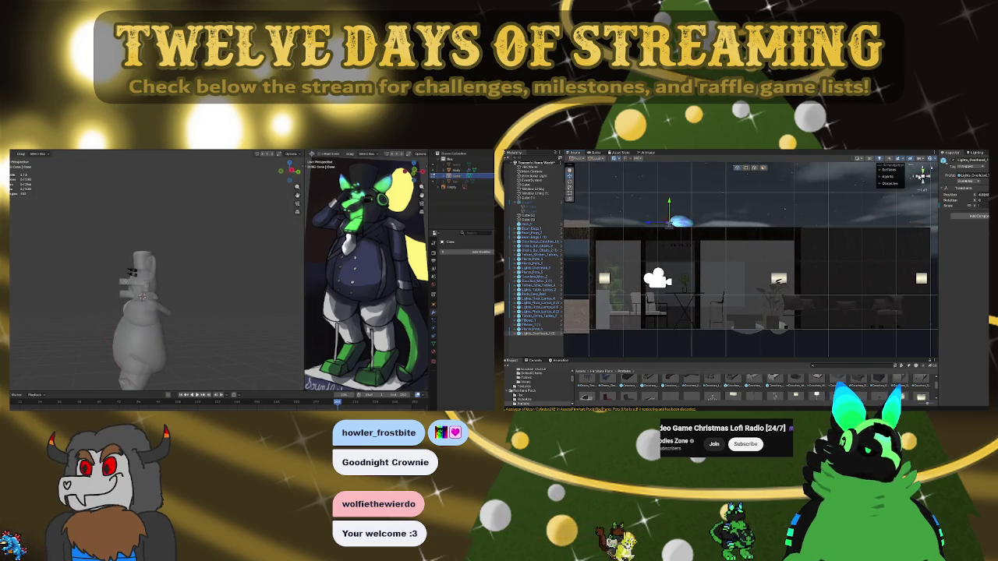
pyautogui.click(921, 175)
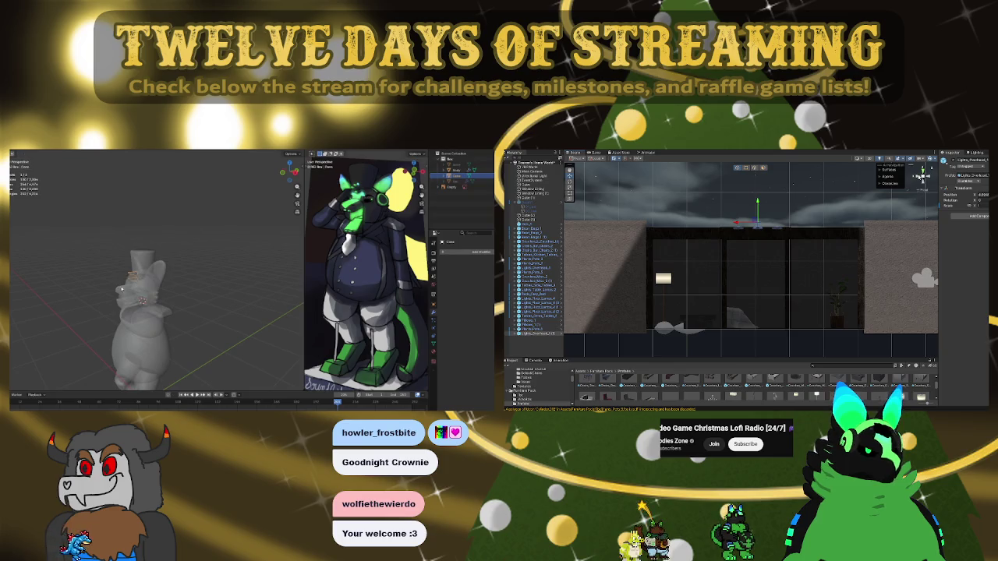
pyautogui.click(119, 288)
pyautogui.press('Tab')
pyautogui.press('KP_1')
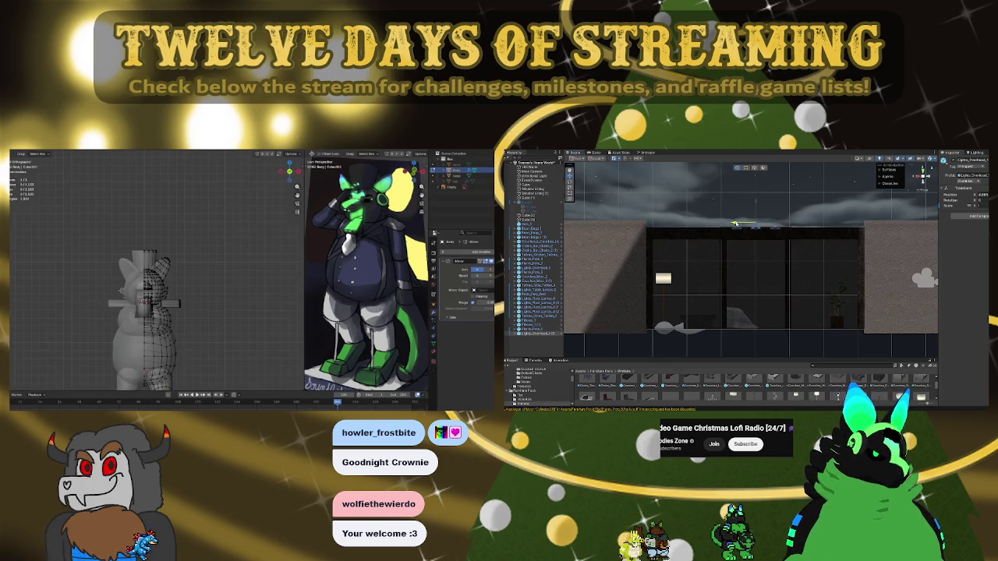
pyautogui.scroll(3, 121, 290)
pyautogui.scroll(2, 121, 290)
pyautogui.moveTo(120, 291)
pyautogui.mouseDown(button='middle')
pyautogui.moveTo(143, 357)
pyautogui.moveTo(152, 351)
pyautogui.mouseUp(button='middle')
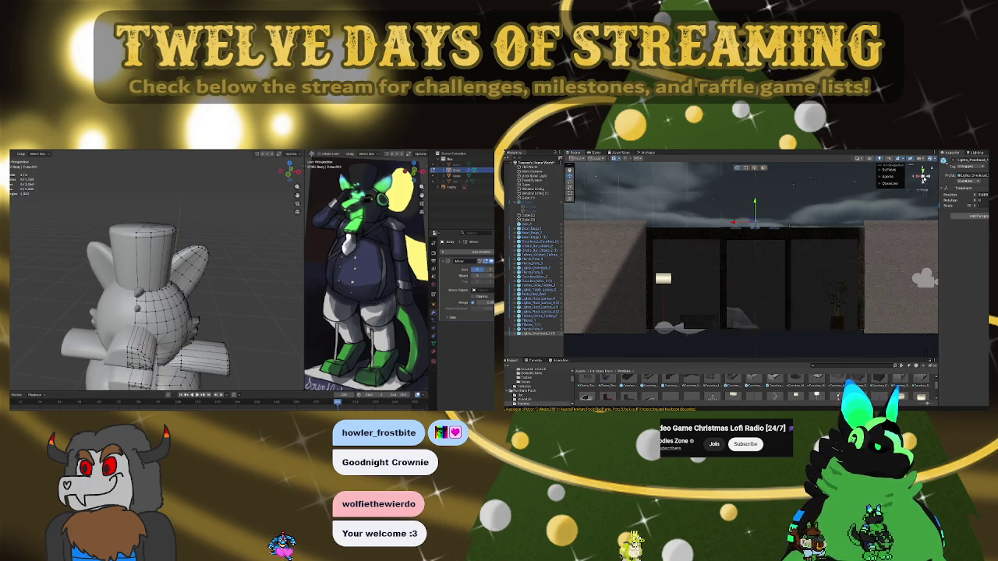
pyautogui.press('f')
pyautogui.press('KP_1')
pyautogui.moveTo(774, 250)
pyautogui.keyDown('alt'); pyautogui.mouseDown()
pyautogui.moveTo(628, 248)
pyautogui.moveTo(768, 205)
pyautogui.moveTo(607, 219)
pyautogui.moveTo(785, 243)
pyautogui.mouseUp(); pyautogui.keyUp('alt')
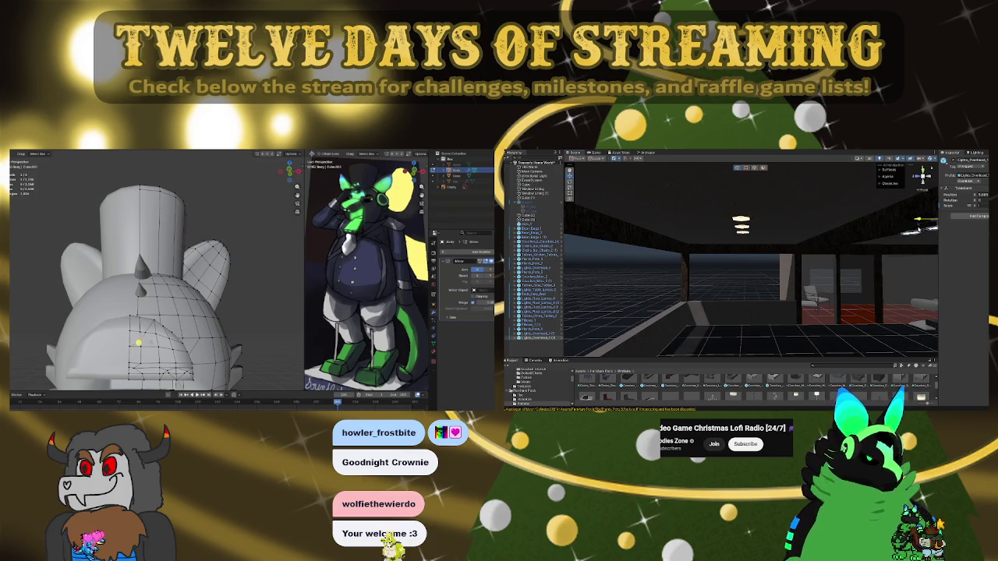
# Duplicate the overhead ceiling light and place the copy to the right of the original
pyautogui.moveTo(887, 247)
pyautogui.keyDown('alt'); pyautogui.mouseDown()
pyautogui.moveTo(826, 248)
pyautogui.moveTo(757, 223)
pyautogui.moveTo(697, 227)
pyautogui.mouseUp(); pyautogui.keyUp('alt')
pyautogui.press('KP_Decimal')
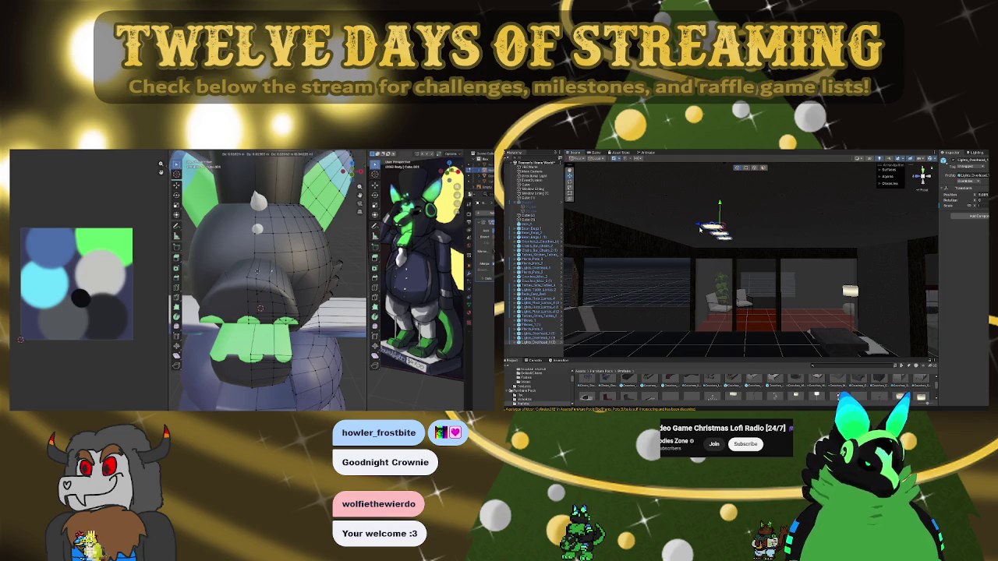
pyautogui.hotkey('ctrl', 'd')
pyautogui.moveTo(709, 227); pyautogui.dragTo(833, 226)
pyautogui.moveTo(873, 264)
pyautogui.mouseDown(button='right')
pyautogui.moveTo(758, 264)
pyautogui.moveTo(777, 258)
pyautogui.mouseUp(button='right')
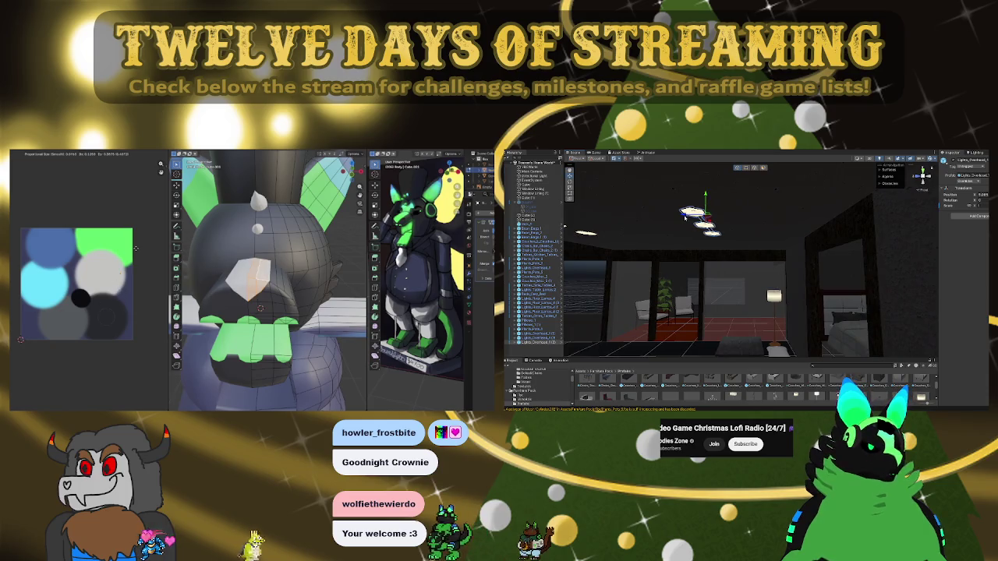
pyautogui.click(722, 221)
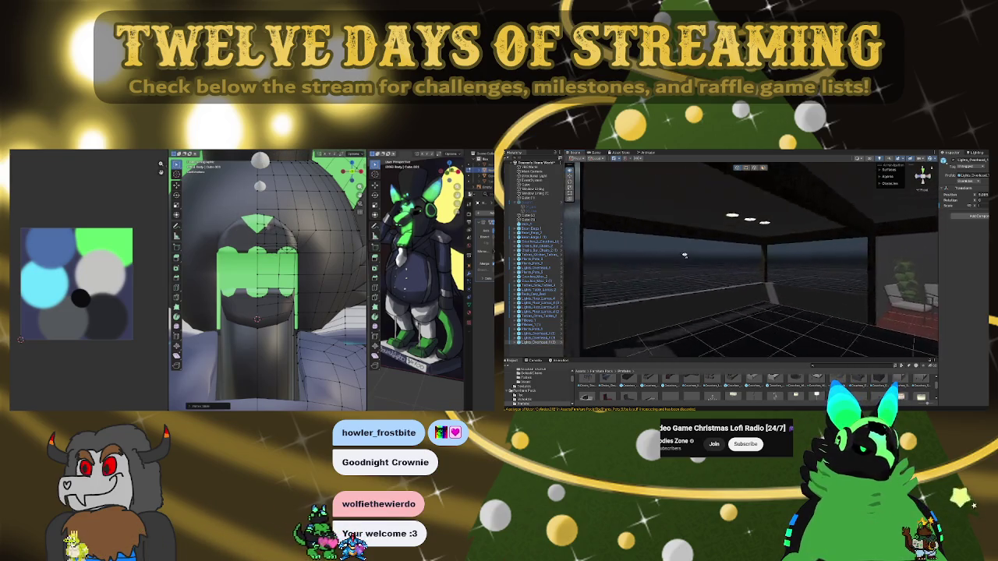
pyautogui.scroll(2, 900, 272)
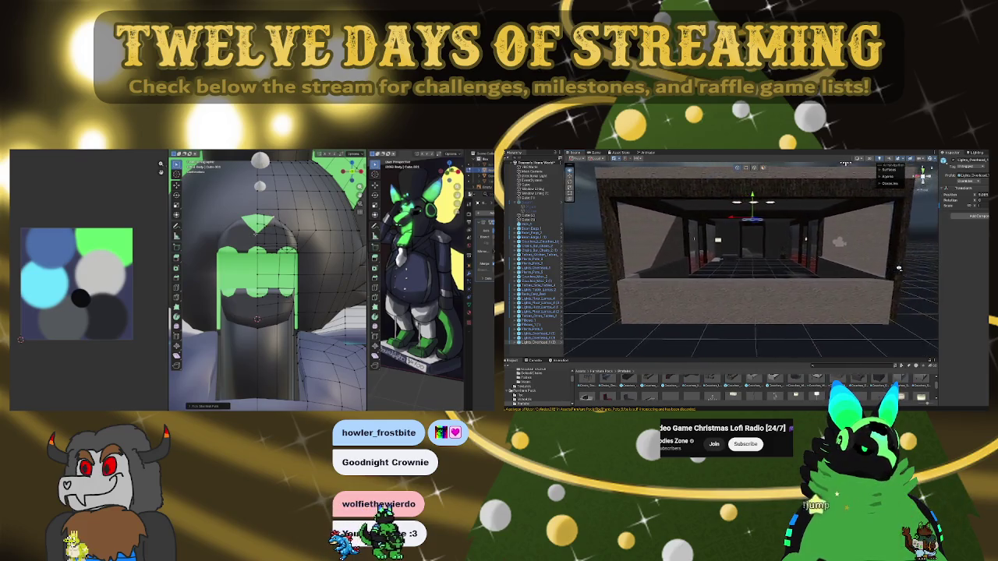
pyautogui.scroll(2, 900, 268)
pyautogui.scroll(2, 900, 263)
pyautogui.scroll(2, 900, 259)
pyautogui.scroll(2, 899, 257)
pyautogui.scroll(2, 900, 257)
pyautogui.scroll(2, 900, 256)
pyautogui.scroll(2, 897, 258)
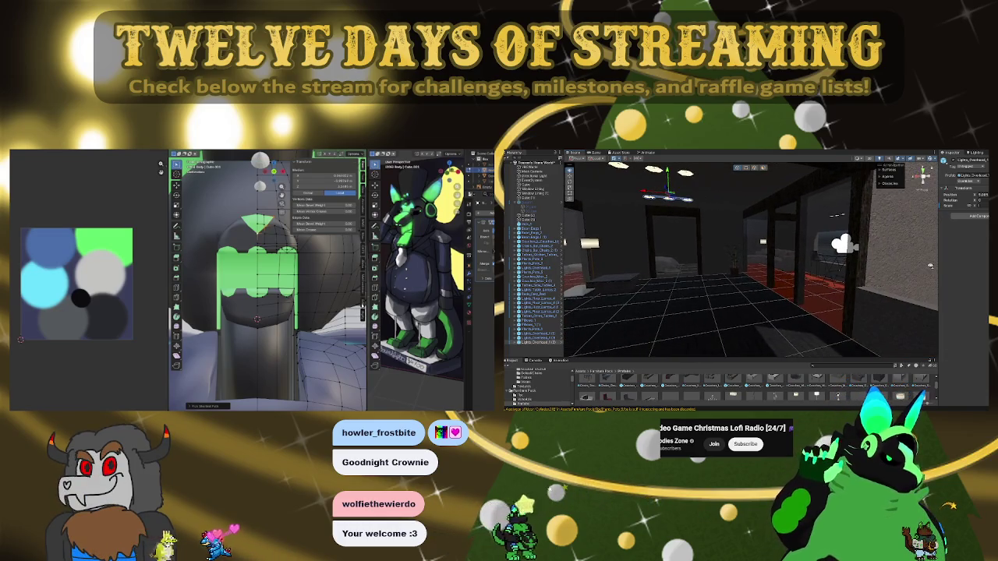
pyautogui.scroll(2, 889, 261)
pyautogui.scroll(2, 877, 266)
pyautogui.scroll(2, 866, 263)
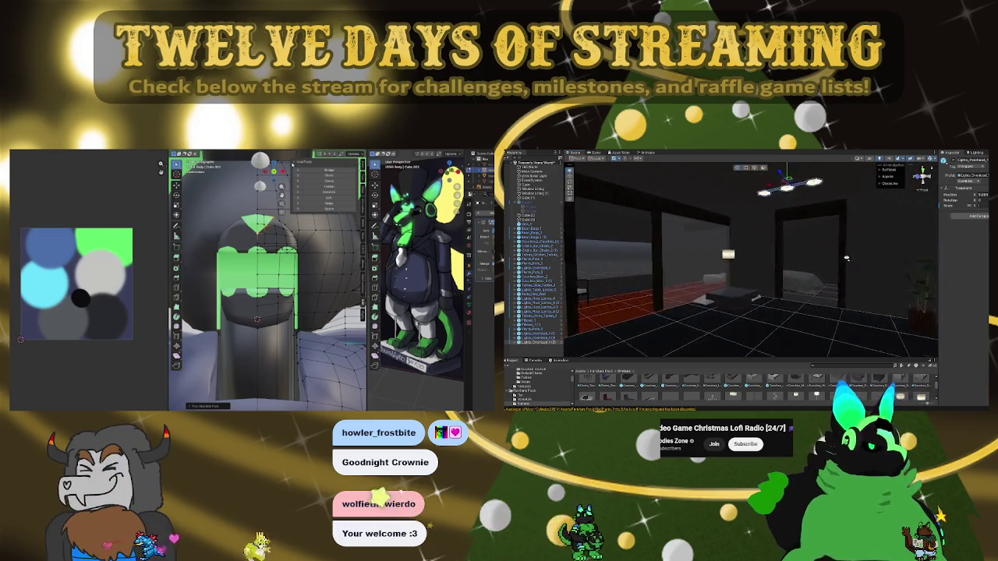
pyautogui.scroll(2, 854, 260)
pyautogui.scroll(2, 839, 256)
pyautogui.scroll(2, 823, 252)
pyautogui.moveTo(819, 251)
pyautogui.mouseDown(button='right')
pyautogui.moveTo(815, 202)
pyautogui.moveTo(779, 214)
pyautogui.mouseUp(button='right')
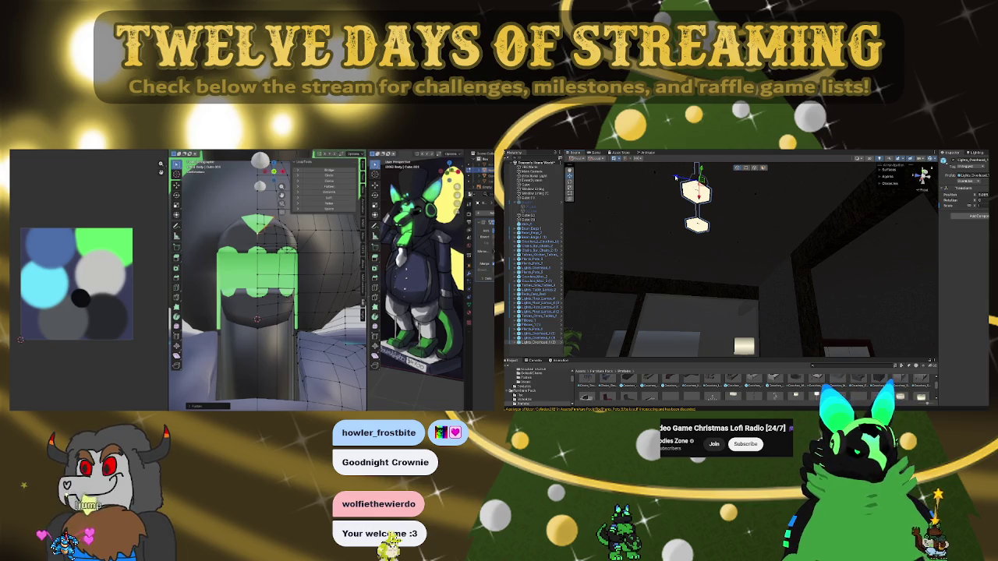
pyautogui.moveTo(755, 289)
pyautogui.mouseDown(button='right')
pyautogui.moveTo(853, 300)
pyautogui.moveTo(828, 316)
pyautogui.mouseUp(button='right')
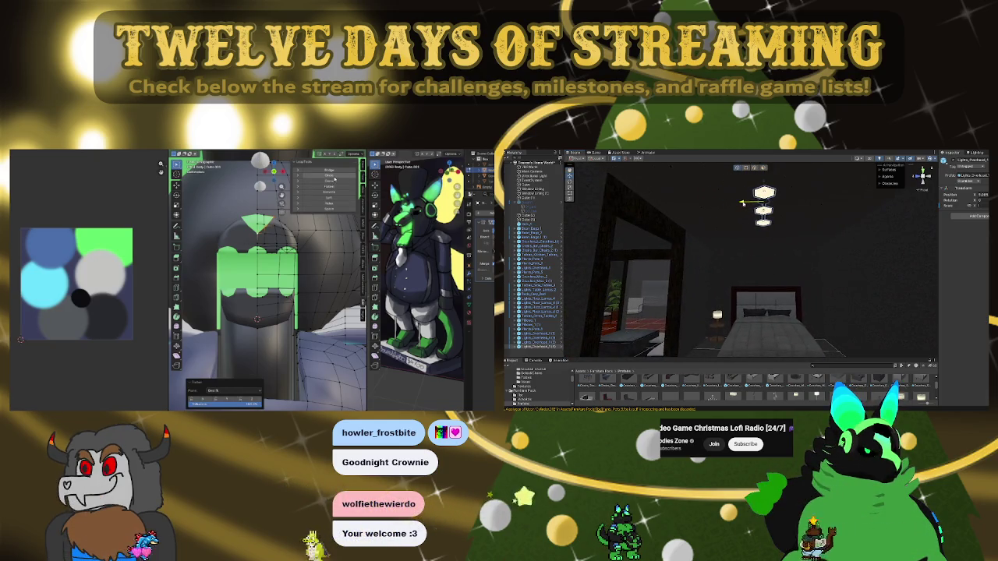
pyautogui.moveTo(746, 205)
pyautogui.mouseDown(button='right')
pyautogui.moveTo(733, 234)
pyautogui.moveTo(764, 249)
pyautogui.moveTo(769, 296)
pyautogui.moveTo(749, 281)
pyautogui.moveTo(603, 317)
pyautogui.mouseUp(button='right')
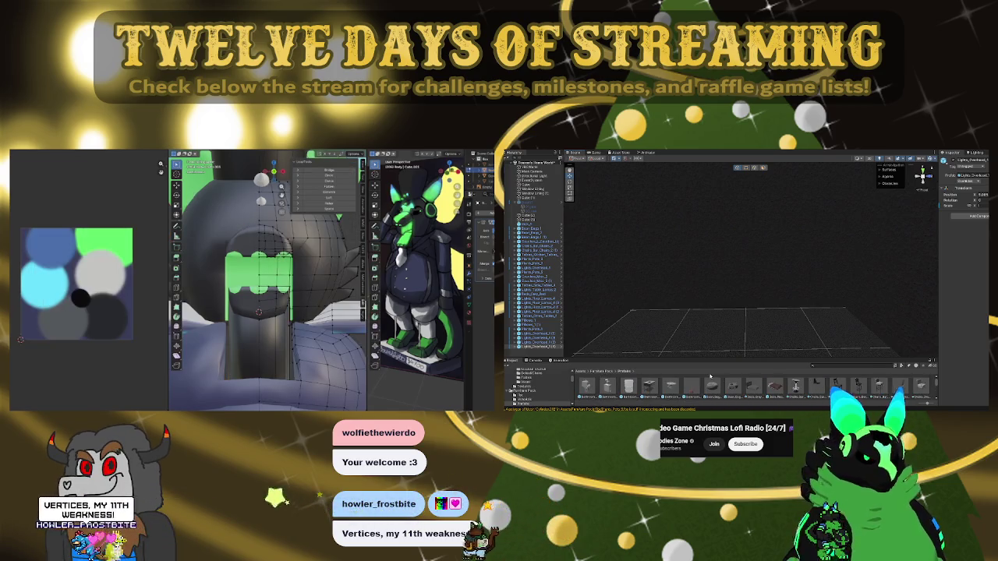
pyautogui.moveTo(719, 358); pyautogui.dragTo(719, 339)
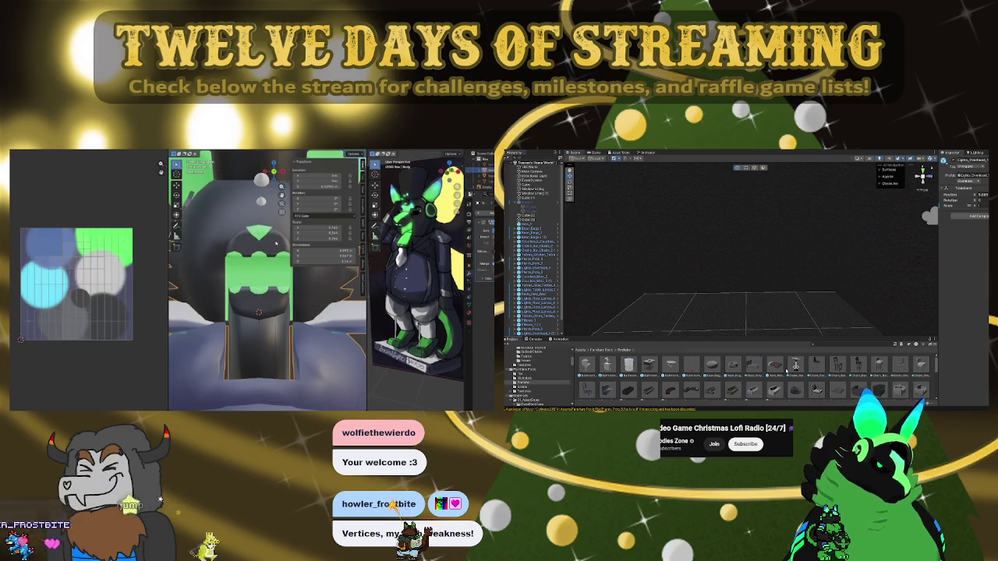
# Place the long dark table prefab onto the empty floor
pyautogui.scroll(-2, 809, 383)
pyautogui.scroll(-1, 802, 390)
pyautogui.scroll(-1, 799, 384)
pyautogui.scroll(-1, 796, 381)
pyautogui.scroll(-1, 772, 379)
pyautogui.press('Tab')
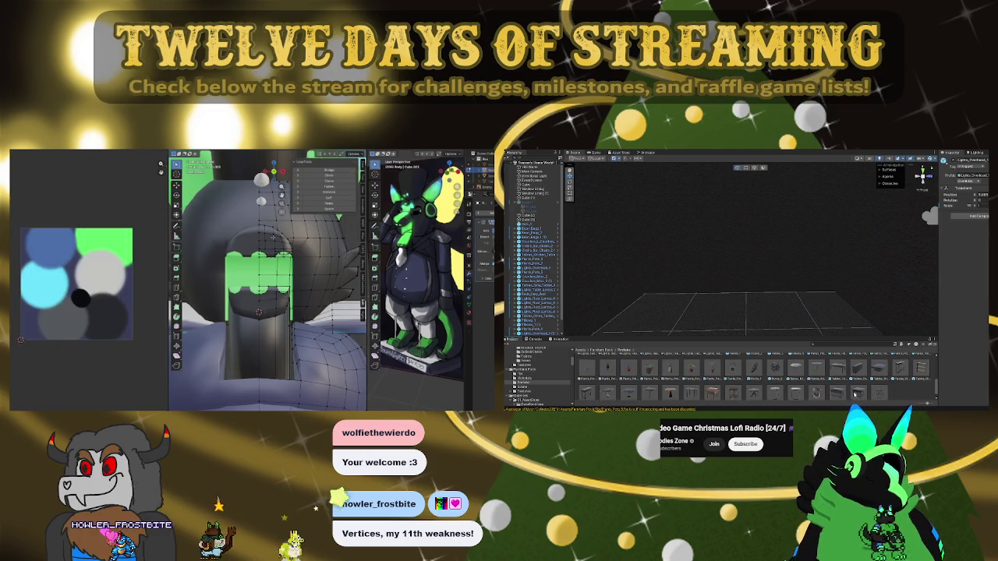
pyautogui.scroll(-1, 834, 386)
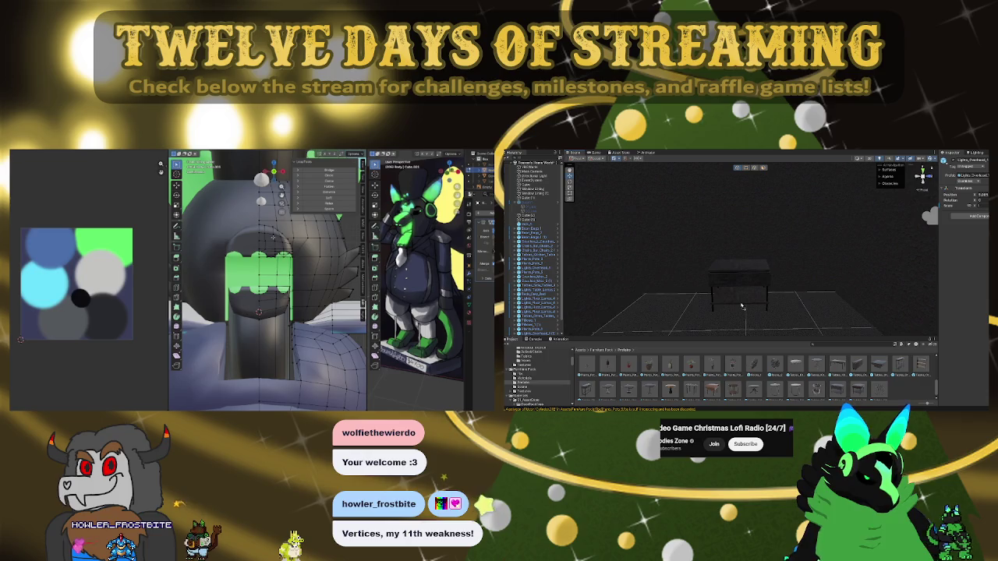
pyautogui.click(742, 306)
pyautogui.moveTo(849, 366); pyautogui.dragTo(769, 302)
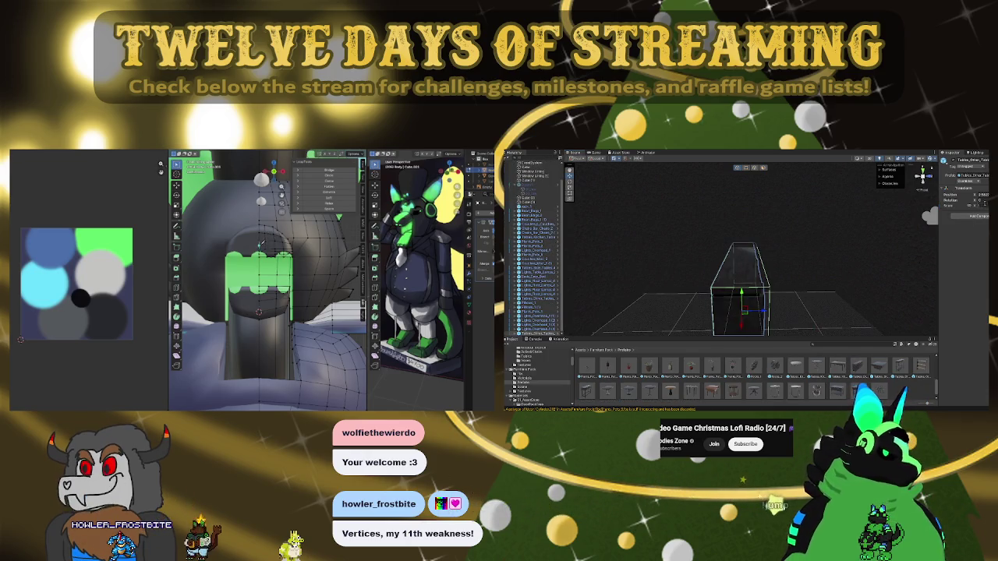
# Set the table's Y rotation to 90 so it lies wide, and inspect it
pyautogui.write('90')
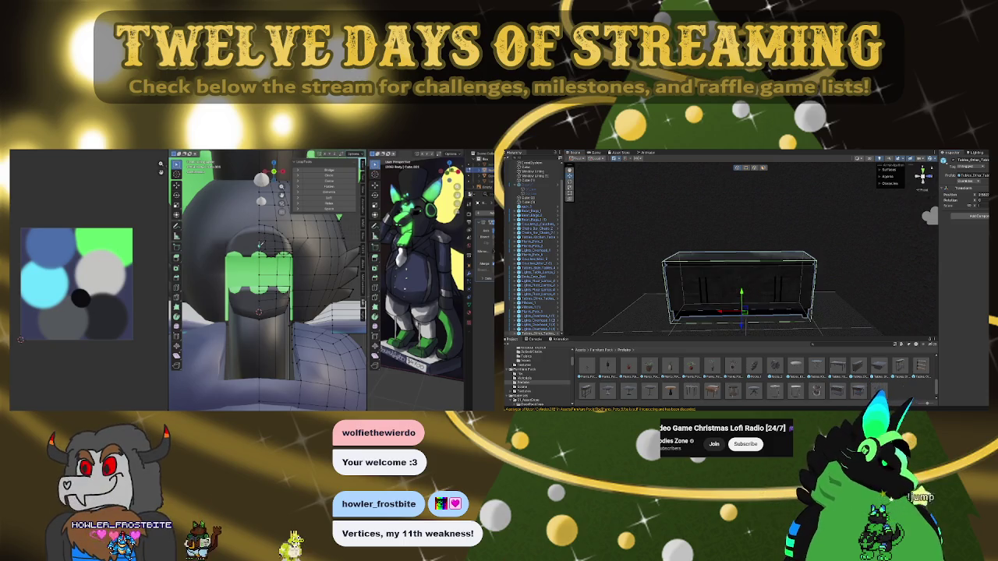
pyautogui.moveTo(766, 229)
pyautogui.keyDown('alt'); pyautogui.mouseDown()
pyautogui.moveTo(705, 290)
pyautogui.moveTo(774, 289)
pyautogui.mouseUp(); pyautogui.keyUp('alt')
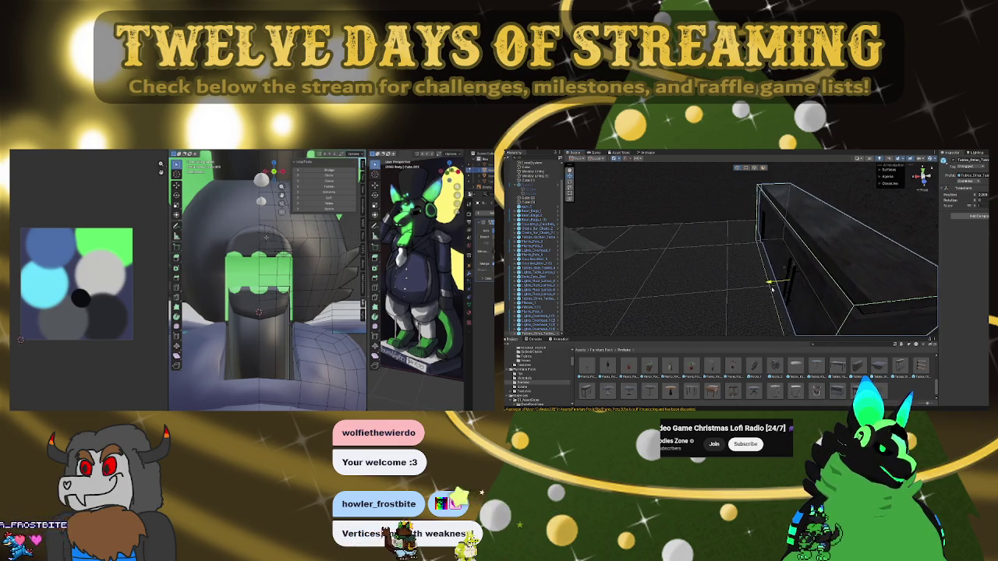
pyautogui.moveTo(769, 285)
pyautogui.keyDown('alt'); pyautogui.mouseDown()
pyautogui.moveTo(701, 281)
pyautogui.moveTo(823, 268)
pyautogui.mouseUp(); pyautogui.keyUp('alt')
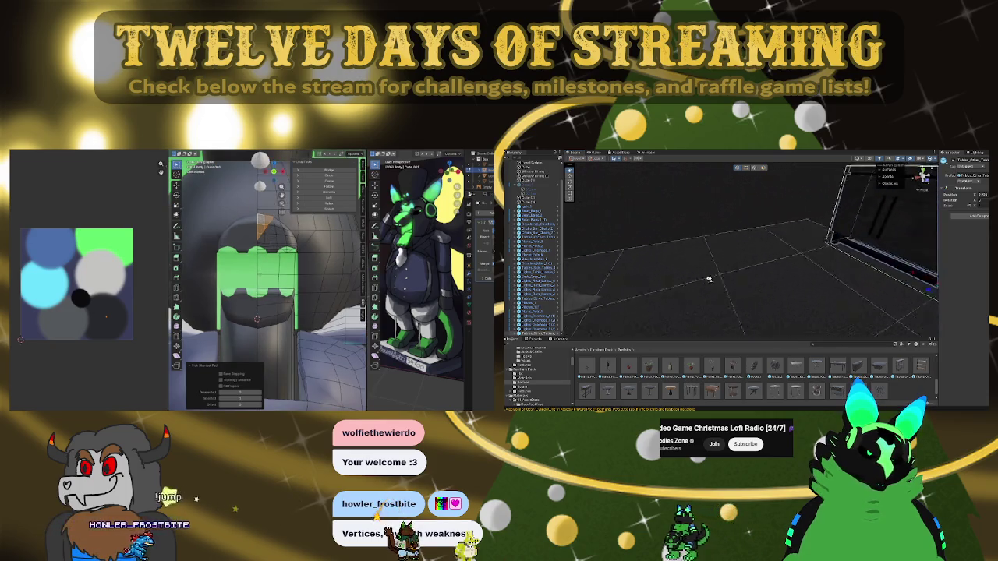
pyautogui.scroll(-2, 823, 267)
pyautogui.scroll(-2, 819, 264)
pyautogui.scroll(-2, 816, 259)
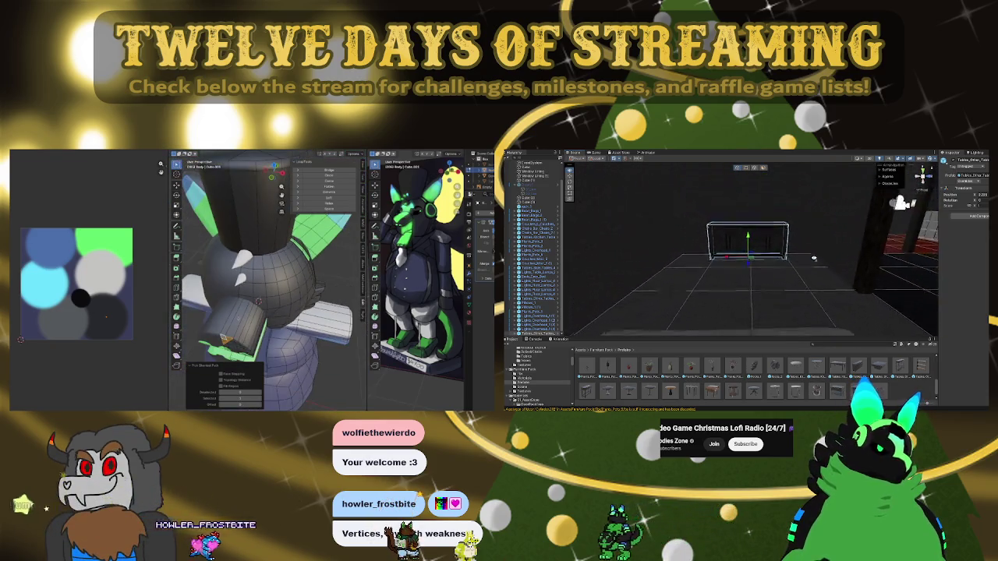
pyautogui.scroll(2, 814, 258)
pyautogui.scroll(2, 813, 254)
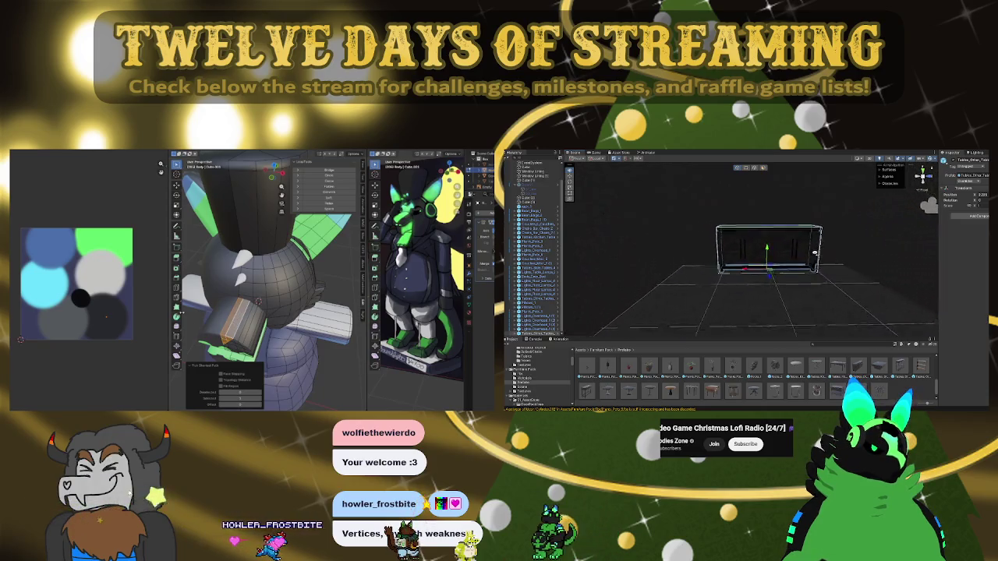
pyautogui.scroll(-2, 813, 248)
pyautogui.scroll(-2, 813, 241)
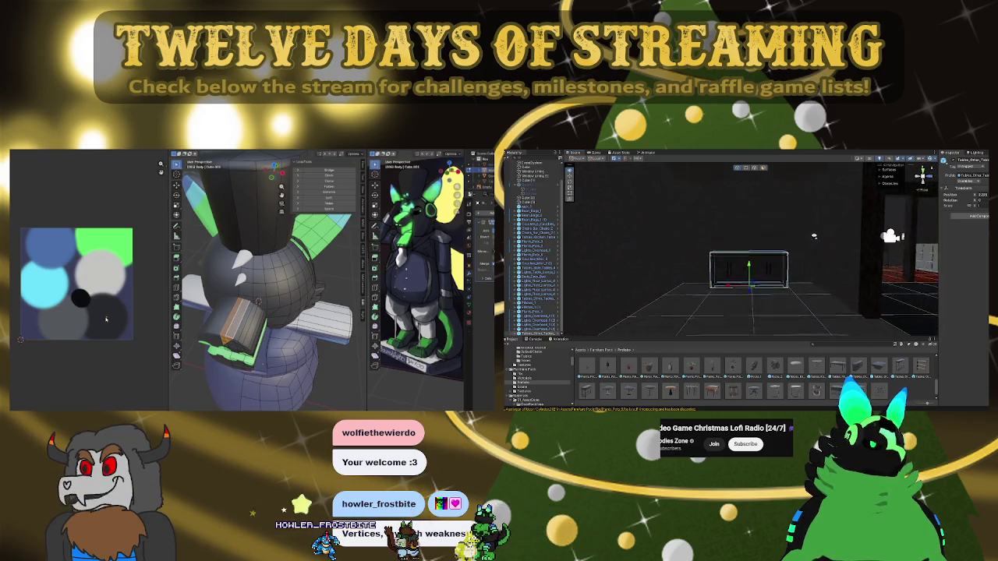
pyautogui.scroll(-2, 813, 236)
pyautogui.scroll(2, 813, 234)
pyautogui.scroll(2, 813, 234)
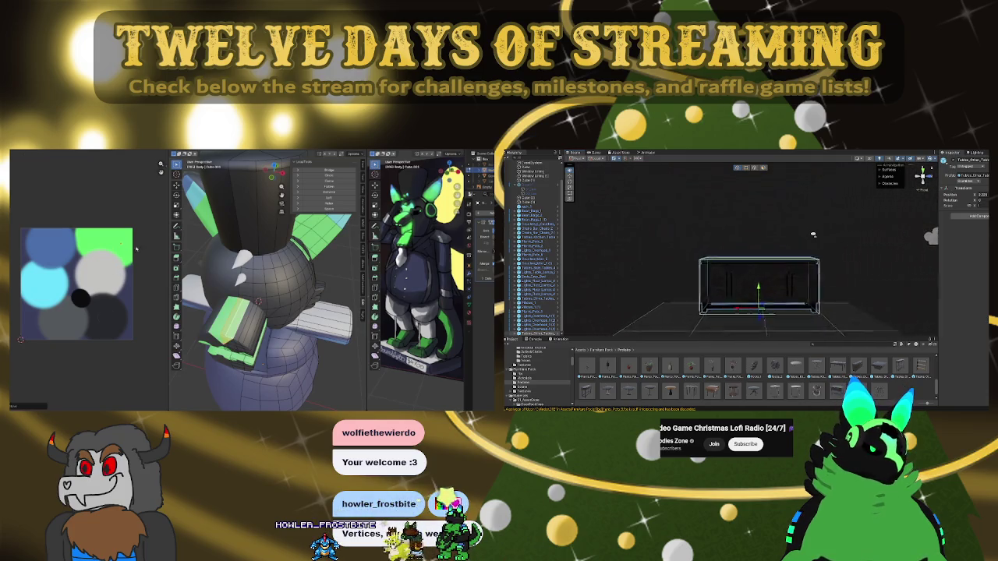
pyautogui.scroll(3, 814, 234)
pyautogui.scroll(2, 813, 234)
pyautogui.scroll(2, 815, 246)
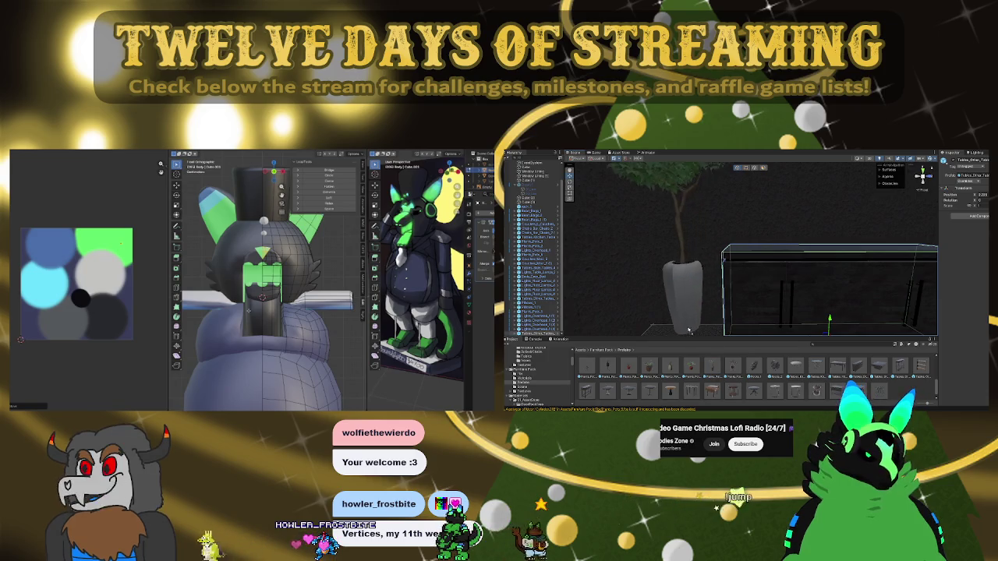
# Drag a potted plant prefab into the scene and frame it
pyautogui.keyDown('alt'); pyautogui.moveTo(689, 329); pyautogui.dragTo(751, 286); pyautogui.keyUp('alt')
pyautogui.scroll(-3, 751, 285)
pyautogui.scroll(2, 747, 271)
pyautogui.scroll(2, 755, 279)
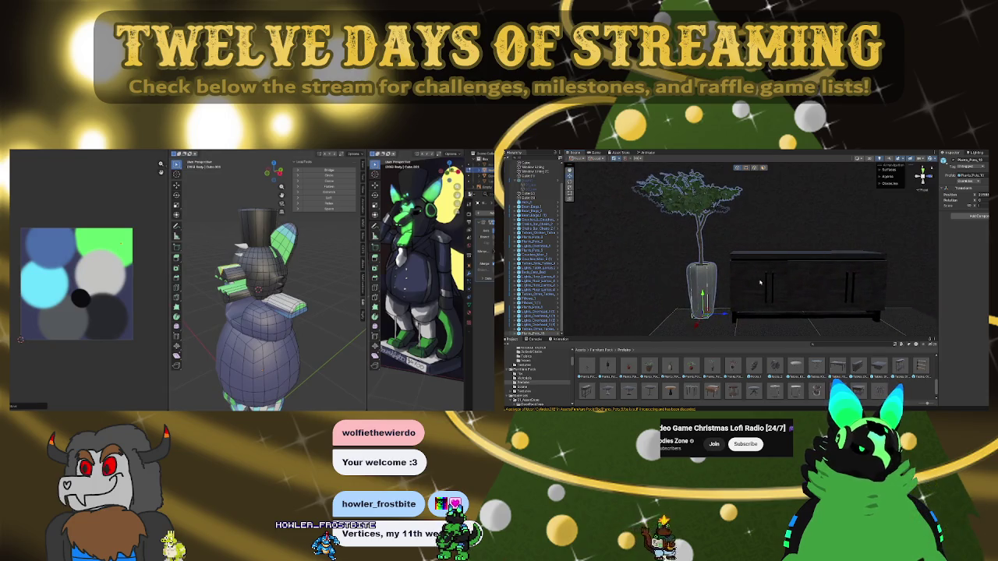
pyautogui.scroll(1, 650, 370)
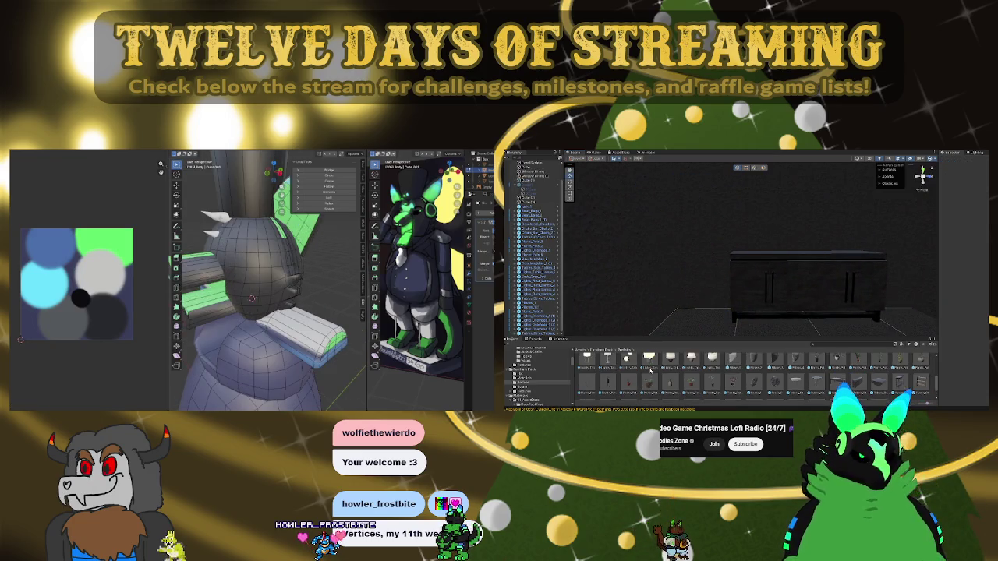
pyautogui.scroll(1, 772, 390)
pyautogui.moveTo(772, 386)
pyautogui.mouseDown()
pyautogui.moveTo(706, 320)
pyautogui.moveTo(698, 324)
pyautogui.mouseUp()
pyautogui.moveTo(756, 293); pyautogui.dragTo(664, 302, button='right')
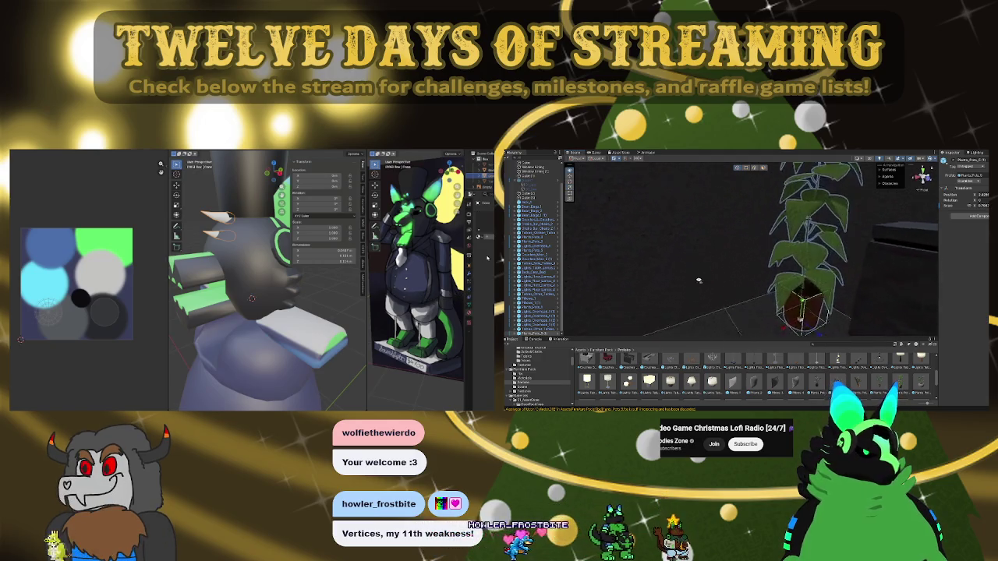
pyautogui.press('f')
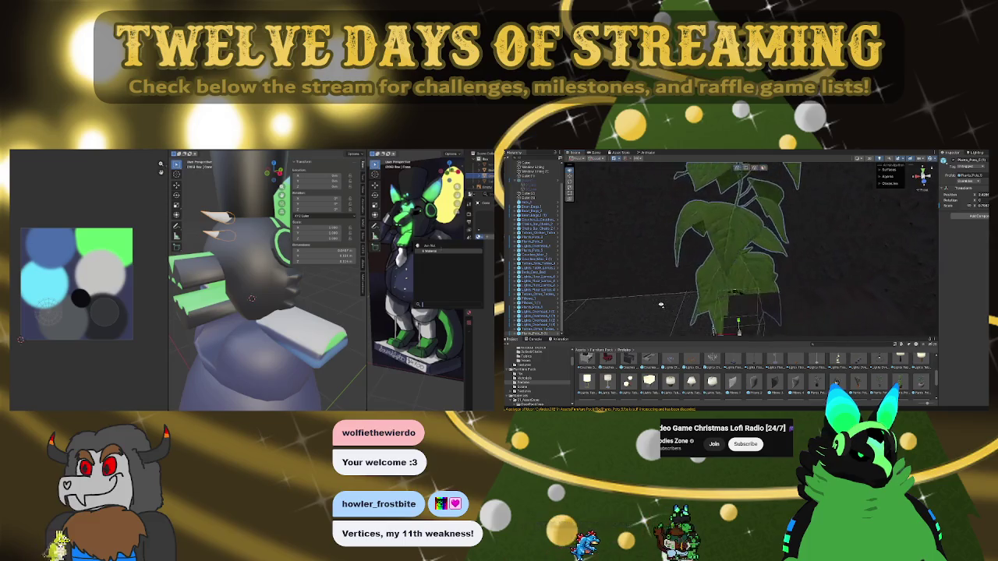
# Set the plant at the cabinet's left side and a duplicate at its right
pyautogui.moveTo(732, 325); pyautogui.dragTo(740, 319)
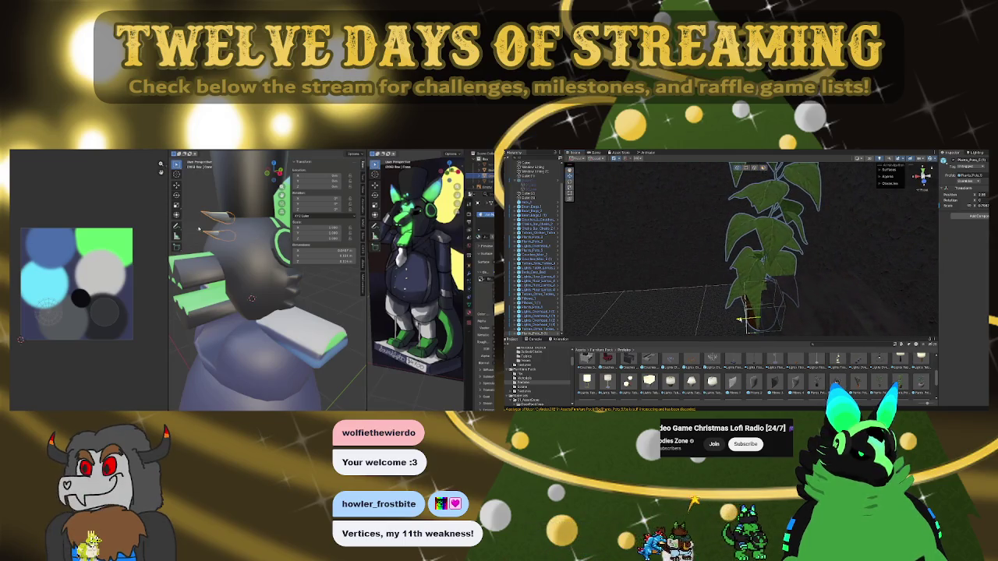
pyautogui.moveTo(740, 319); pyautogui.dragTo(865, 303, button='right')
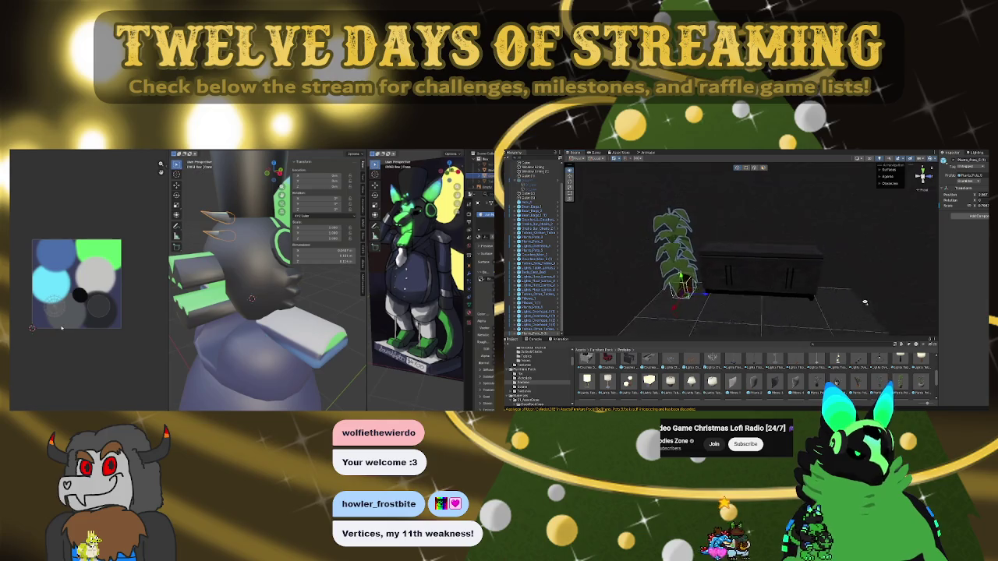
pyautogui.hotkey('ctrl', 'd')
pyautogui.moveTo(699, 294); pyautogui.dragTo(848, 307)
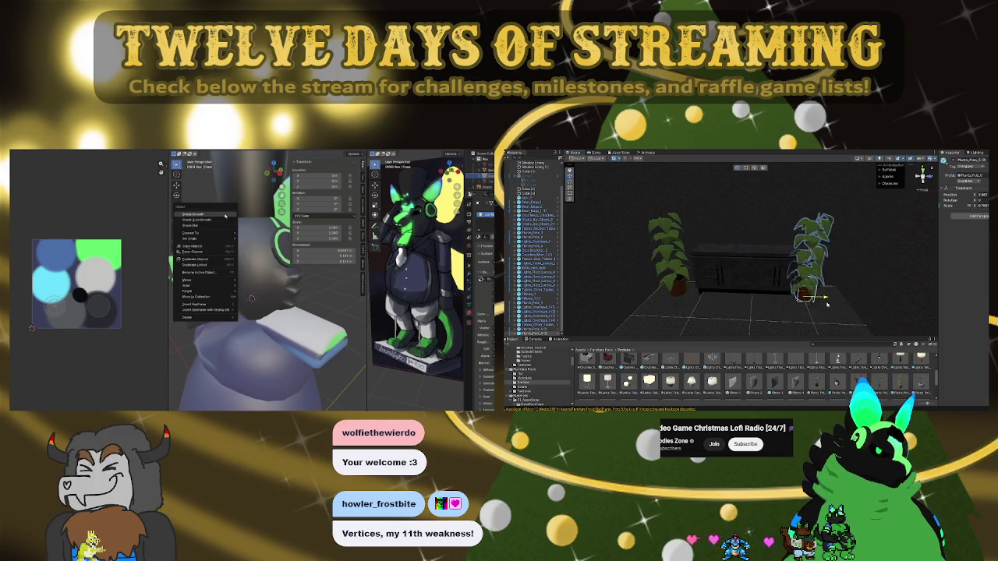
pyautogui.moveTo(751, 295)
pyautogui.mouseDown(button='right')
pyautogui.moveTo(582, 285)
pyautogui.moveTo(803, 294)
pyautogui.moveTo(707, 275)
pyautogui.moveTo(806, 322)
pyautogui.moveTo(806, 297)
pyautogui.mouseUp(button='right')
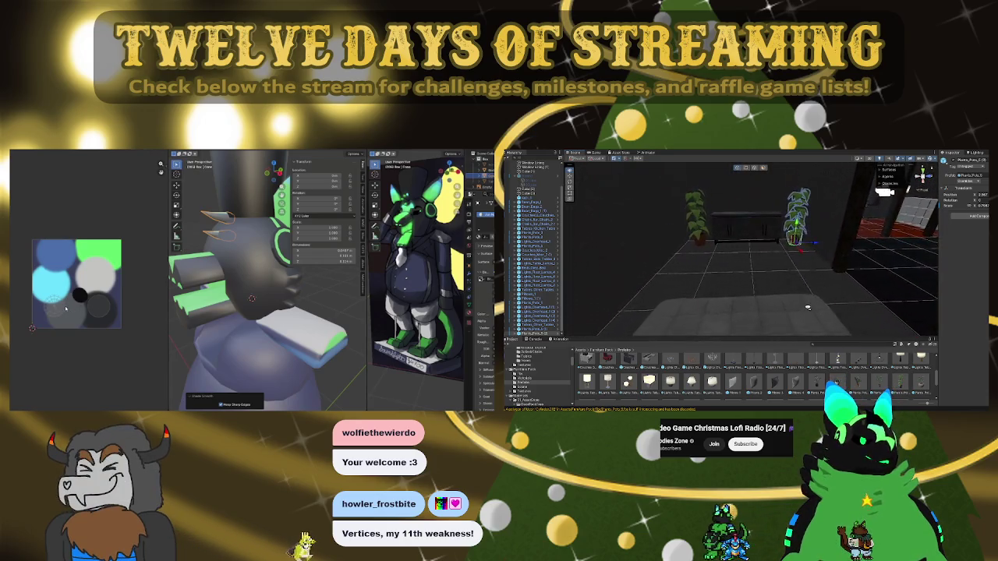
pyautogui.scroll(-5, 806, 296)
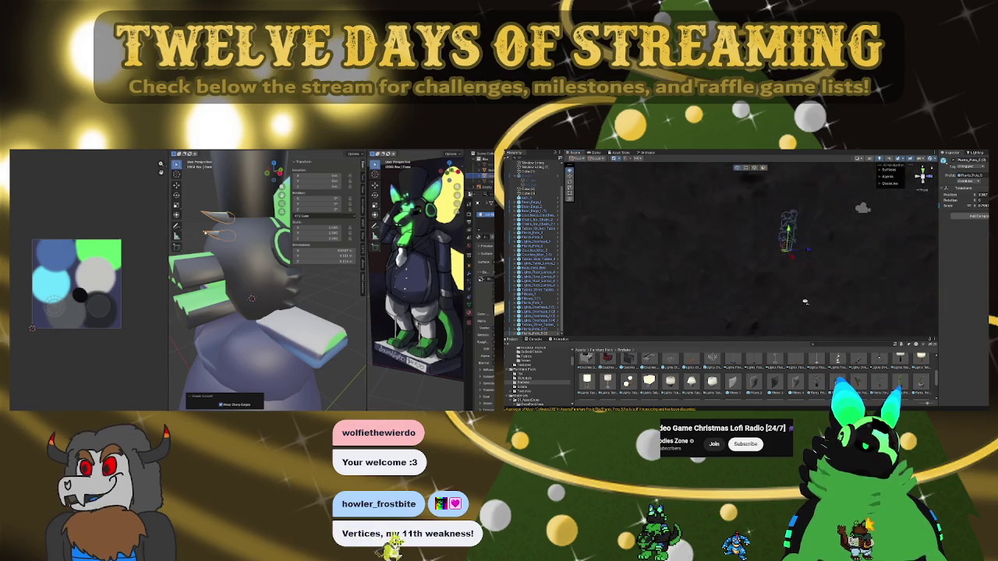
pyautogui.scroll(4, 806, 302)
pyautogui.press('Tab')
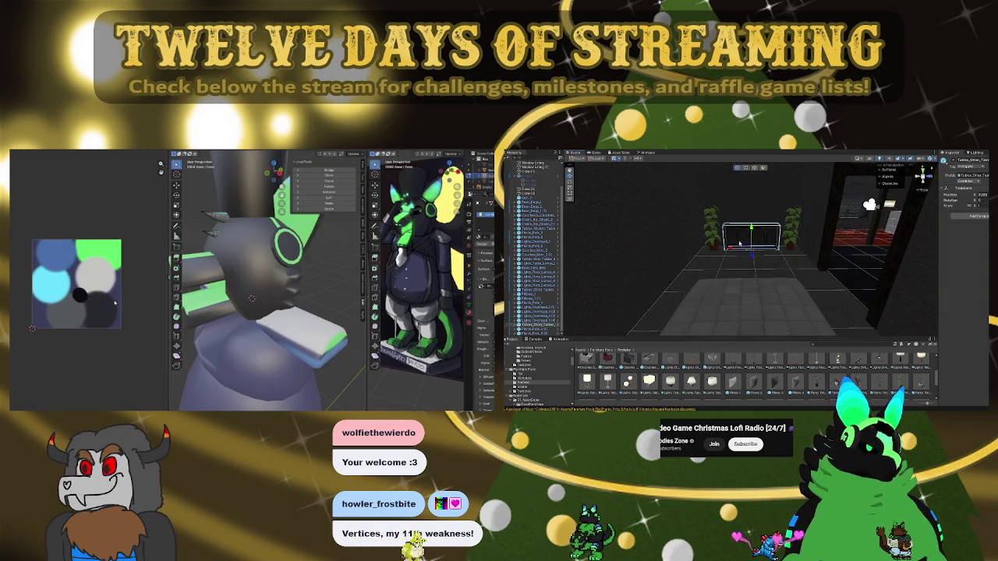
pyautogui.press('Tab')
pyautogui.moveTo(815, 271)
pyautogui.mouseDown(button='right')
pyautogui.moveTo(817, 332)
pyautogui.moveTo(817, 295)
pyautogui.mouseUp(button='right')
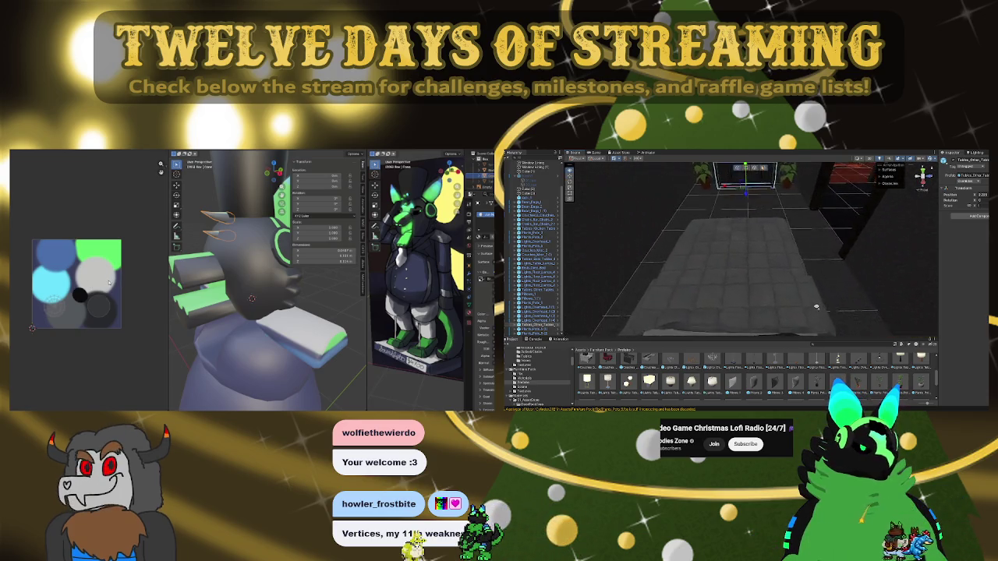
pyautogui.click(747, 297)
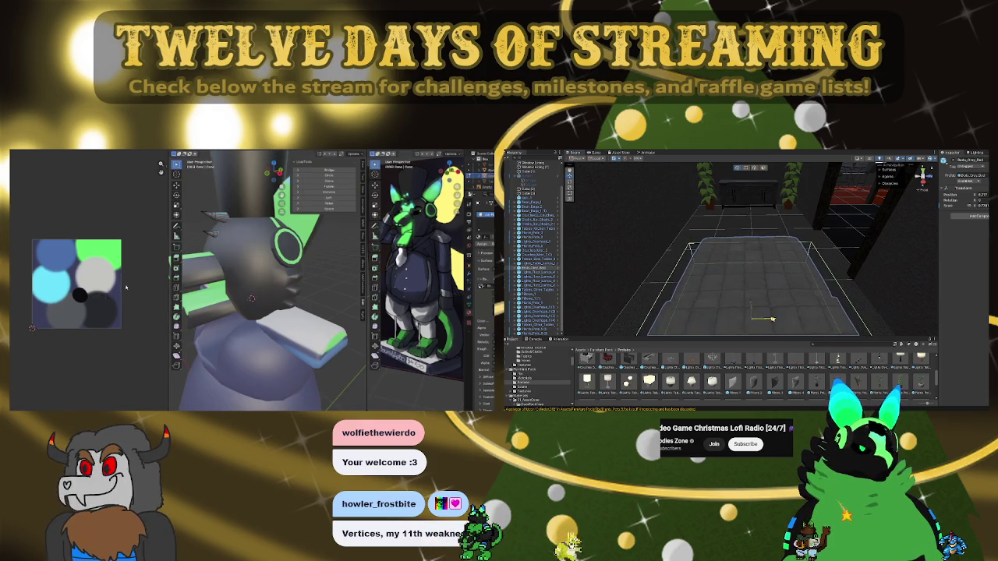
pyautogui.moveTo(772, 319); pyautogui.dragTo(787, 312, button='right')
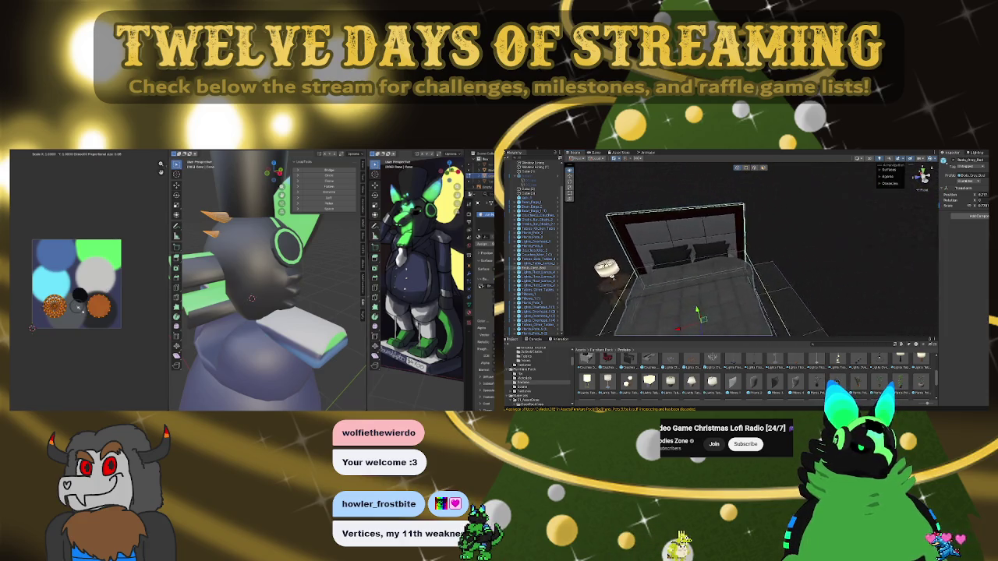
pyautogui.moveTo(788, 312); pyautogui.dragTo(603, 265, button='right')
pyautogui.scroll(5, 603, 265)
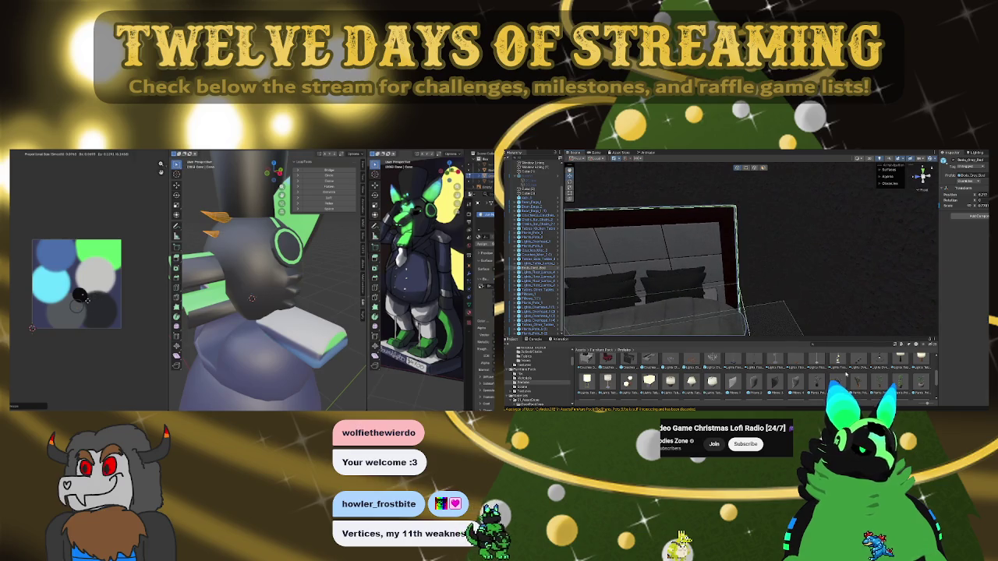
pyautogui.moveTo(801, 294)
pyautogui.mouseDown(button='right')
pyautogui.moveTo(895, 278)
pyautogui.moveTo(818, 272)
pyautogui.mouseUp(button='right')
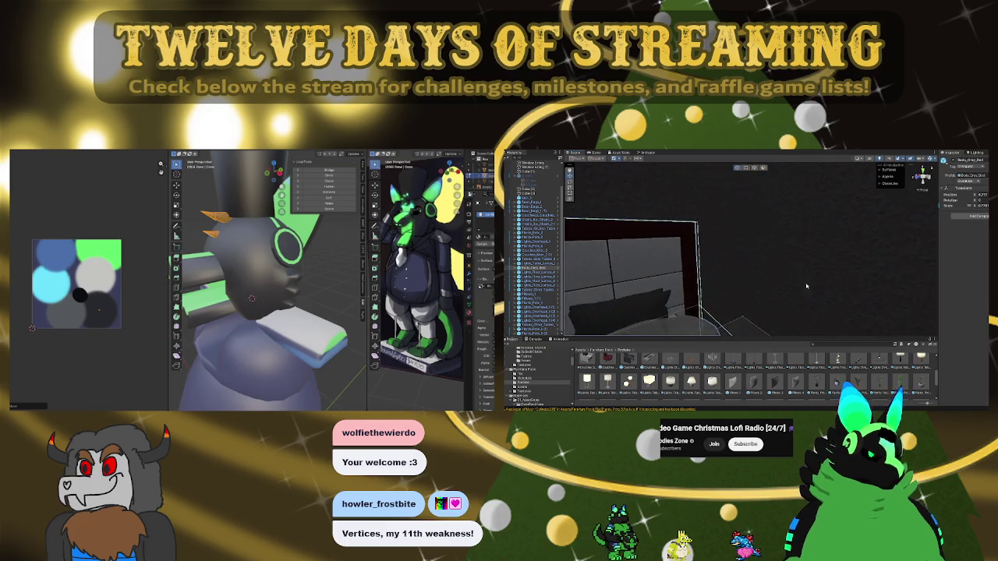
pyautogui.scroll(3, 723, 381)
pyautogui.scroll(3, 737, 384)
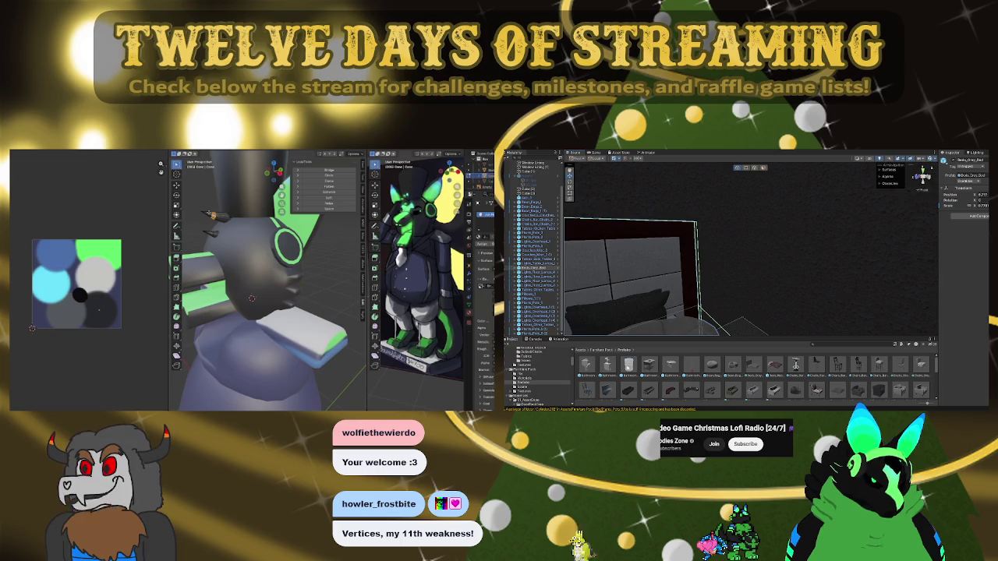
pyautogui.scroll(-3, 601, 371)
pyautogui.scroll(-2, 601, 371)
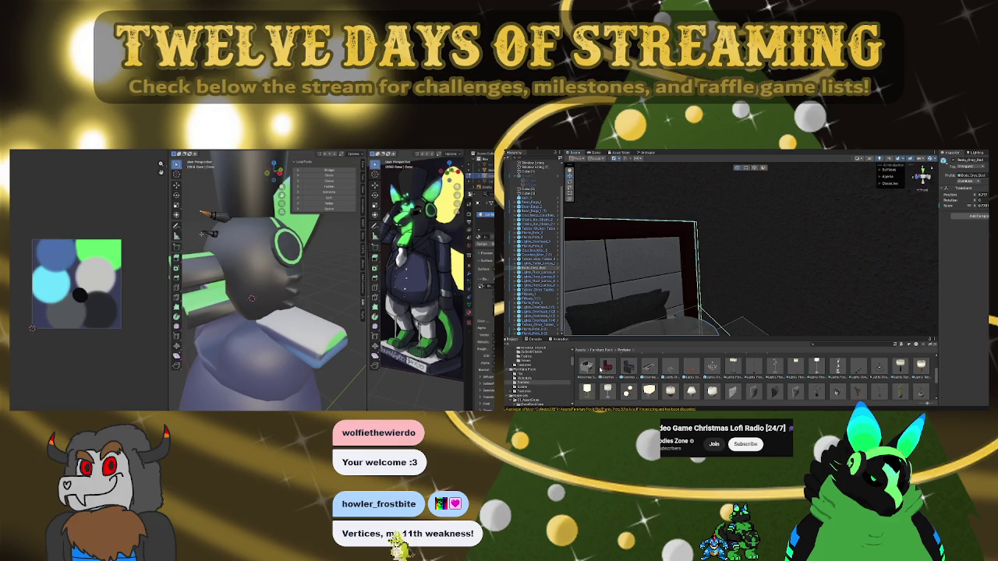
pyautogui.scroll(-2, 600, 370)
pyautogui.moveTo(633, 377); pyautogui.dragTo(731, 291)
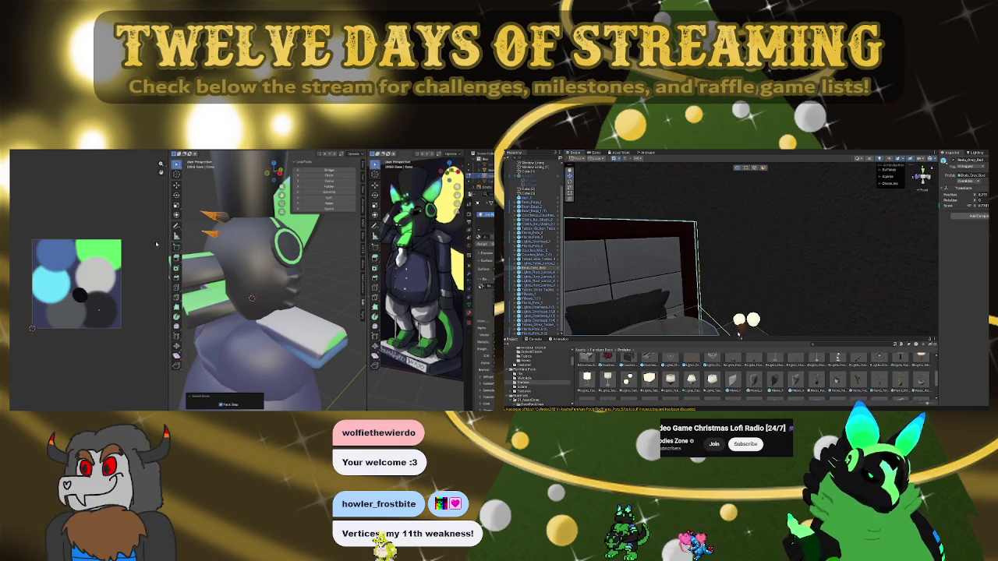
pyautogui.moveTo(739, 334); pyautogui.dragTo(772, 359)
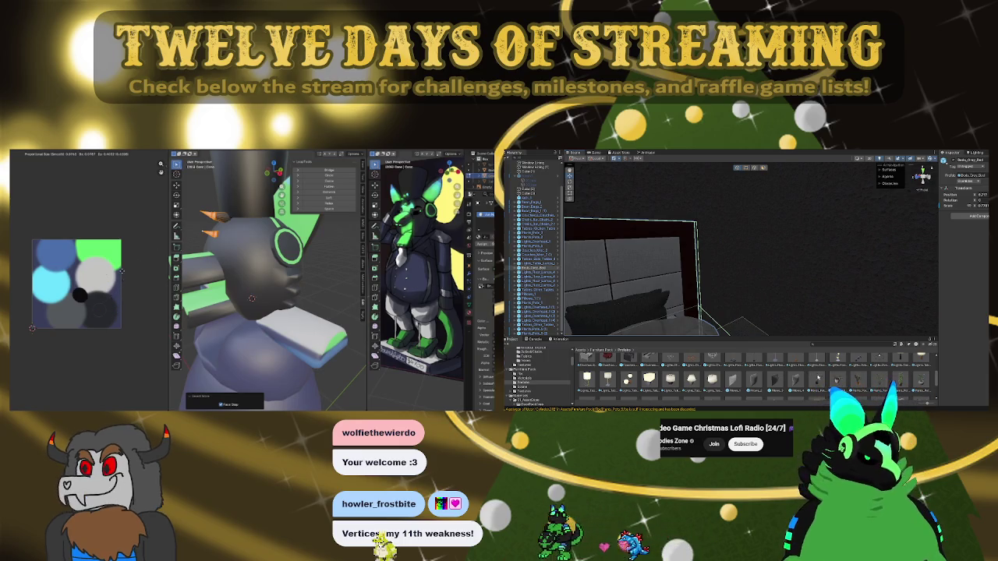
pyautogui.scroll(-3, 819, 379)
pyautogui.scroll(-2, 822, 377)
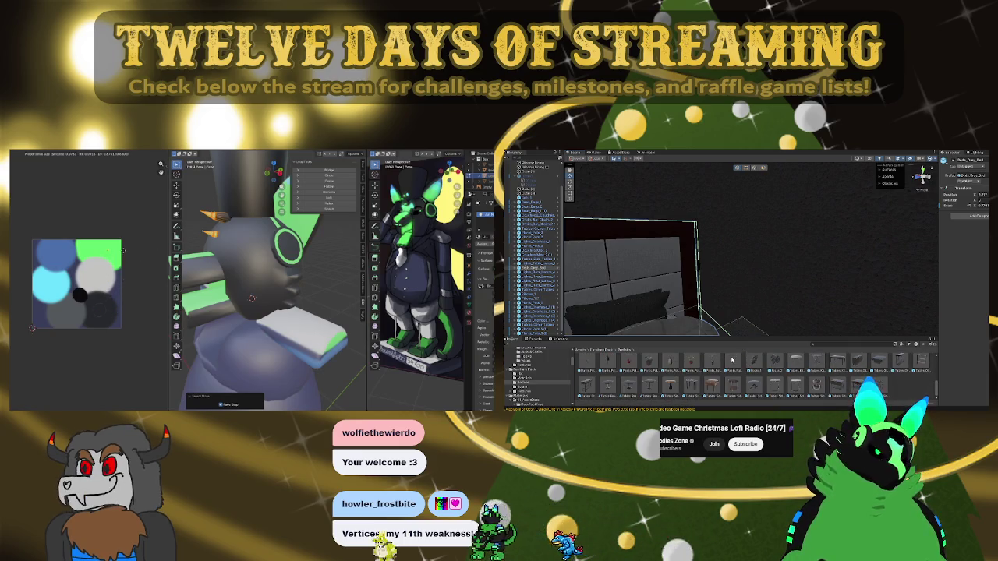
pyautogui.moveTo(733, 360); pyautogui.dragTo(753, 326)
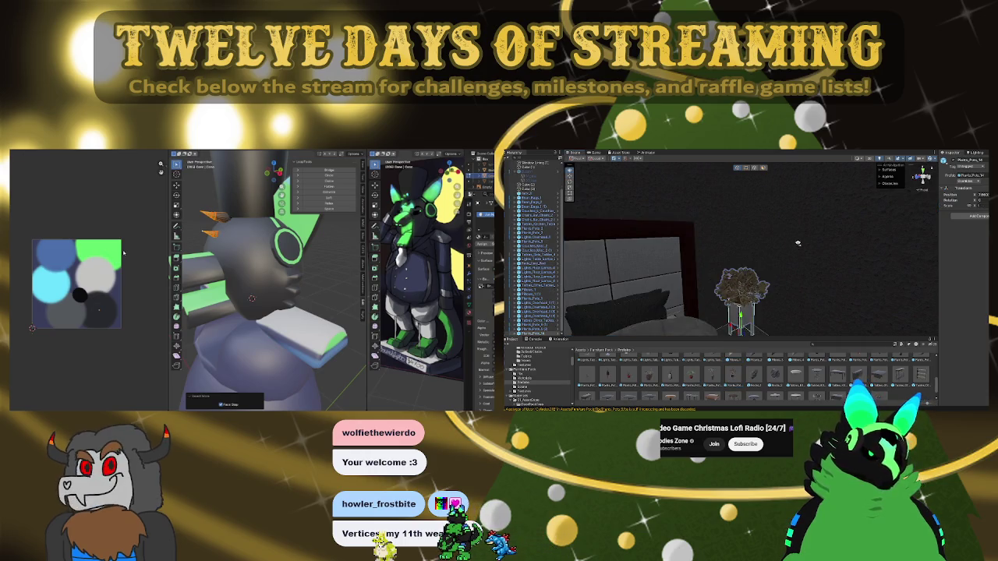
pyautogui.moveTo(798, 243); pyautogui.dragTo(732, 226, button='right')
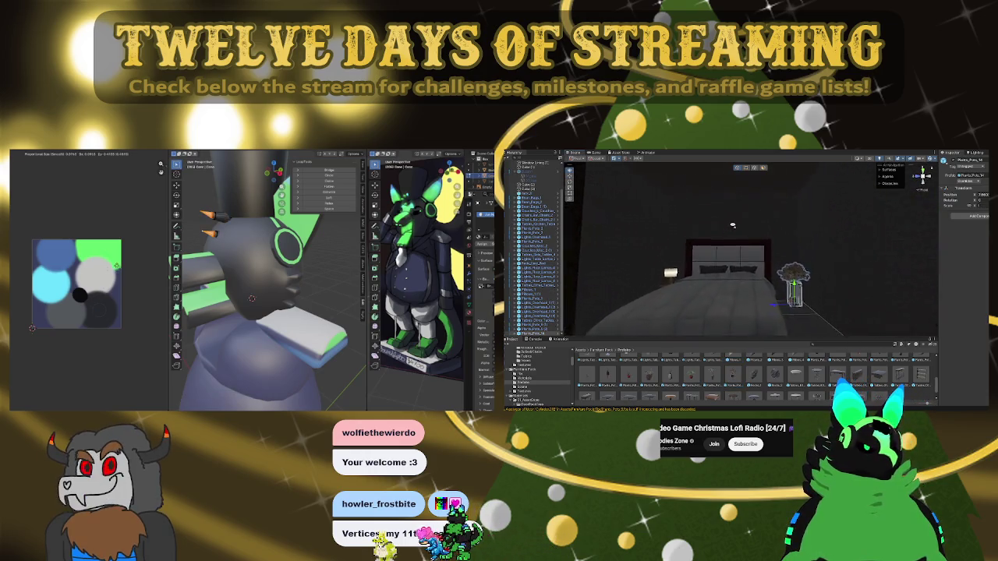
pyautogui.scroll(3, 732, 226)
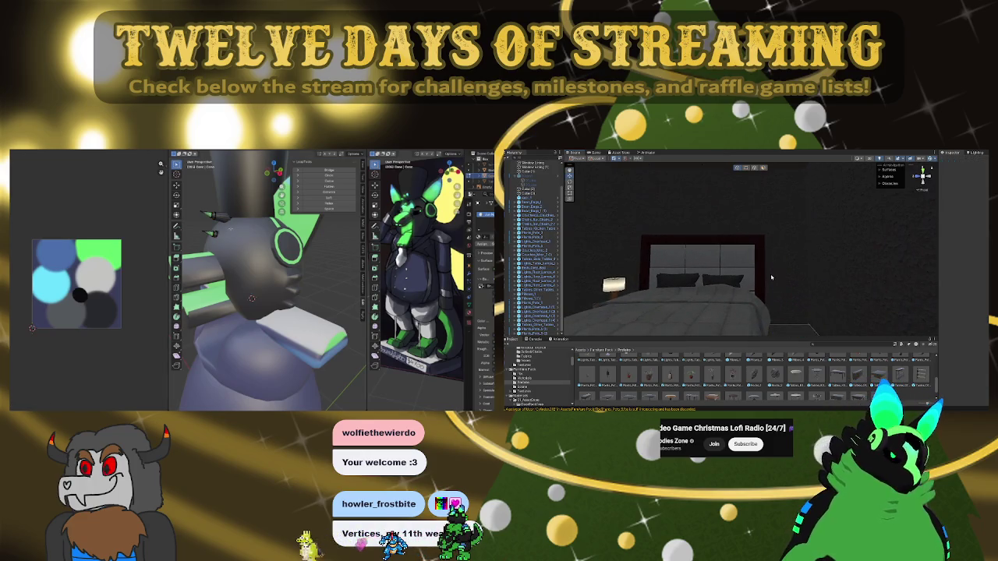
# Place a tall open shelf unit to the right of the bed, sliding it along X into position
pyautogui.moveTo(921, 380)
pyautogui.mouseDown()
pyautogui.moveTo(819, 332)
pyautogui.moveTo(803, 336)
pyautogui.mouseUp()
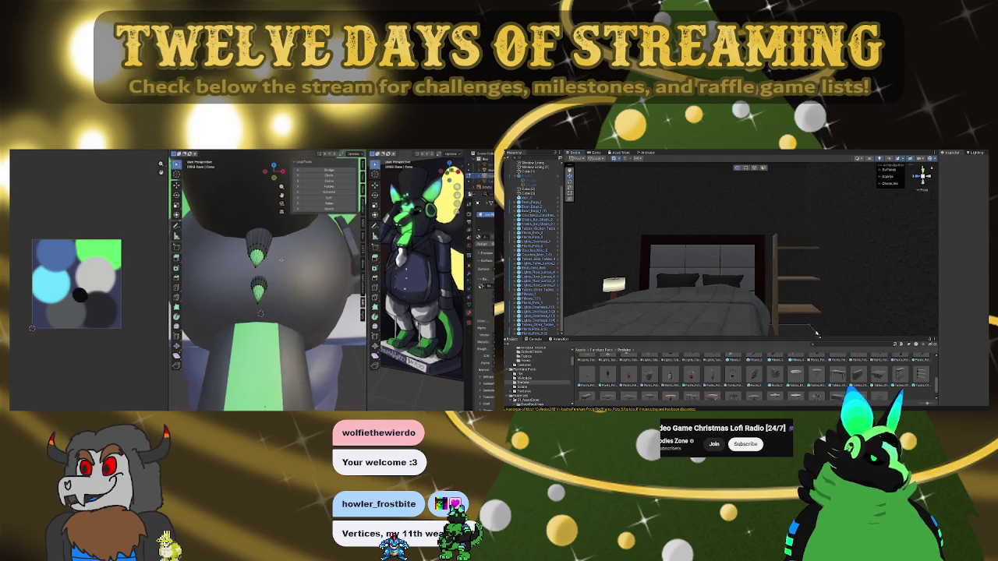
pyautogui.moveTo(670, 377); pyautogui.dragTo(807, 327)
pyautogui.moveTo(807, 328)
pyautogui.mouseDown(button='right')
pyautogui.moveTo(820, 260)
pyautogui.moveTo(896, 299)
pyautogui.mouseUp(button='right')
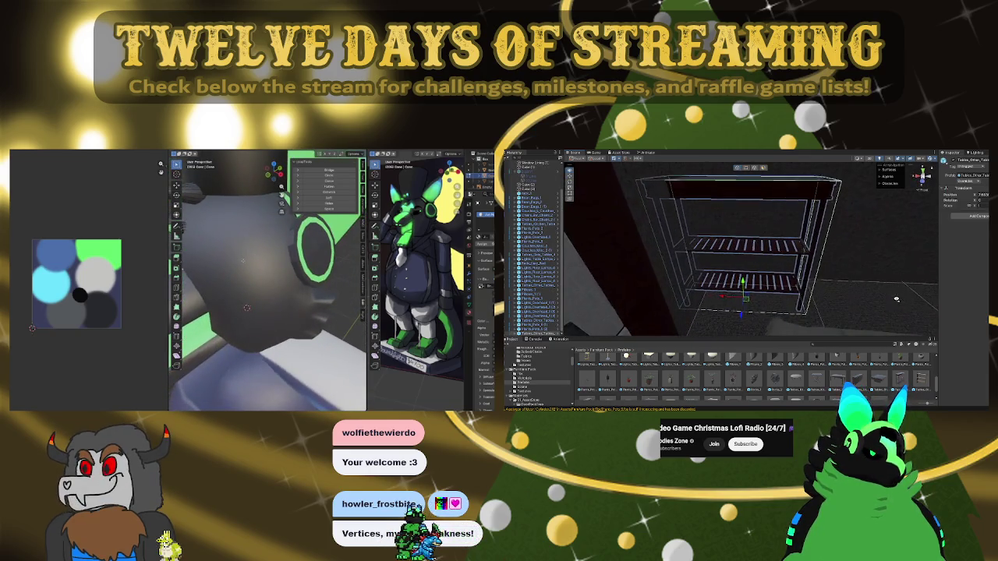
pyautogui.moveTo(722, 297); pyautogui.dragTo(747, 299)
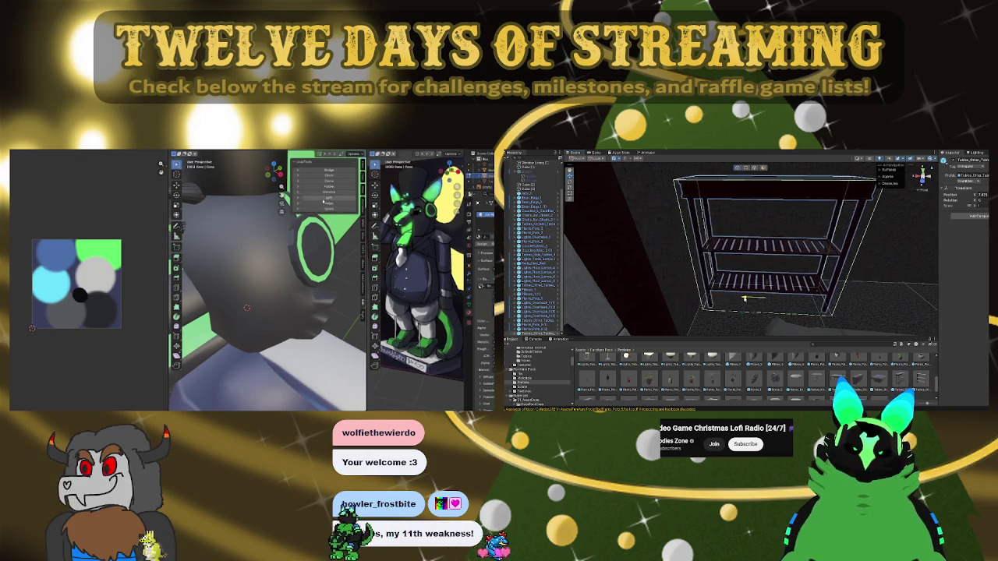
pyautogui.moveTo(809, 293)
pyautogui.keyDown('alt'); pyautogui.mouseDown()
pyautogui.moveTo(702, 282)
pyautogui.moveTo(847, 289)
pyautogui.moveTo(750, 275)
pyautogui.moveTo(662, 282)
pyautogui.moveTo(703, 249)
pyautogui.moveTo(777, 240)
pyautogui.moveTo(676, 259)
pyautogui.moveTo(685, 236)
pyautogui.mouseUp(); pyautogui.keyUp('alt')
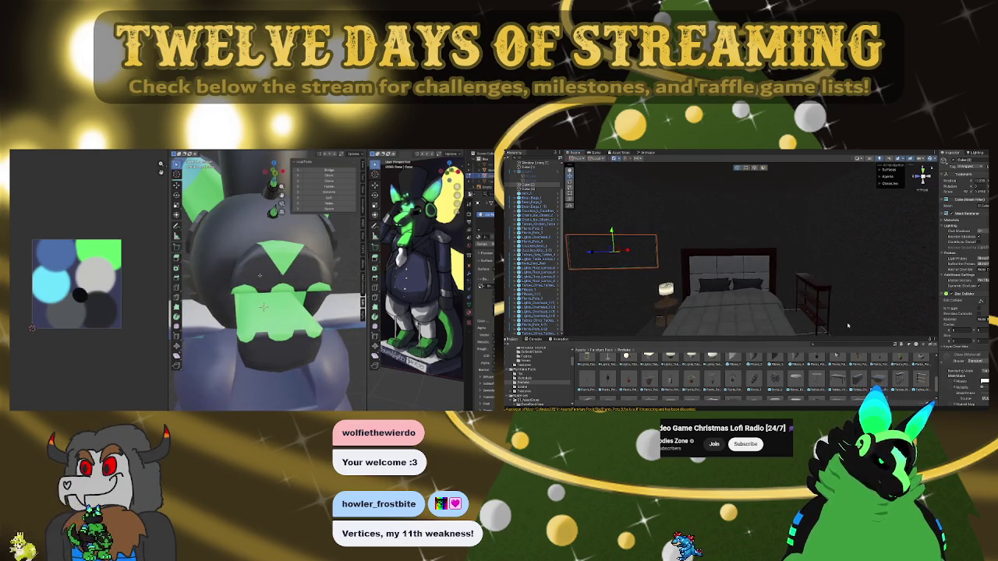
# Swap the small cabinet beside the bed for a long dark console table and select it
pyautogui.keyDown('alt'); pyautogui.moveTo(850, 329); pyautogui.dragTo(811, 312); pyautogui.keyUp('alt')
pyautogui.scroll(-2, 803, 380)
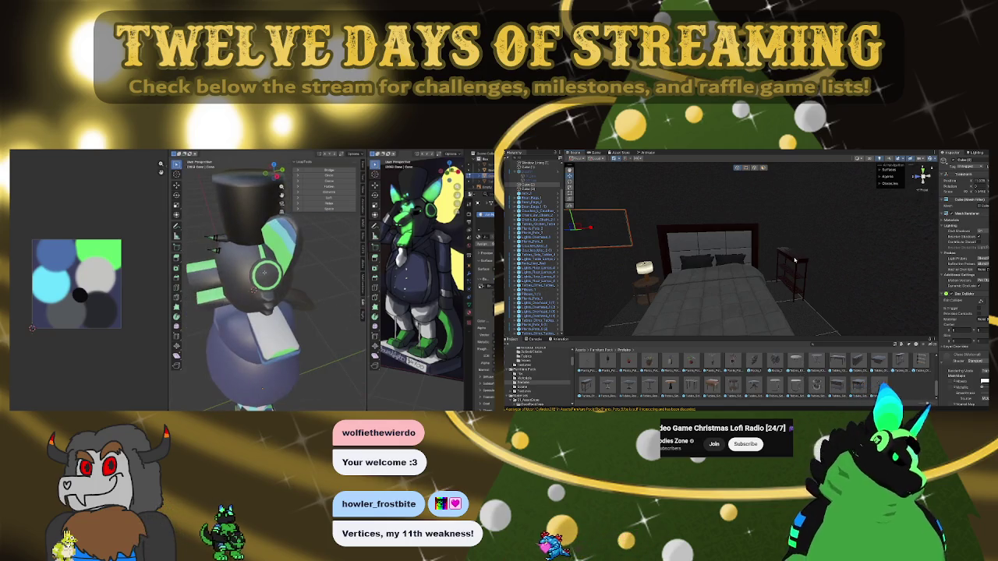
pyautogui.moveTo(793, 262)
pyautogui.mouseDown()
pyautogui.moveTo(780, 315)
pyautogui.moveTo(805, 307)
pyautogui.mouseUp()
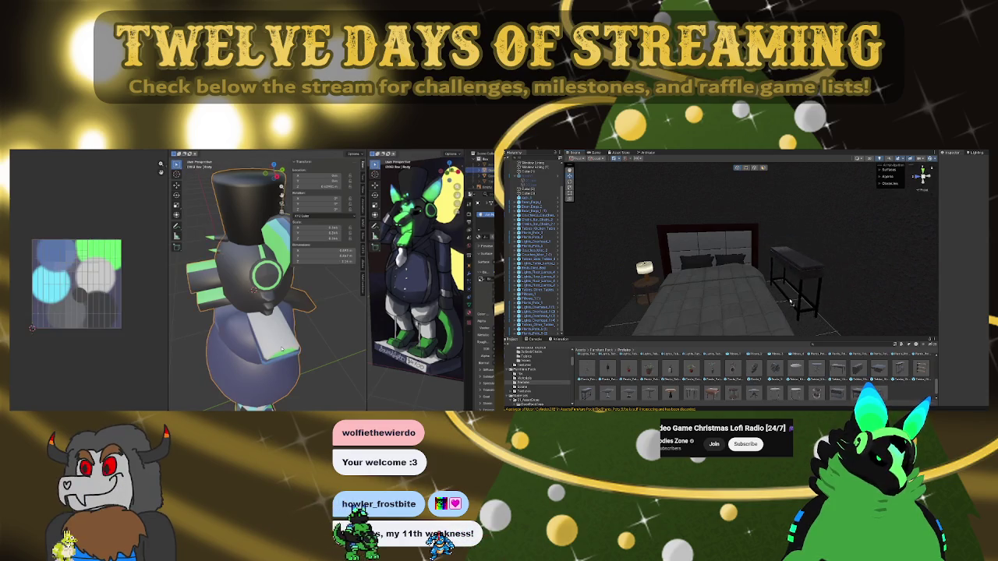
pyautogui.press('Tab')
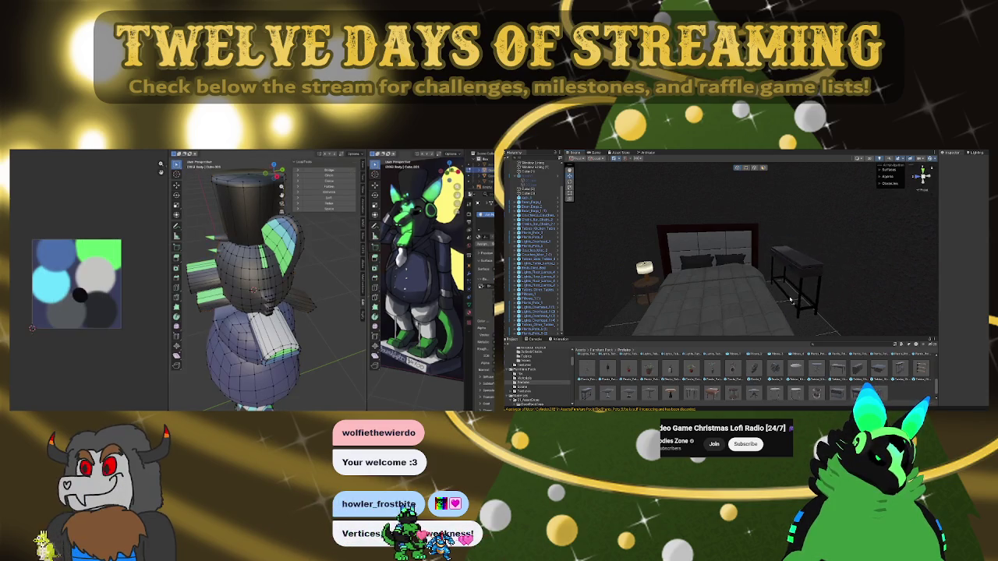
pyautogui.click(792, 301)
# Frame the console table with F and set a potted plant on top of it
pyautogui.moveTo(793, 301)
pyautogui.mouseDown(button='right')
pyautogui.moveTo(742, 301)
pyautogui.moveTo(906, 306)
pyautogui.moveTo(658, 283)
pyautogui.mouseUp(button='right')
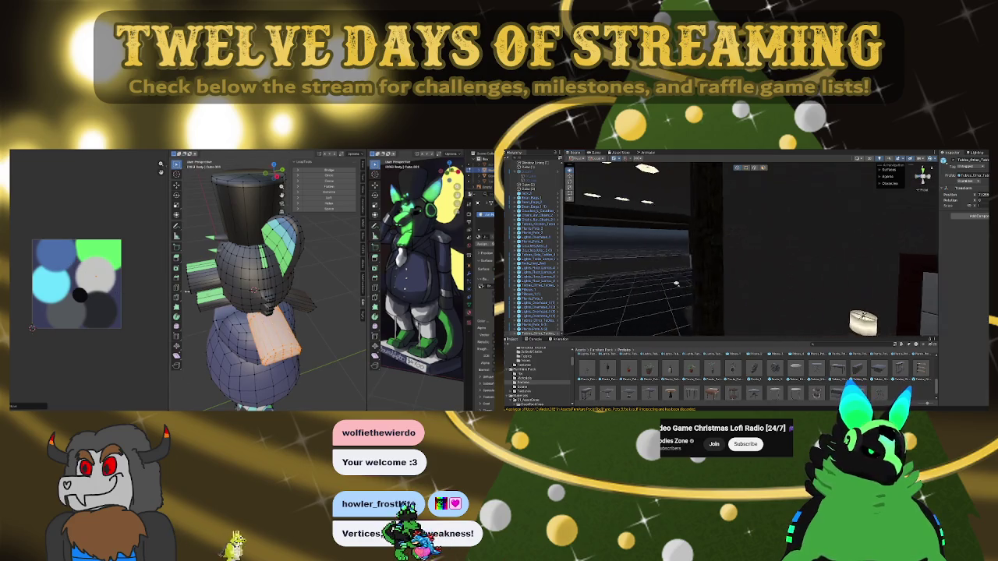
pyautogui.press('f')
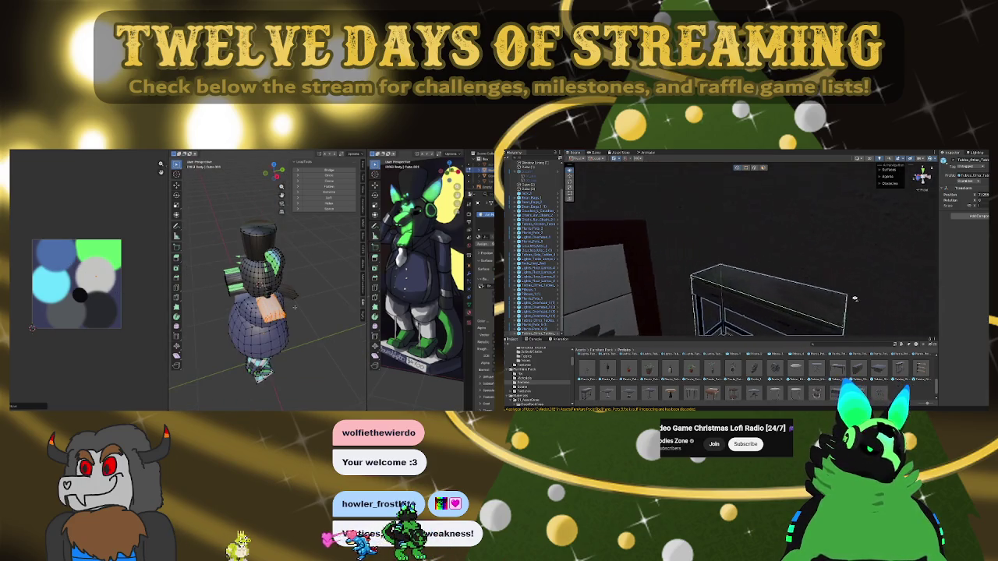
pyautogui.moveTo(658, 284); pyautogui.dragTo(875, 302, button='right')
pyautogui.moveTo(692, 372); pyautogui.dragTo(764, 296)
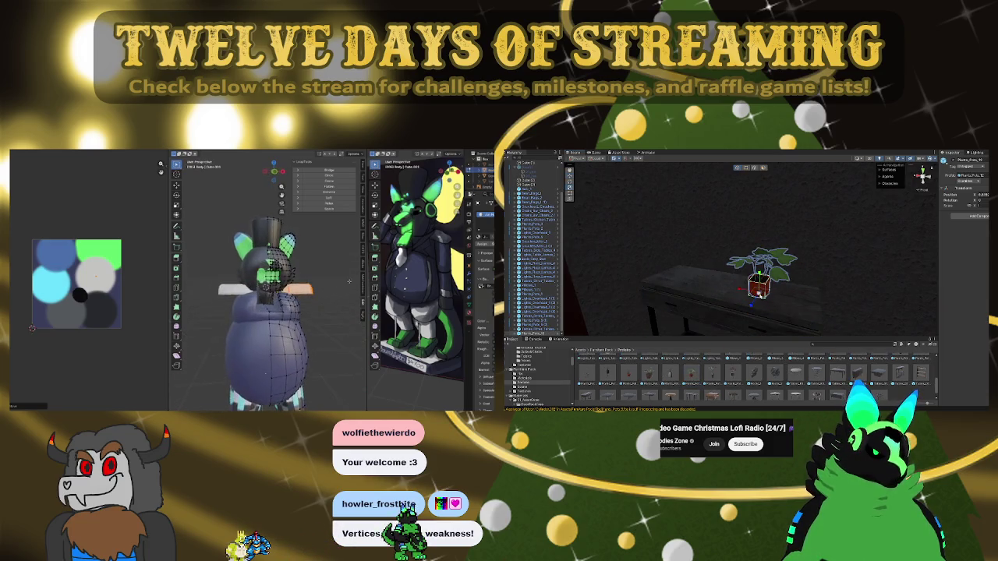
pyautogui.moveTo(756, 289)
pyautogui.mouseDown(button='right')
pyautogui.moveTo(567, 271)
pyautogui.moveTo(600, 277)
pyautogui.moveTo(743, 237)
pyautogui.mouseUp(button='right')
# Select the cube shelf and browse to Assets > BigFurniturePack > Models > Materials
pyautogui.click(743, 237)
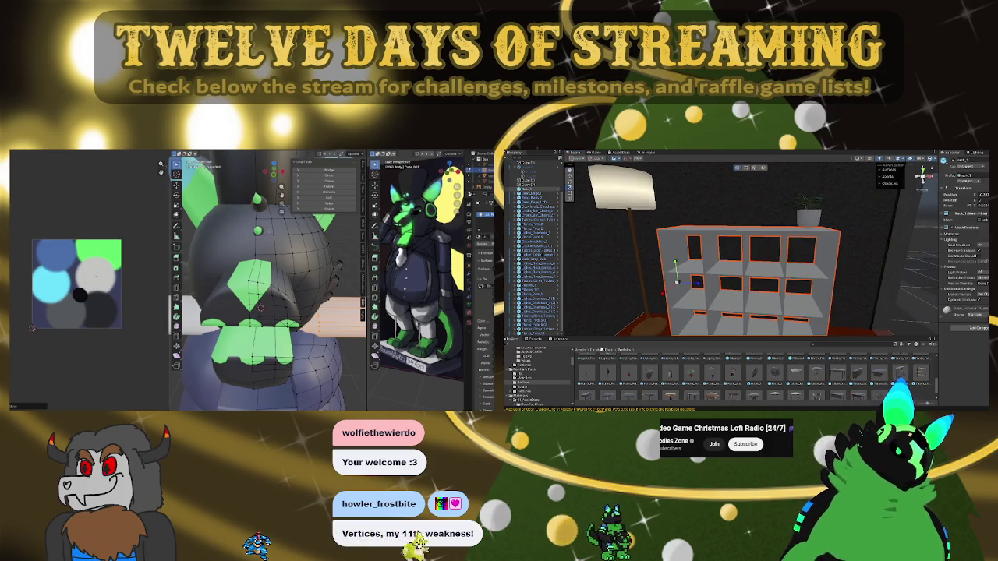
pyautogui.click(601, 351)
pyautogui.click(581, 350)
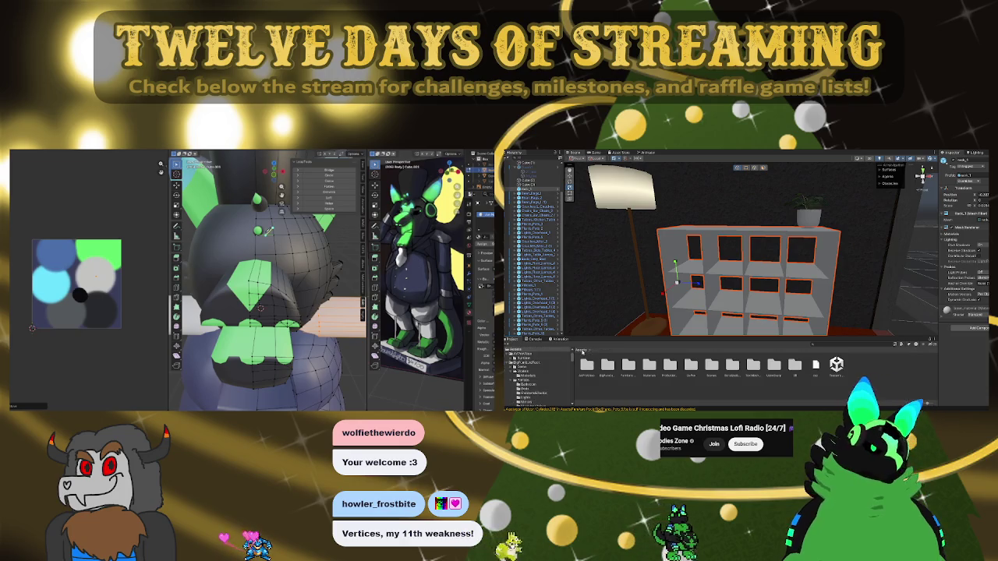
pyautogui.doubleClick(613, 366)
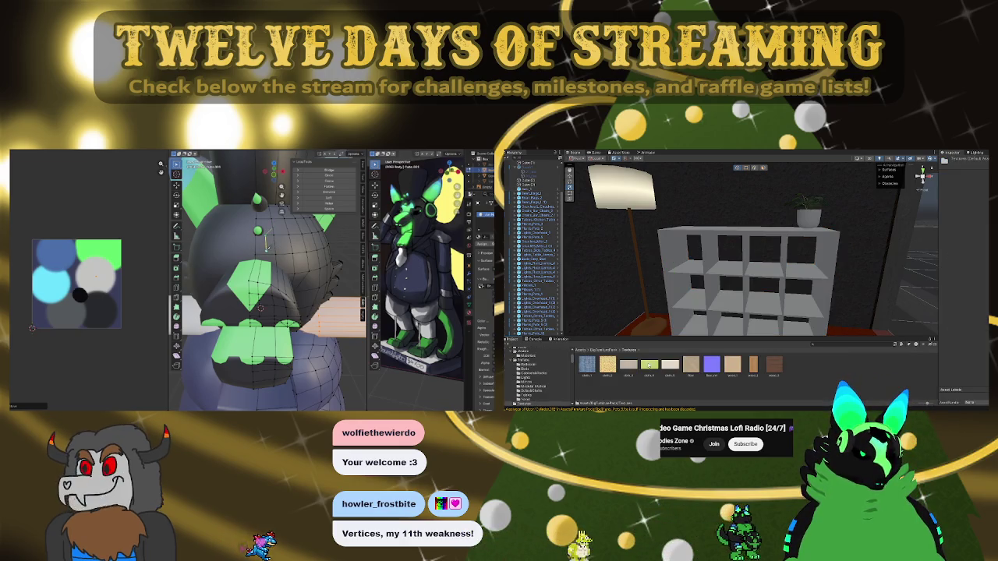
pyautogui.click(593, 351)
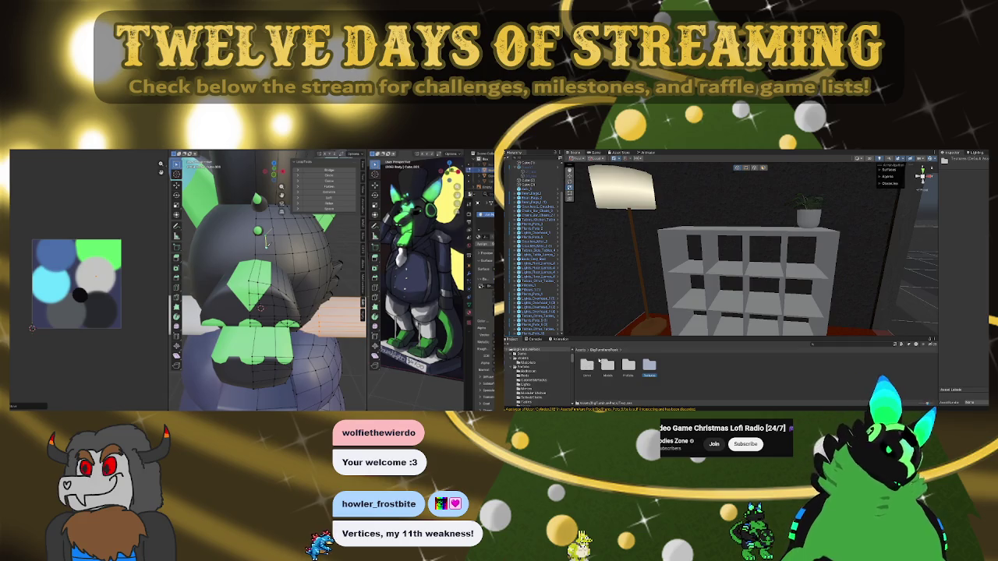
pyautogui.doubleClick(607, 365)
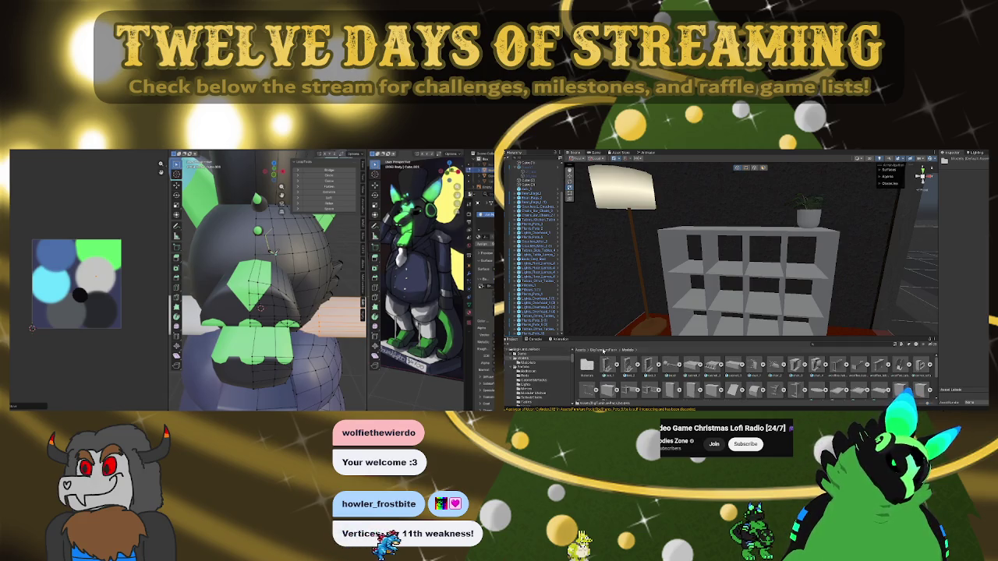
pyautogui.click(603, 350)
pyautogui.click(581, 350)
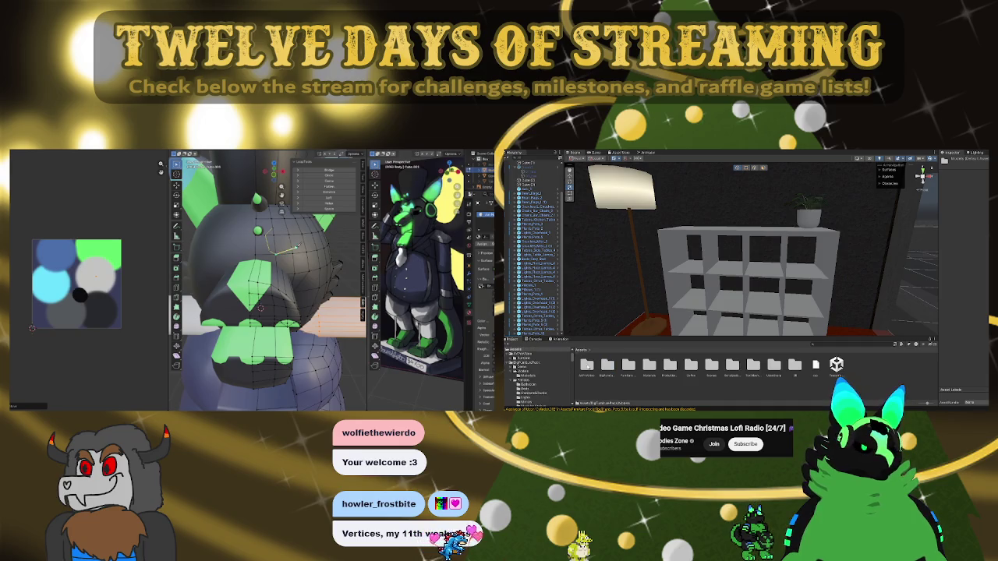
pyautogui.doubleClick(608, 365)
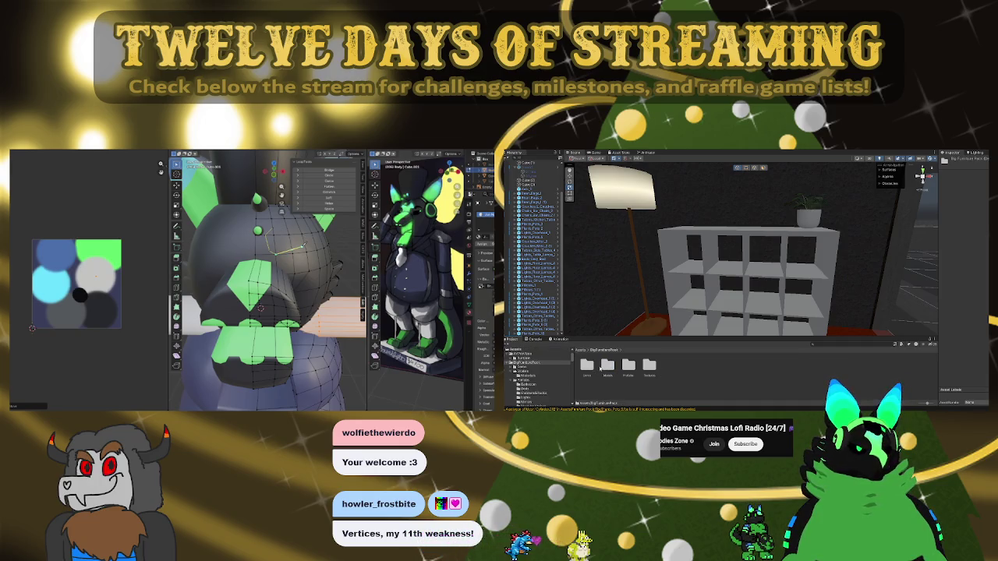
pyautogui.doubleClick(608, 366)
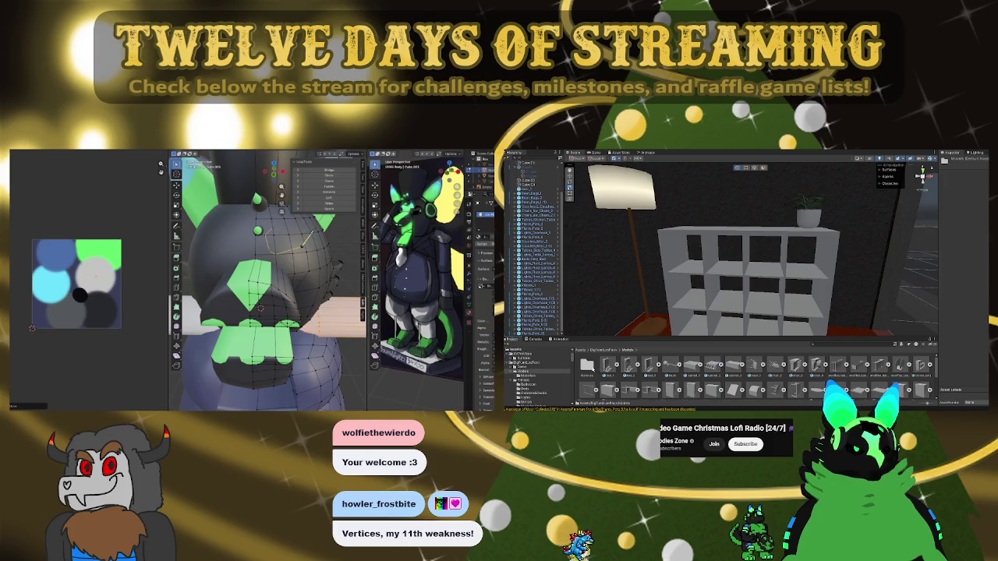
pyautogui.doubleClick(589, 366)
# Apply a light wood material to the shelf, then replace it with dark reddish-brown wood
pyautogui.moveTo(735, 368); pyautogui.dragTo(753, 273)
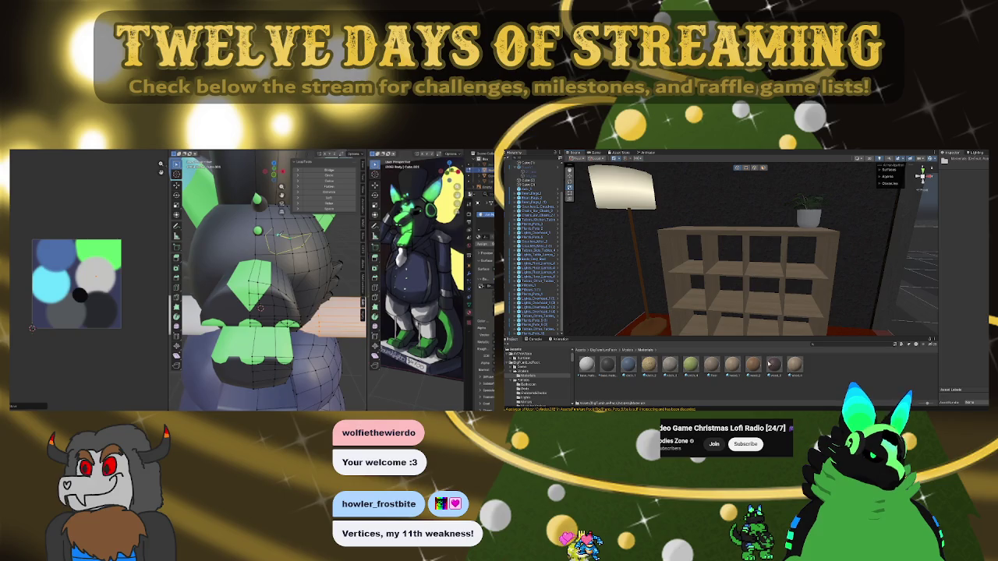
pyautogui.moveTo(753, 364); pyautogui.dragTo(759, 270)
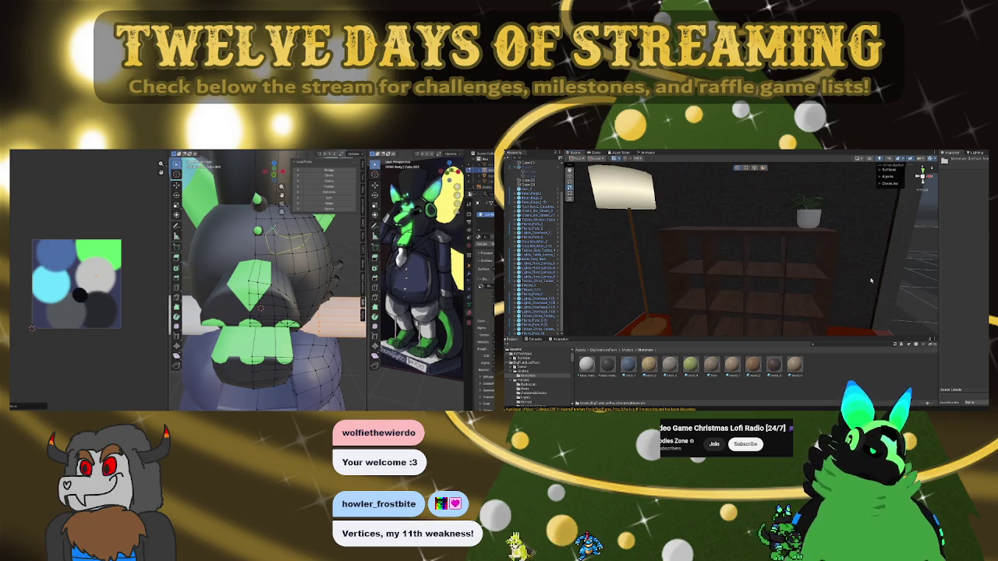
pyautogui.scroll(-5, 861, 282)
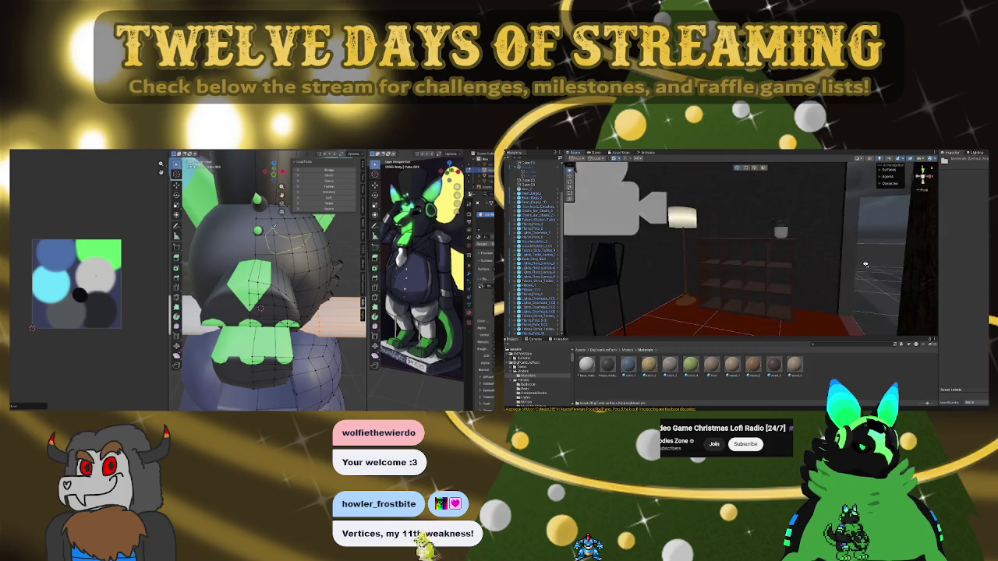
pyautogui.scroll(5, 865, 265)
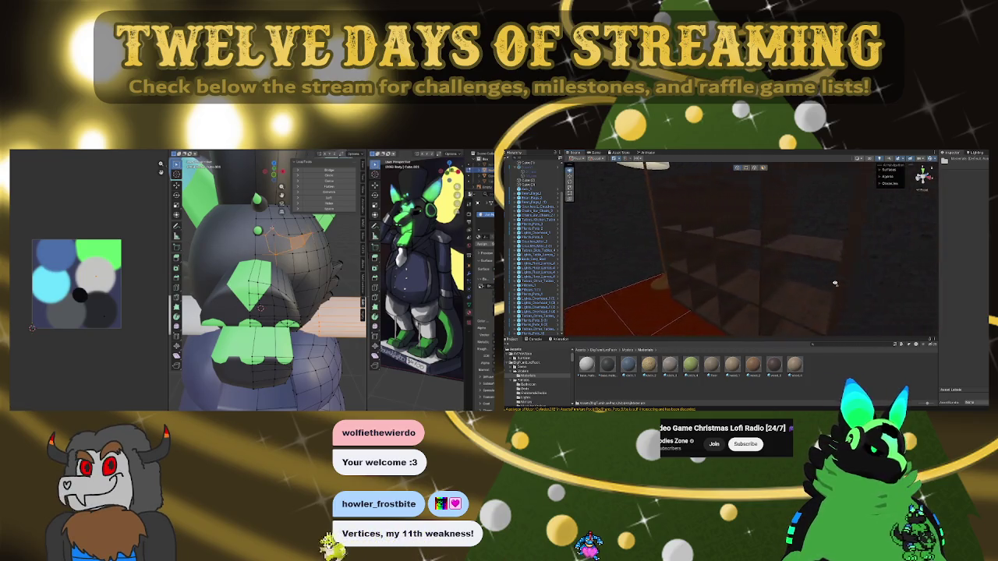
pyautogui.scroll(-5, 835, 284)
# Turn the Scene view down the tiled hallway and show the top-level Assets folder
pyautogui.moveTo(746, 264)
pyautogui.mouseDown(button='right')
pyautogui.moveTo(588, 255)
pyautogui.moveTo(593, 263)
pyautogui.moveTo(581, 260)
pyautogui.moveTo(821, 254)
pyautogui.moveTo(602, 289)
pyautogui.moveTo(579, 350)
pyautogui.mouseUp(button='right')
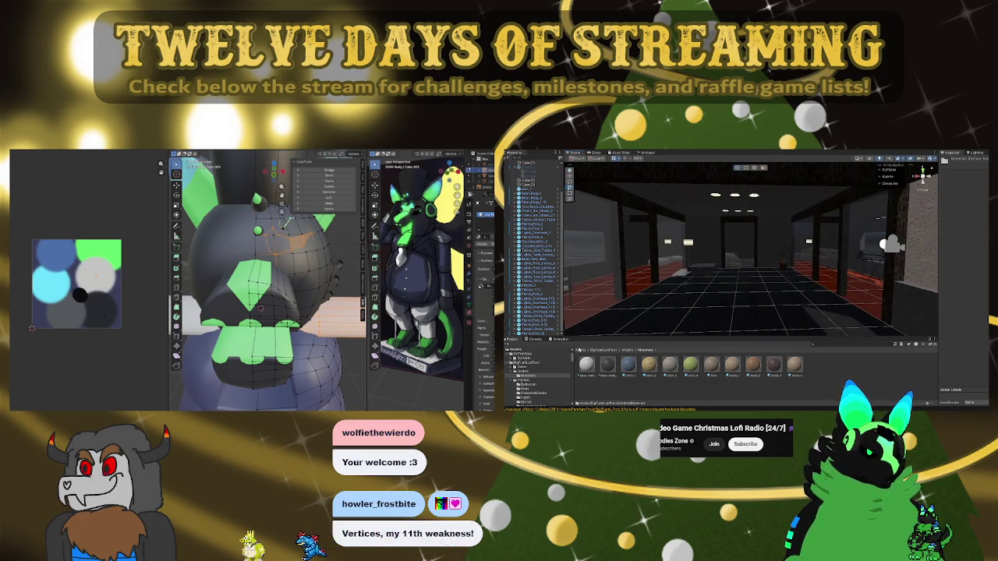
pyautogui.click(581, 350)
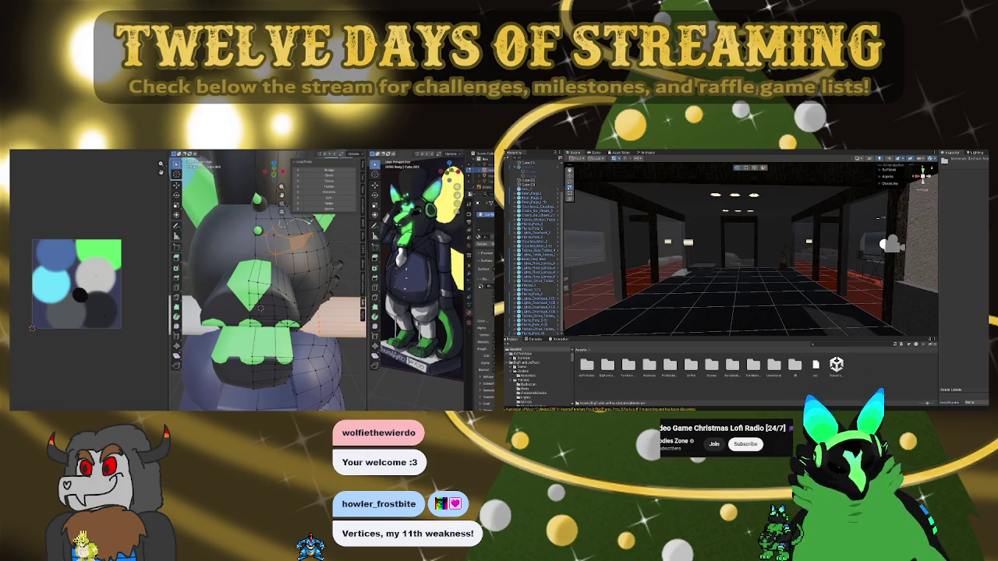
pyautogui.scroll(2, 259, 311)
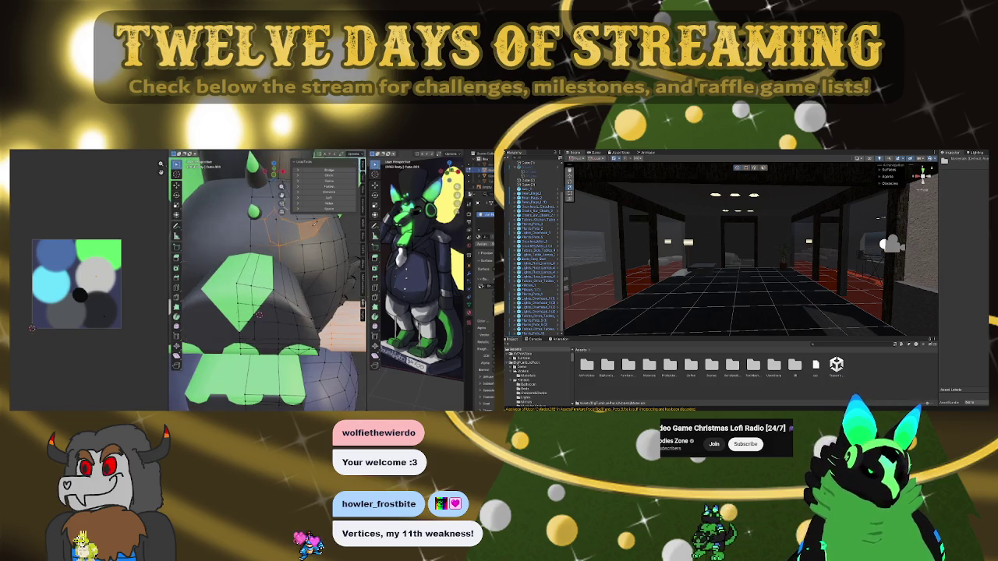
# Select a vertex, then an edge, on the head mesh and bring up the Delete menu
pyautogui.moveTo(259, 315); pyautogui.dragTo(251, 310, button='middle')
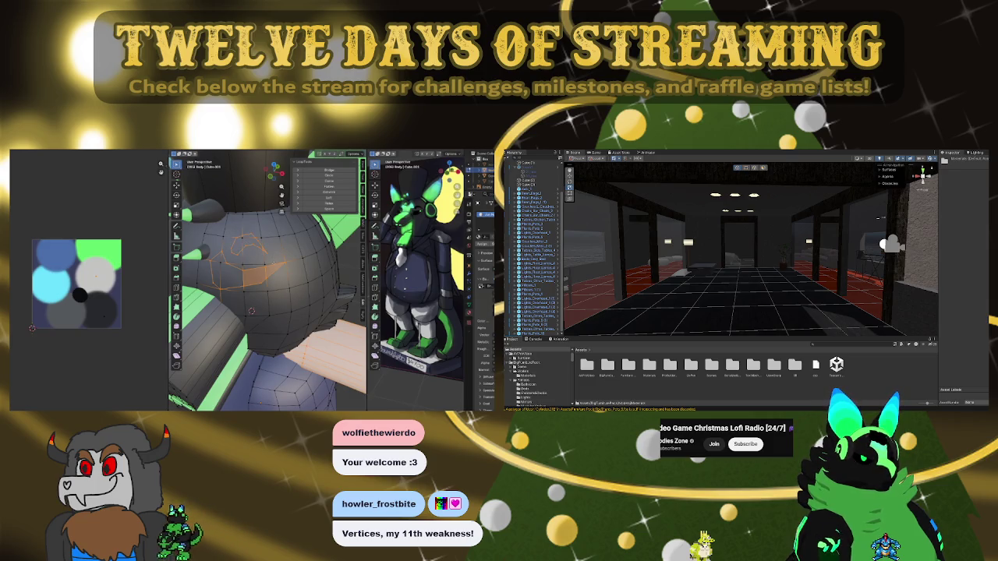
pyautogui.click(285, 262)
pyautogui.click(274, 260)
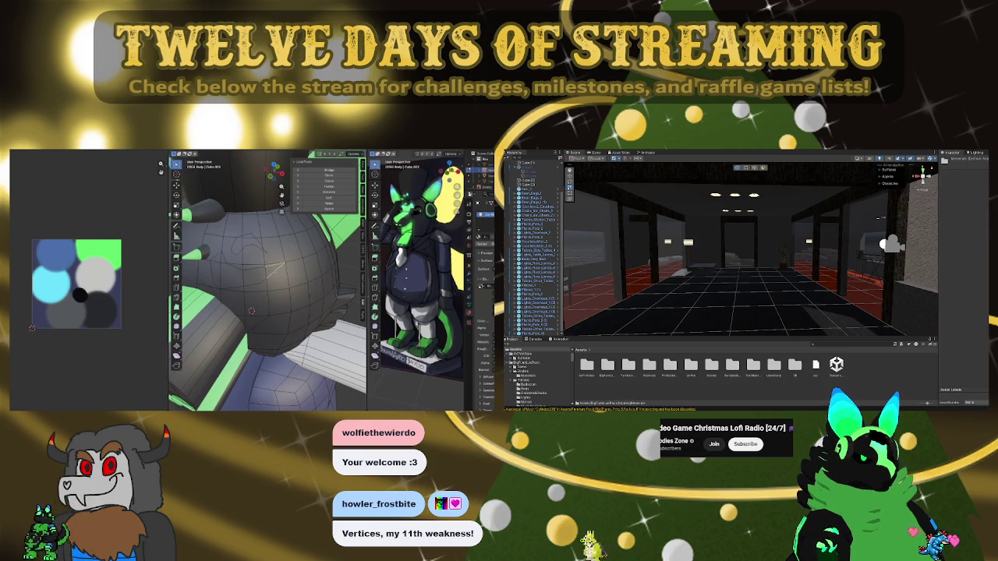
pyautogui.press('x')
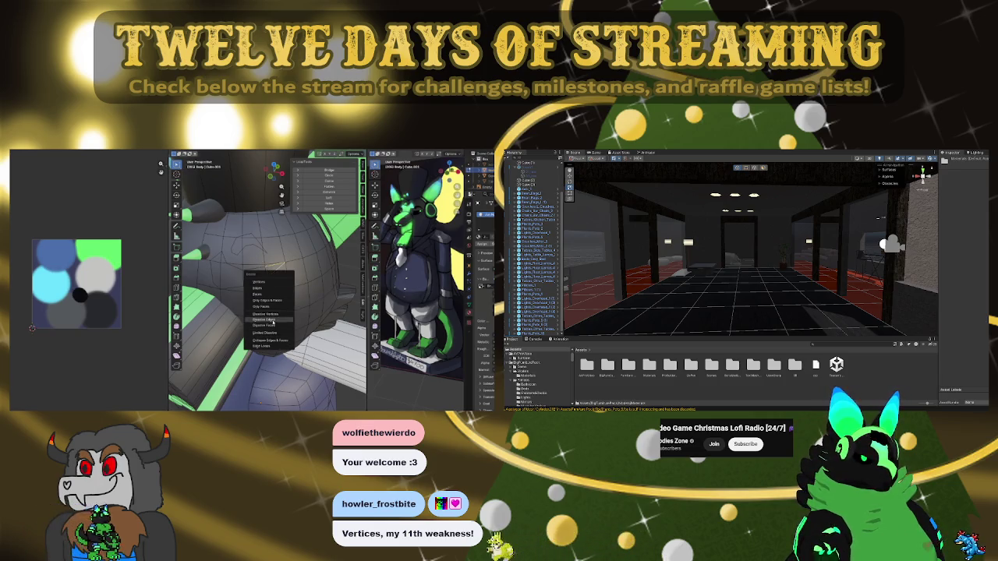